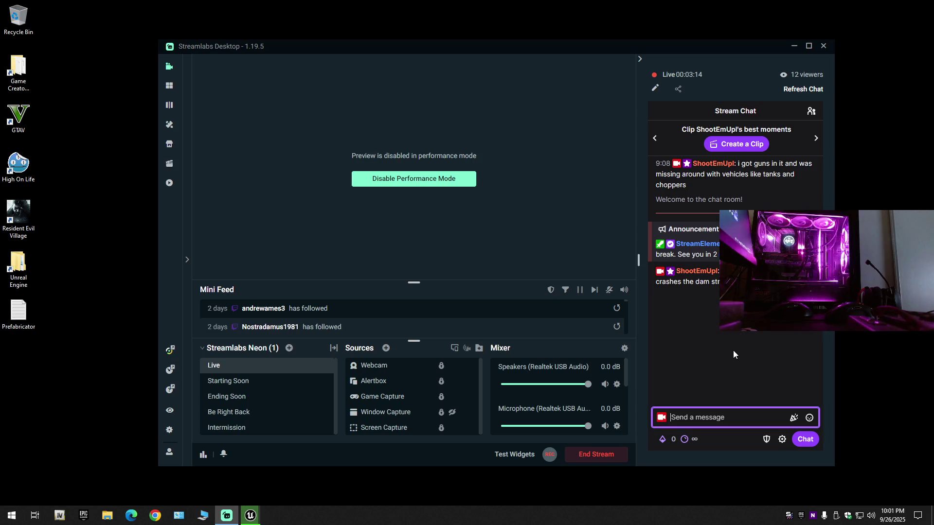
- Clear the Streamlabs dashboard off the screen to show the desktop
{"action": "key", "text": "super+d"}
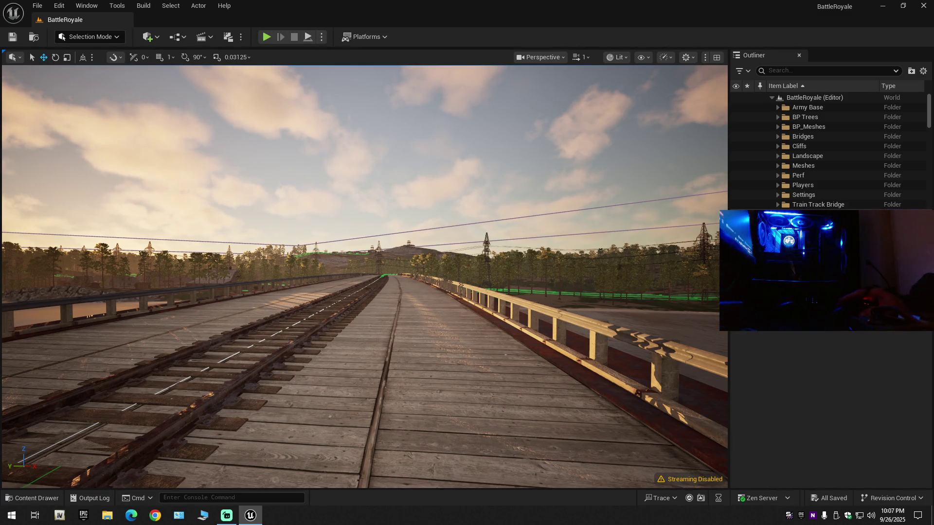
{"action": "right_click", "coordinate": [367, 342]}
{"action": "left_click", "coordinate": [413, 497]}
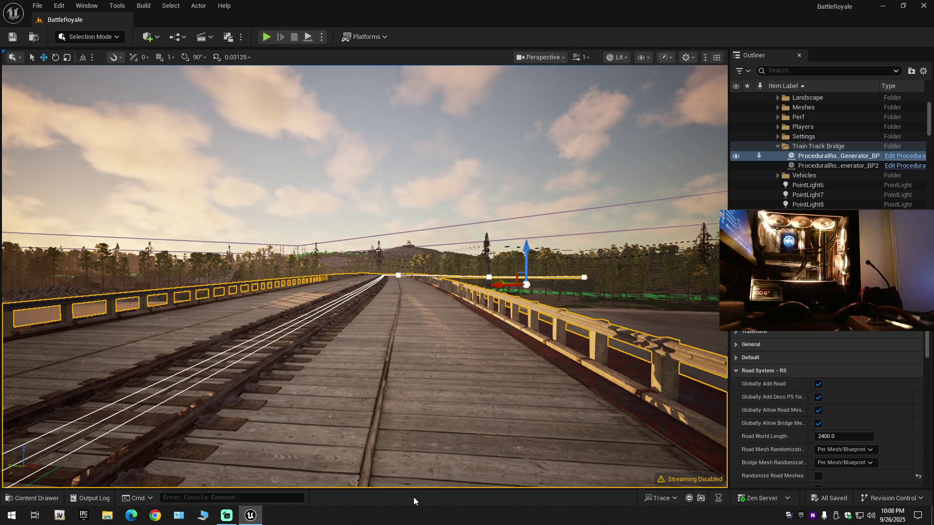
{"action": "key", "text": "alt+p"}
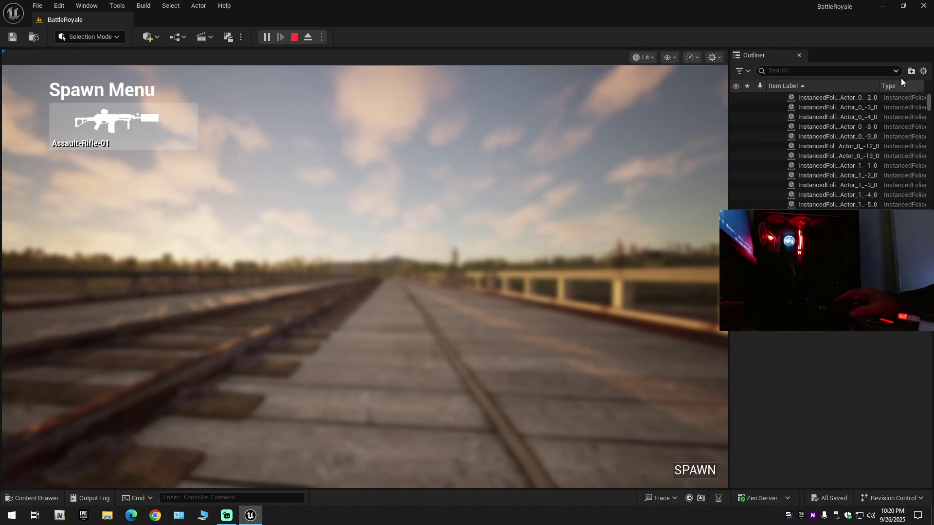
- Collapse every entry in the Outliner's scene hierarchy
{"action": "left_click", "coordinate": [923, 71]}
- Choose Assault-Rifle-01 as the primary weapon in the Spawn Menu and spawn into the game
{"action": "left_click", "coordinate": [847, 115]}
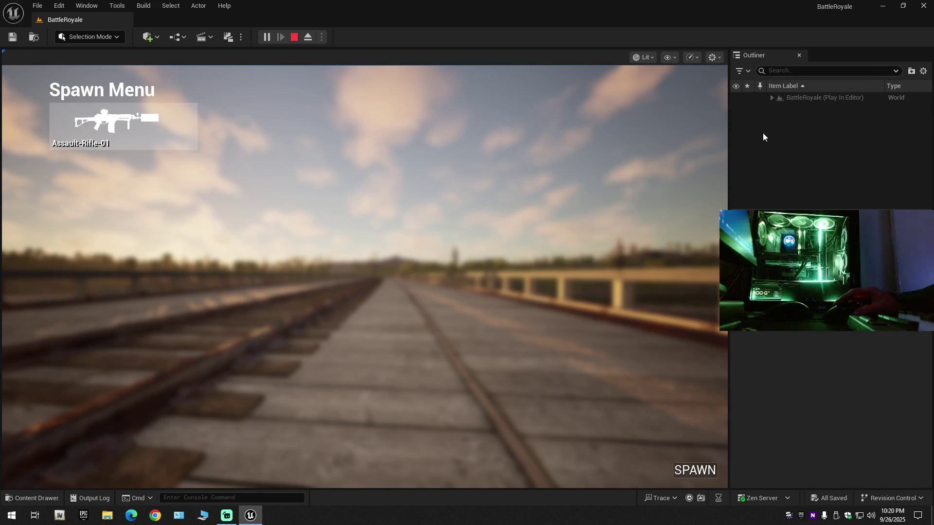
{"action": "left_click", "coordinate": [772, 98]}
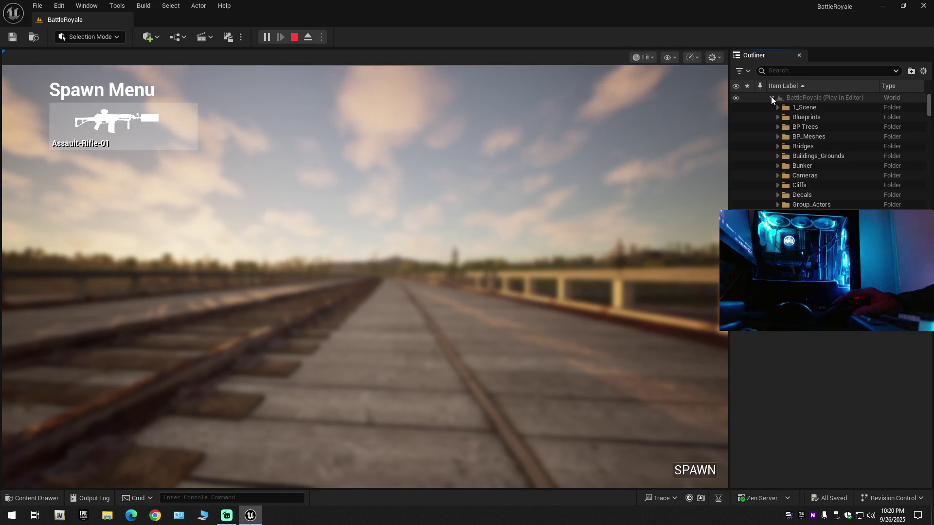
{"action": "left_click", "coordinate": [124, 116]}
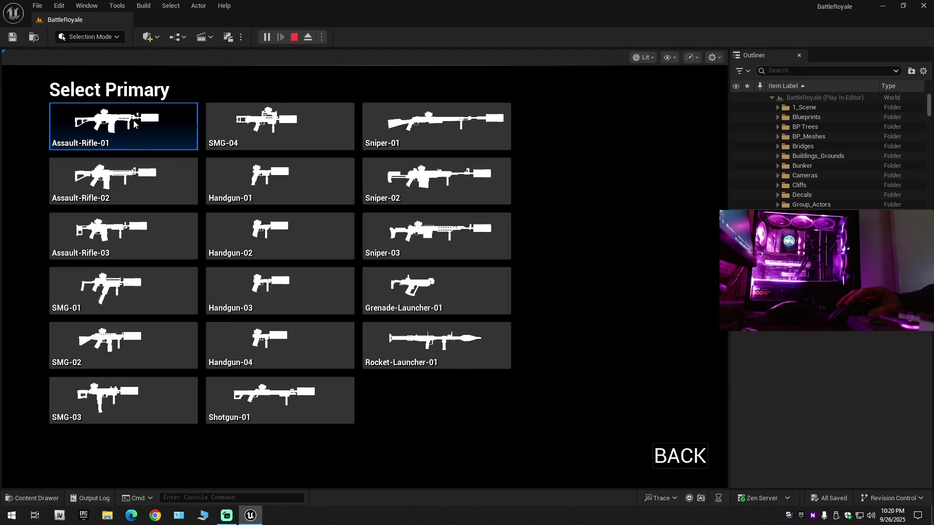
{"action": "left_click", "coordinate": [133, 133]}
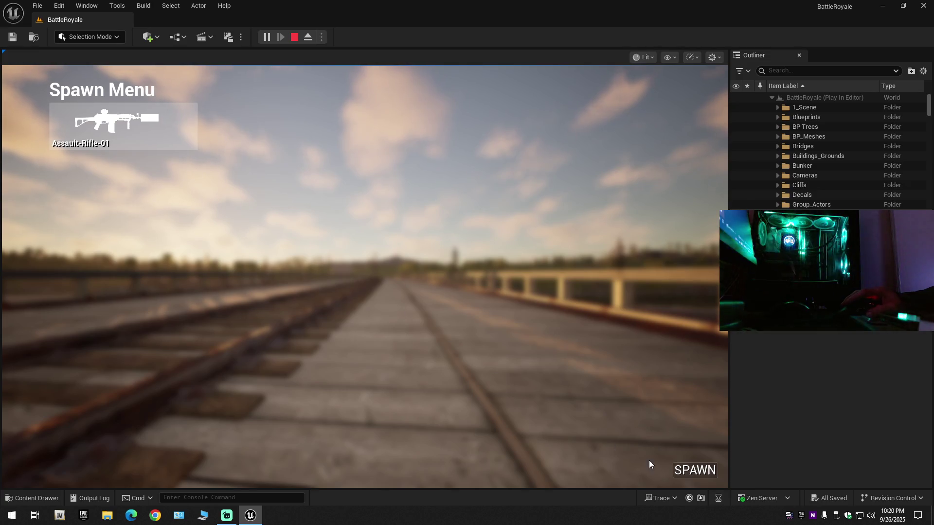
{"action": "left_click", "coordinate": [703, 473]}
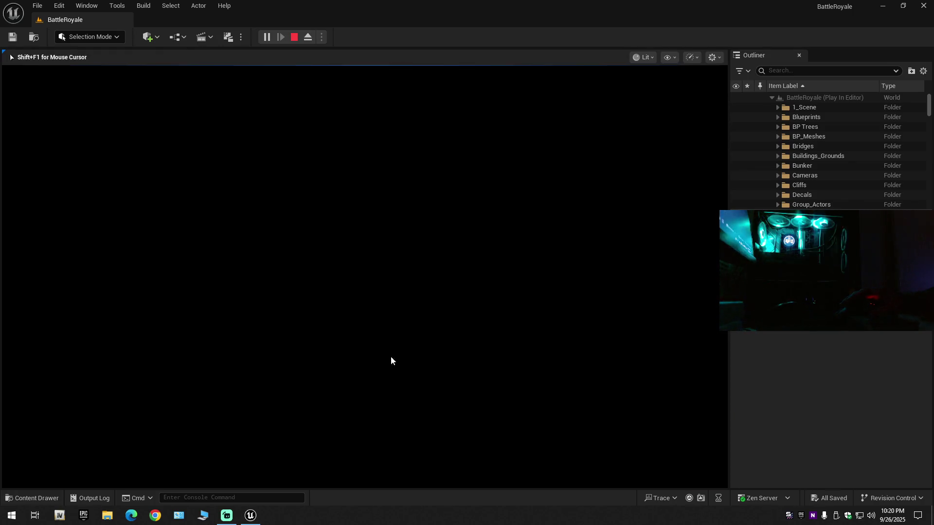
{"action": "key", "text": "super"}
- Switch the Streamlabs broadcast to the Be Right Back scene, then return to Unreal
{"action": "left_click", "coordinate": [226, 516]}
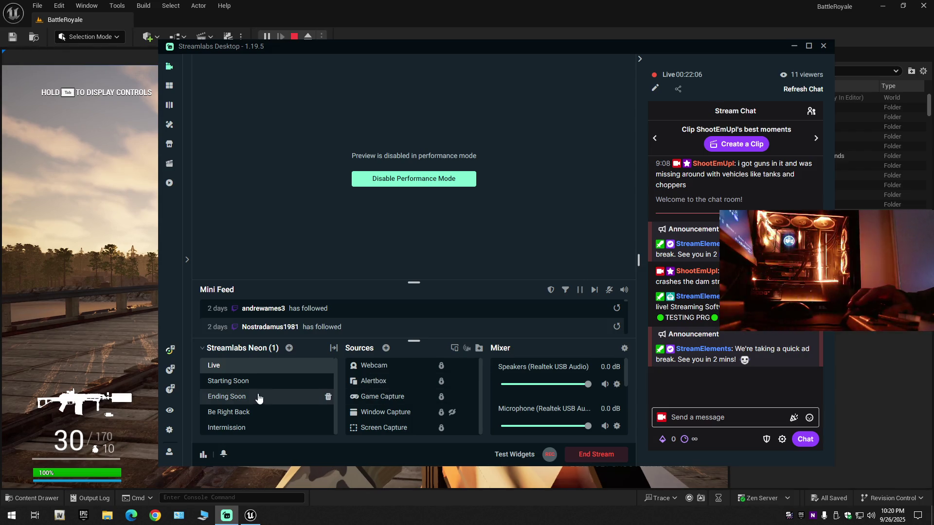
{"action": "left_click", "coordinate": [229, 412]}
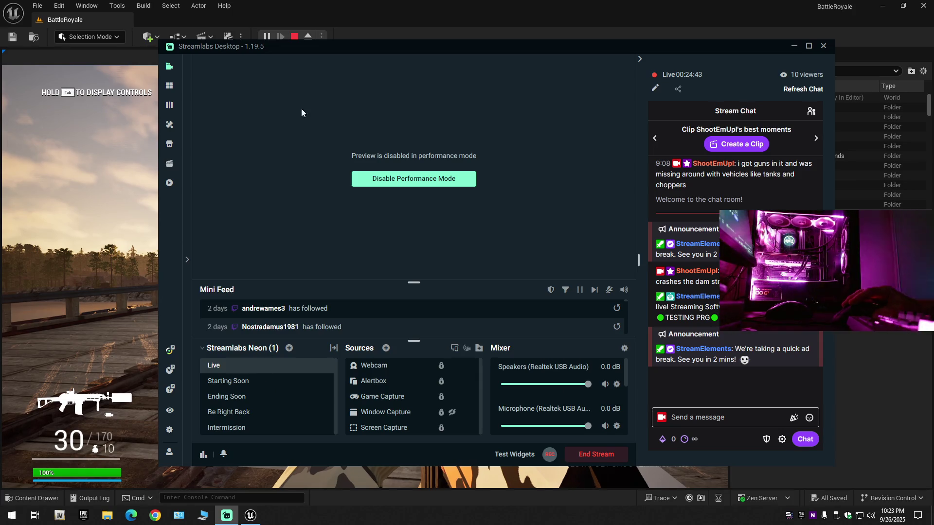
{"action": "left_click", "coordinate": [374, 7]}
- Walk along the bridge tracks inspecting the camo rifle, then end the play session
{"action": "left_click", "coordinate": [365, 276]}
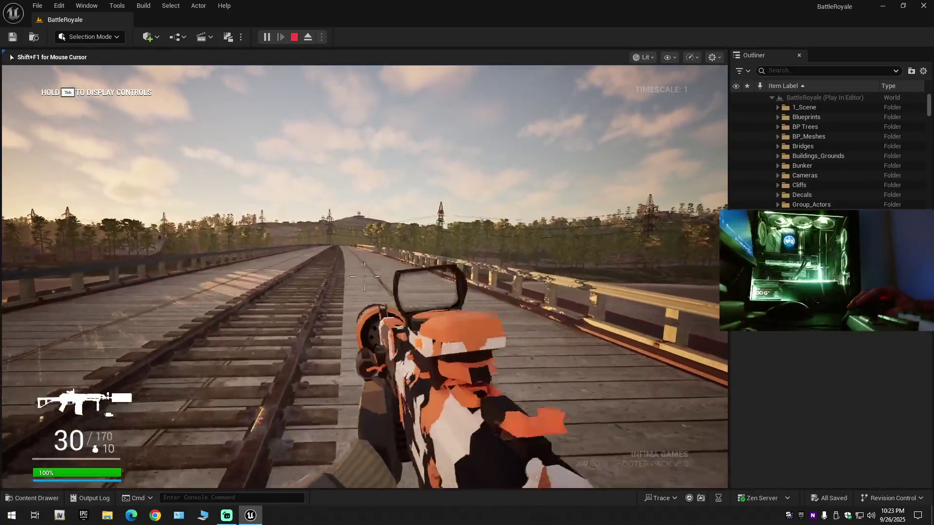
{"action": "key", "text": "t"}
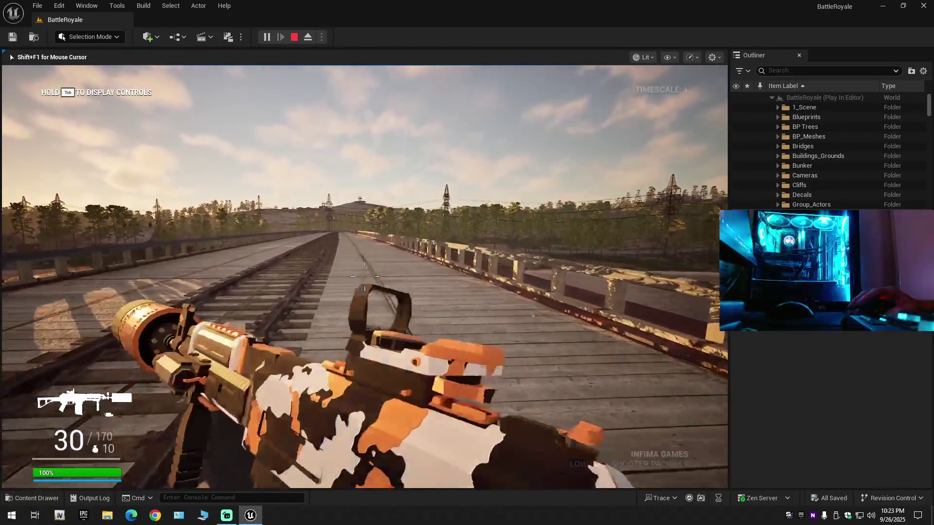
{"action": "key", "text": "w"}
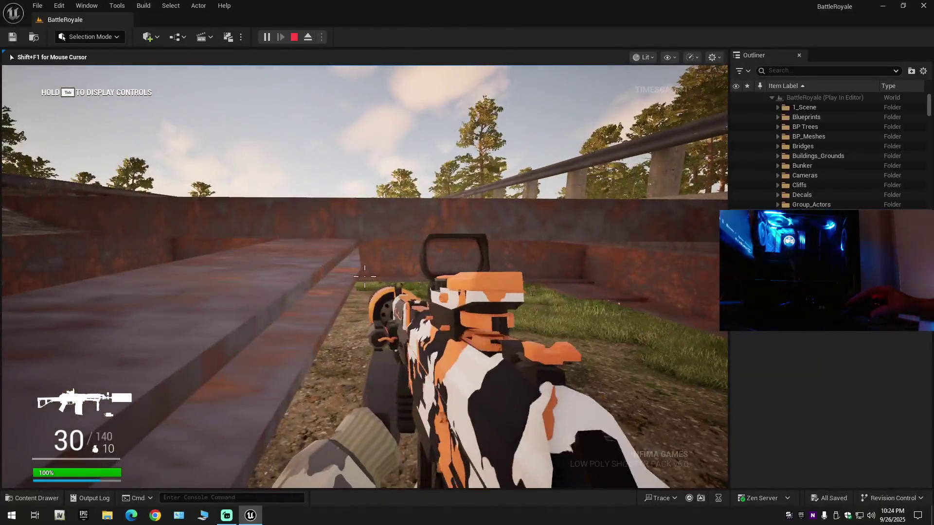
{"action": "key", "text": "w"}
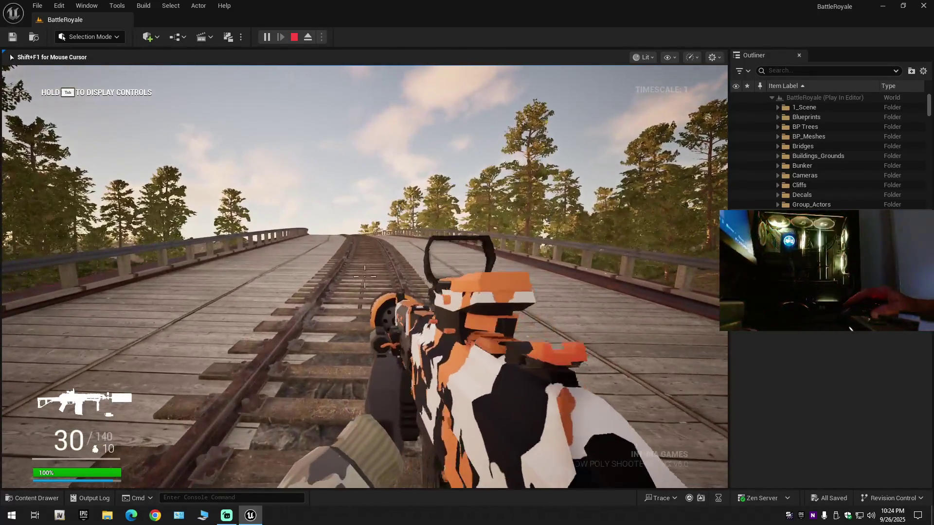
{"action": "key", "text": "shift+F1"}
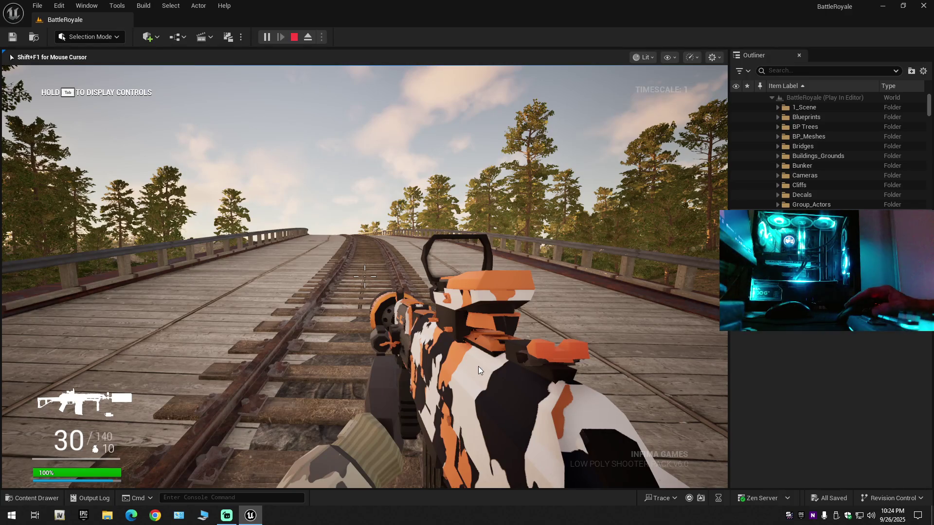
{"action": "key", "text": "Escape"}
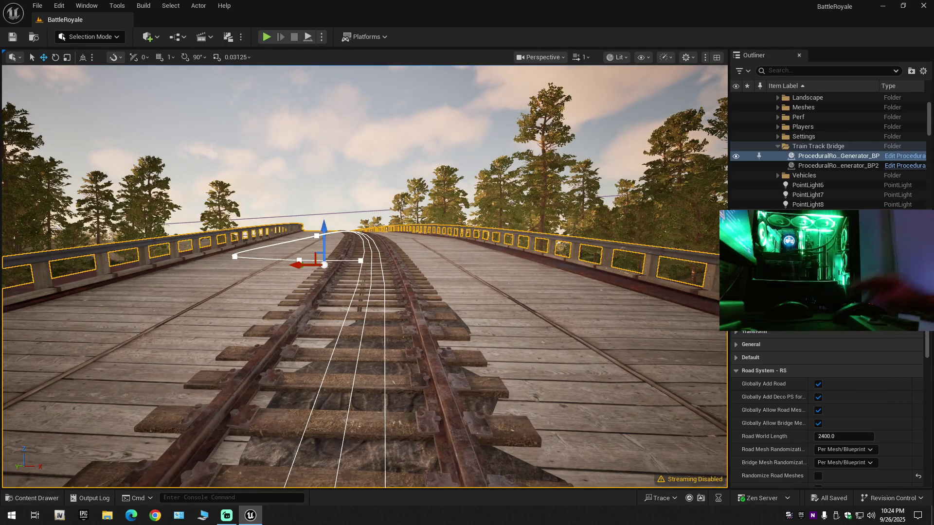
{"action": "left_click", "coordinate": [766, 311]}
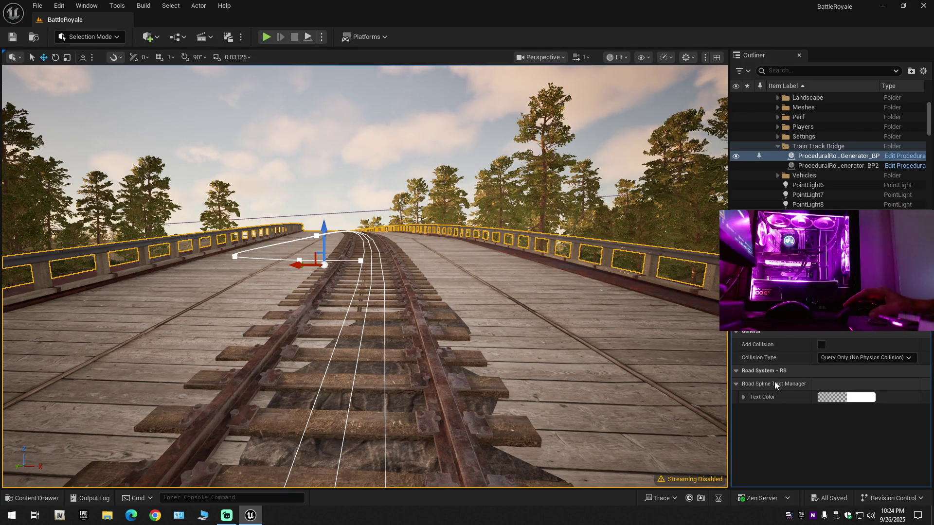
- Enable Add Collision on the road generator component, save the level, and choose Play From Here
{"action": "left_click", "coordinate": [821, 344]}
{"action": "key", "text": "ctrl+s"}
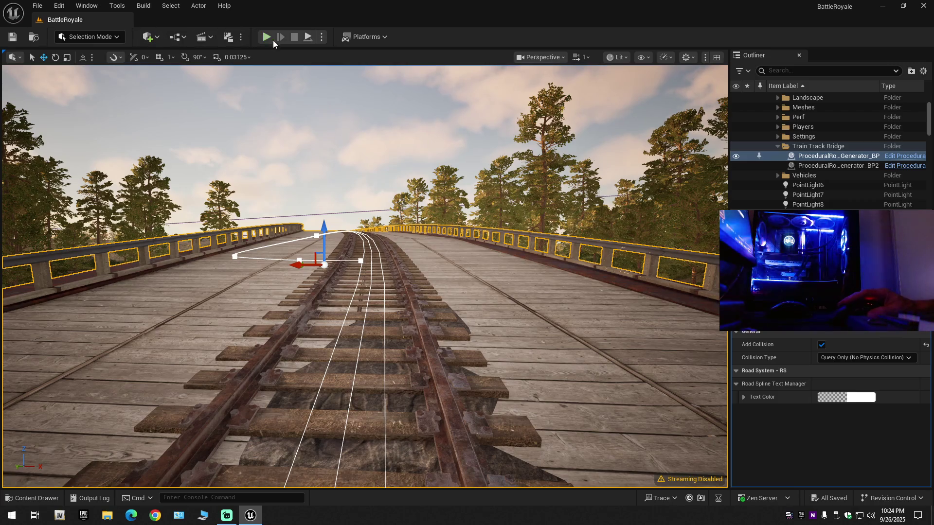
{"action": "right_click", "coordinate": [445, 281]}
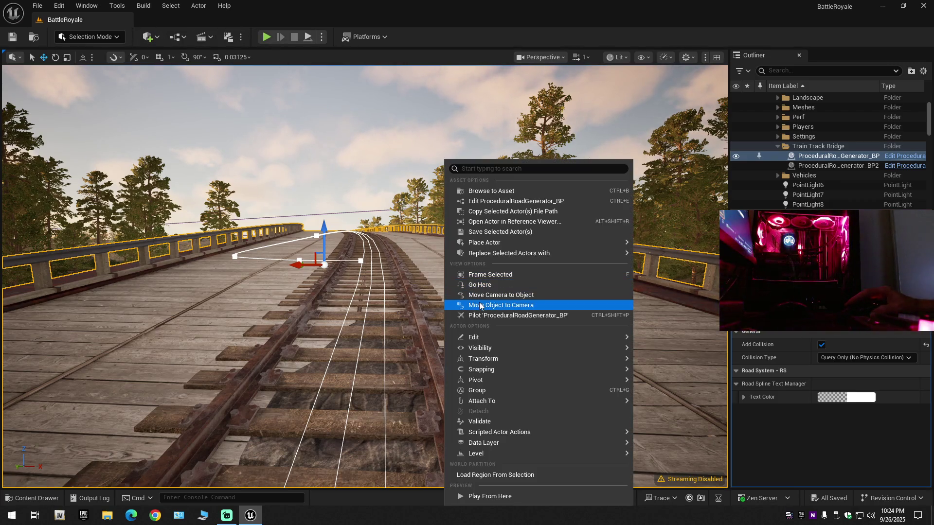
{"action": "left_click", "coordinate": [477, 496]}
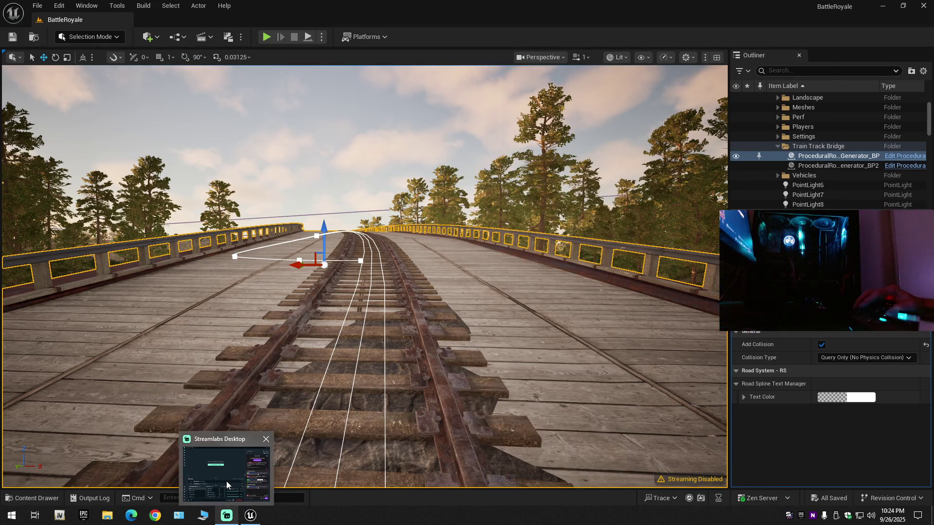
{"action": "left_click", "coordinate": [219, 517]}
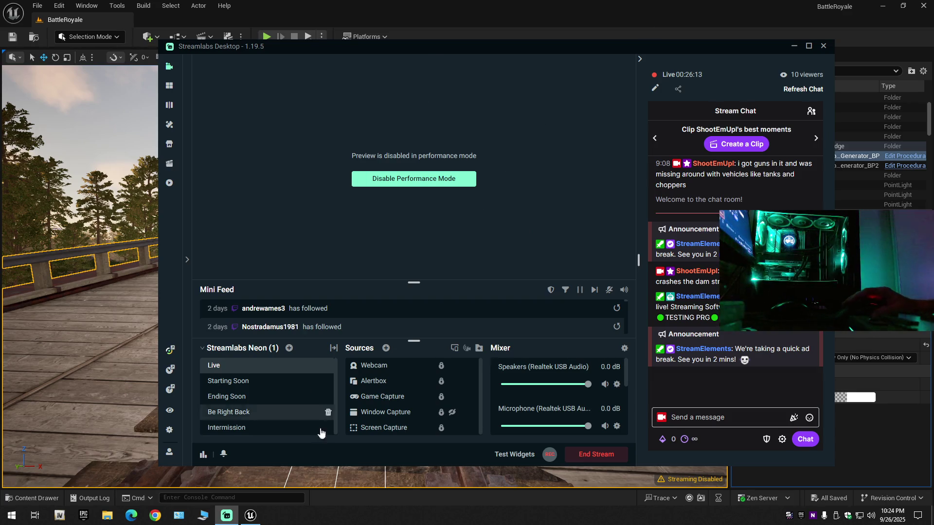
{"action": "left_click", "coordinate": [795, 49]}
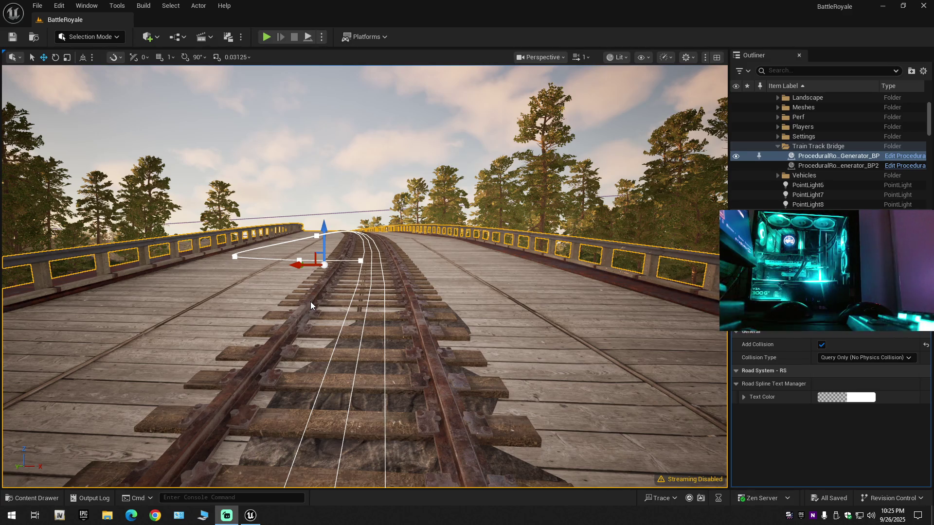
{"action": "key", "text": "alt+p"}
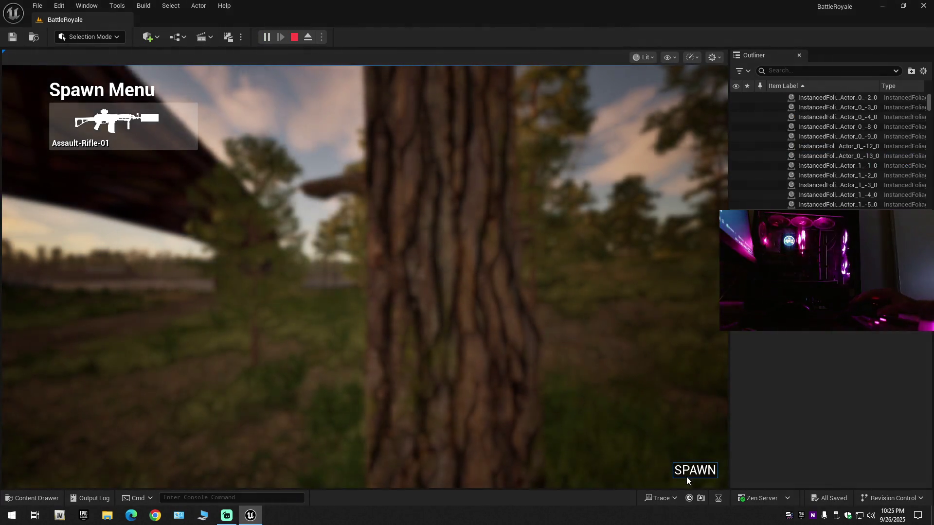
- Spawn in with the camo assault rifle, then stop the playtest
{"action": "left_click", "coordinate": [684, 476]}
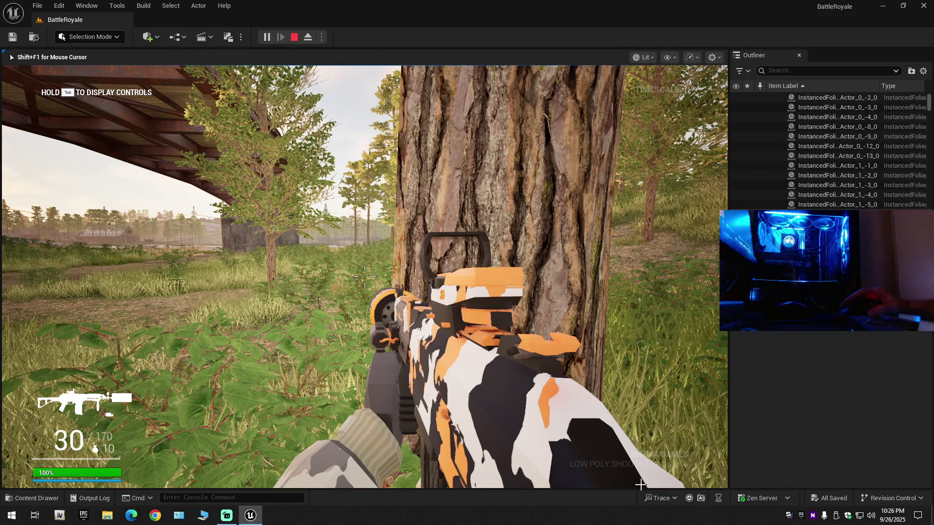
{"action": "key", "text": "Escape"}
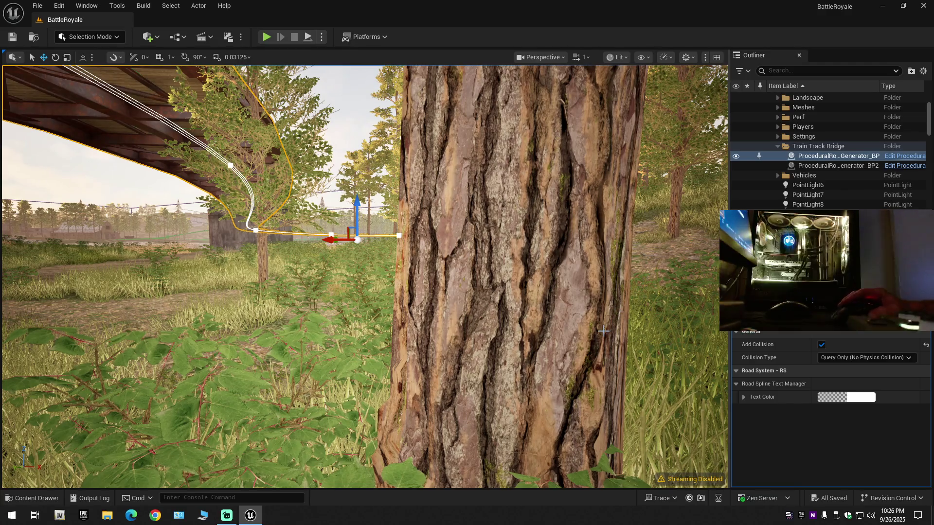
- Open the Content Drawer at the BattleRoyaleStarterKit InfimaGames folder
{"action": "left_click", "coordinate": [29, 498]}
{"action": "left_click", "coordinate": [96, 323]}
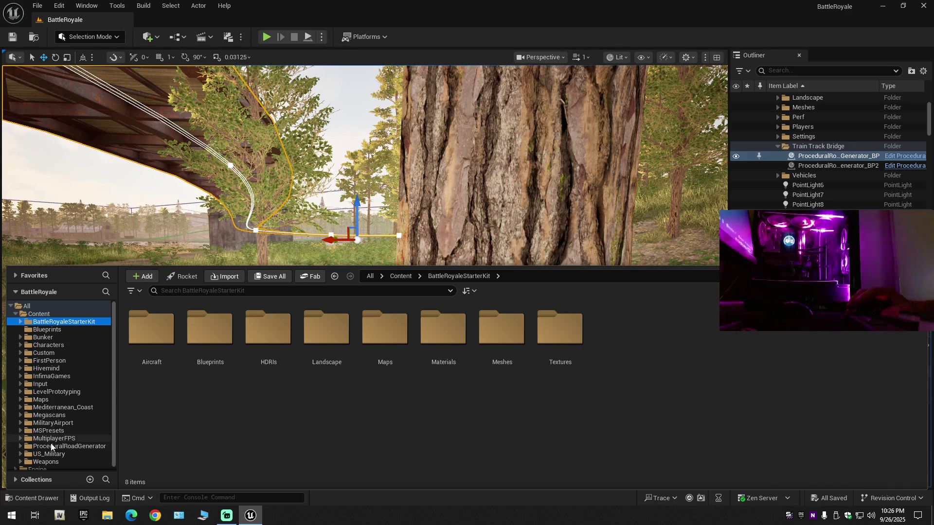
{"action": "double_click", "coordinate": [51, 376]}
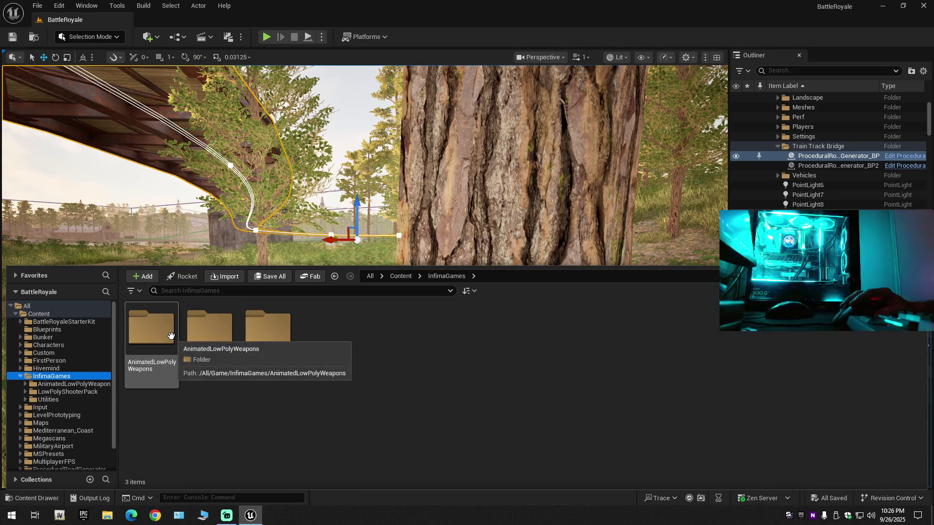
- Search InfimaGames for 'camo', pick MI_CH_Camo_010_003, undo its accidental move, then clear the search
{"action": "left_click", "coordinate": [198, 290]}
{"action": "type", "text": "c"}
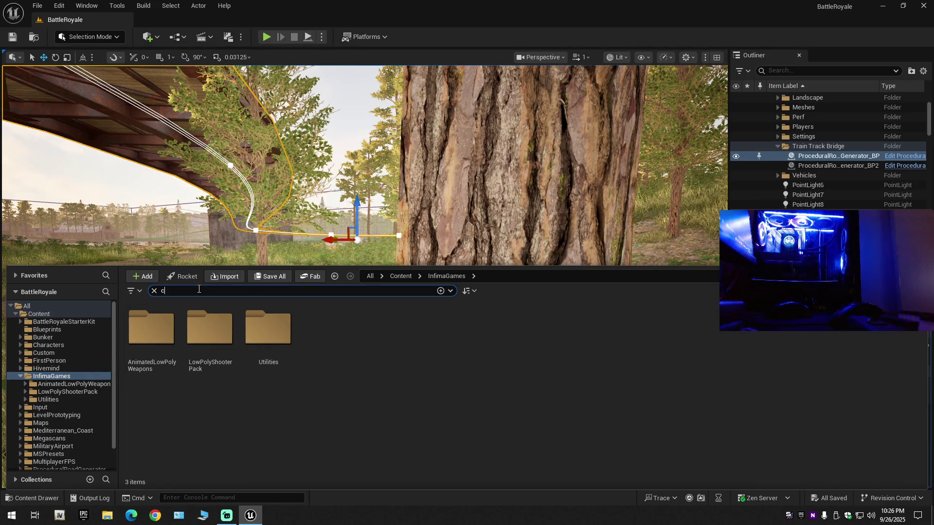
{"action": "type", "text": "amo"}
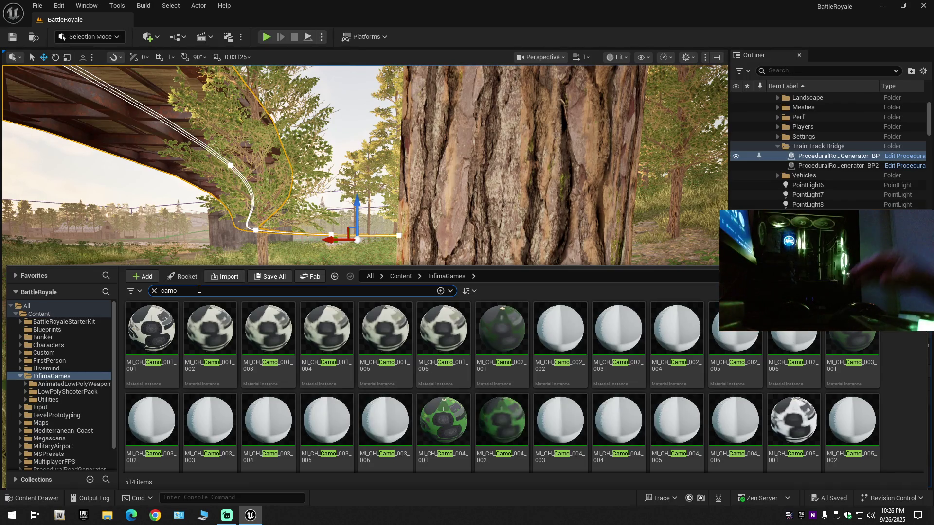
{"action": "scroll", "coordinate": [376, 385], "scroll_direction": "down", "scroll_amount": 5}
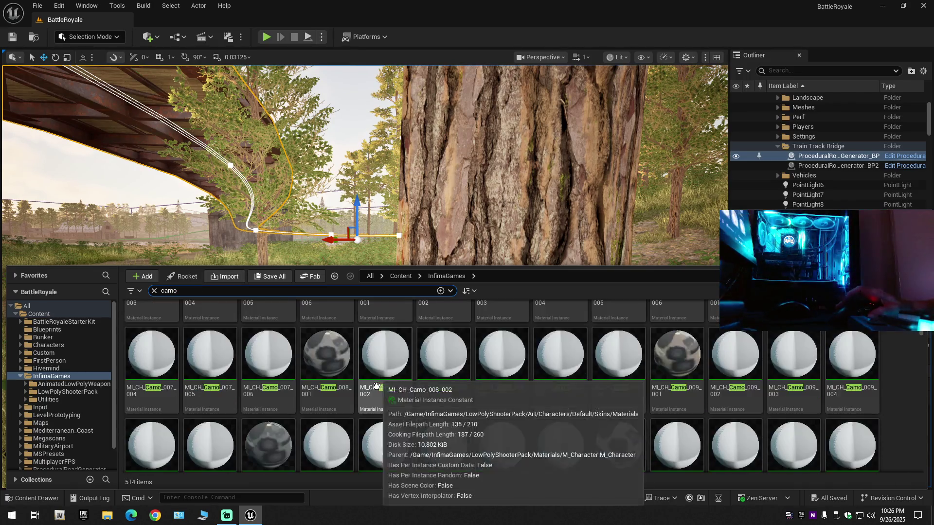
{"action": "scroll", "coordinate": [376, 385], "scroll_direction": "down", "scroll_amount": 2}
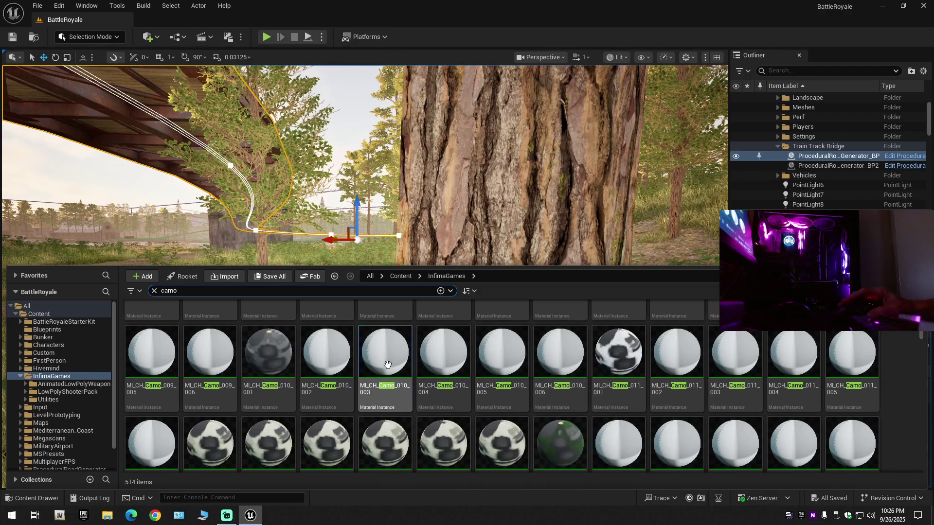
{"action": "left_click", "coordinate": [388, 365]}
{"action": "left_click_drag", "start_coordinate": [388, 365], "coordinate": [392, 375]}
{"action": "left_click", "coordinate": [369, 361]}
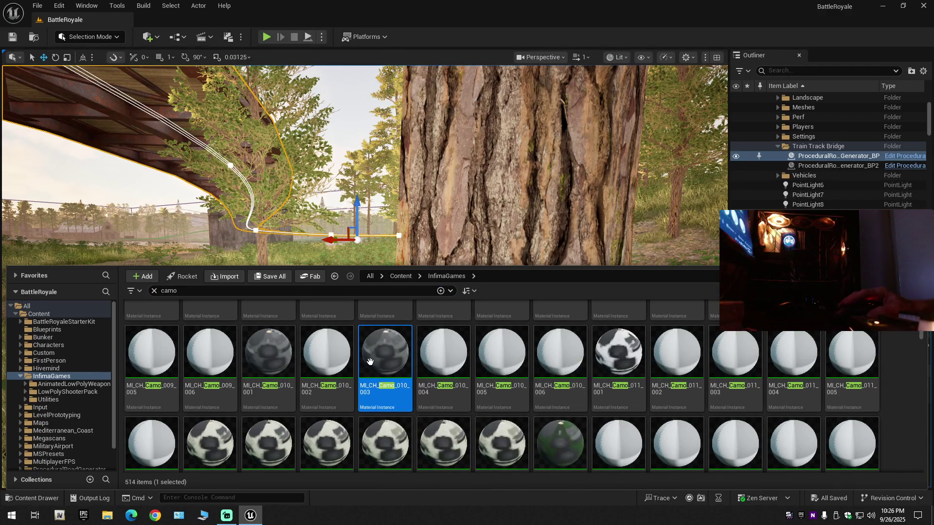
{"action": "key", "text": "alt+Left"}
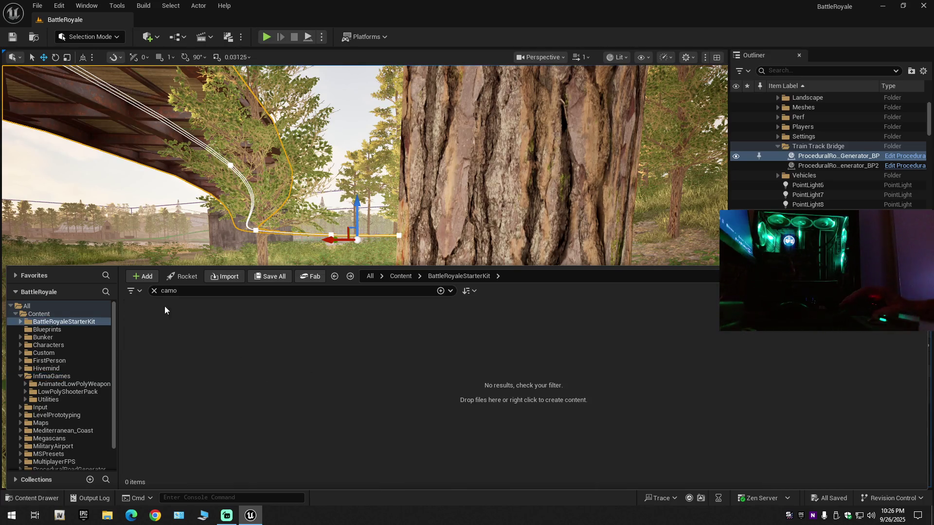
{"action": "left_click", "coordinate": [154, 291]}
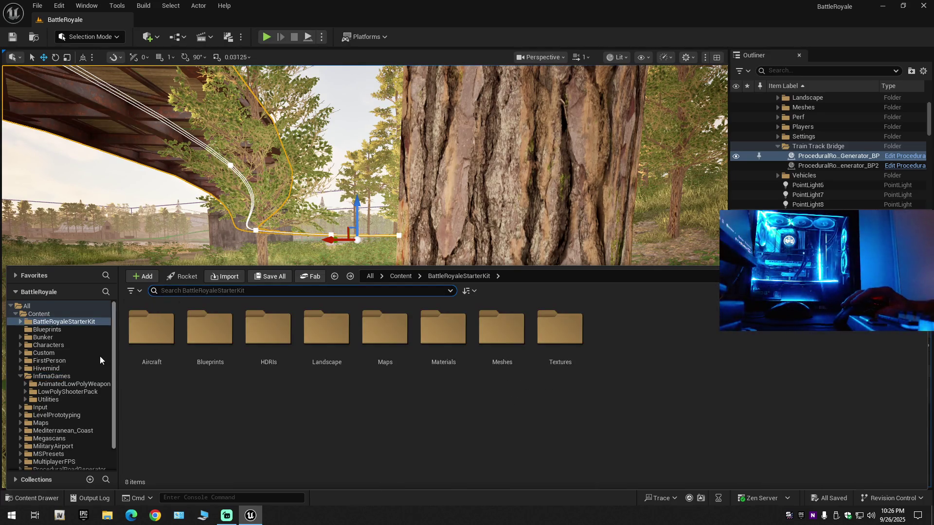
- Browse to AnimatedLowPolyWeapons > Useable > Weapons and select BP_ALPW_WEP_AR_01
{"action": "left_click", "coordinate": [51, 383]}
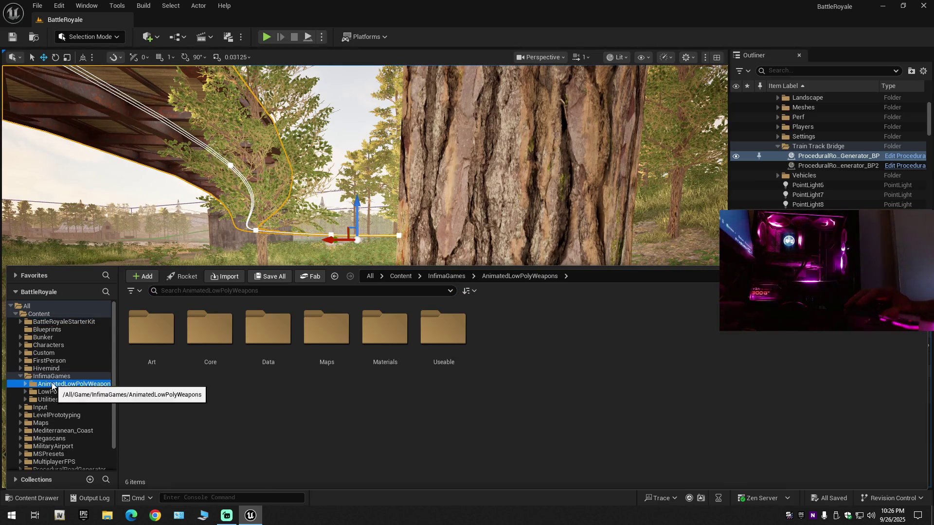
{"action": "double_click", "coordinate": [443, 328]}
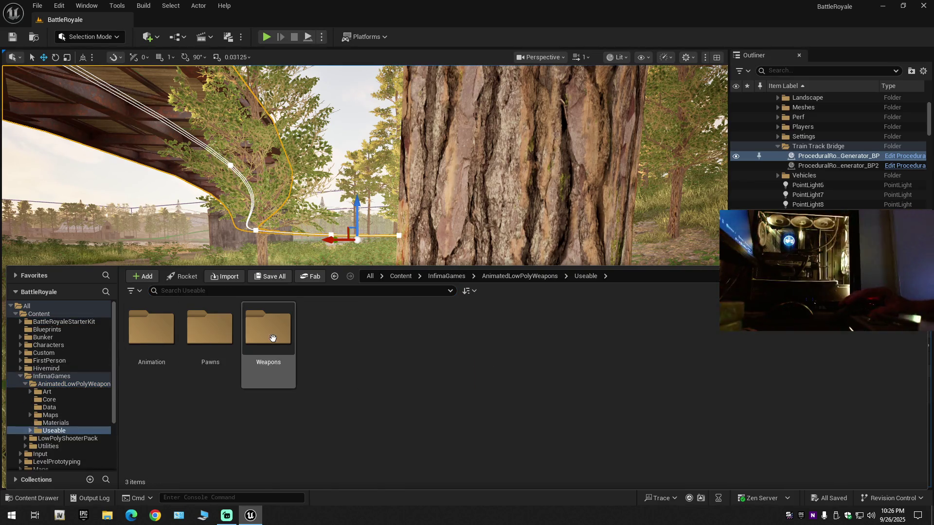
{"action": "double_click", "coordinate": [266, 328]}
{"action": "left_click", "coordinate": [156, 336]}
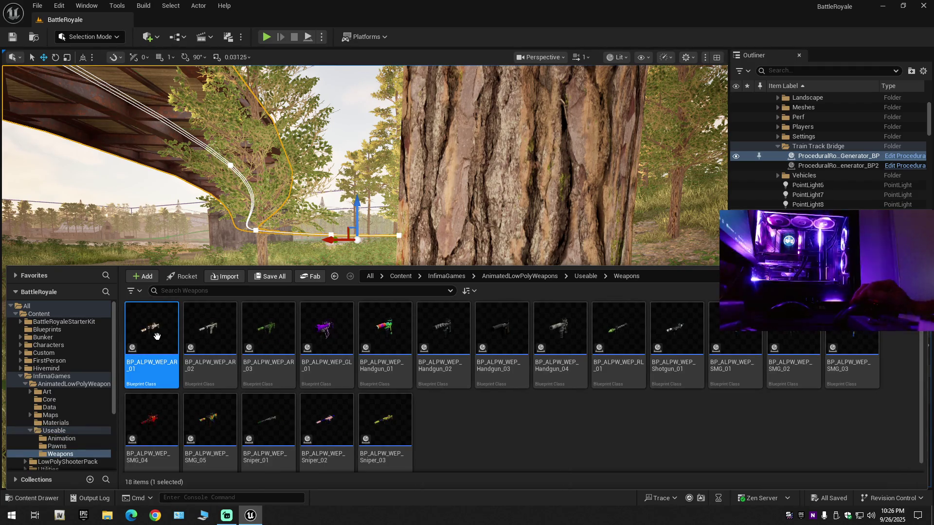
- Open BP_ALPW_WEP_AR_01 in the full blueprint editor and browse to its Weapon component's Element 0 material
{"action": "double_click", "coordinate": [157, 336]}
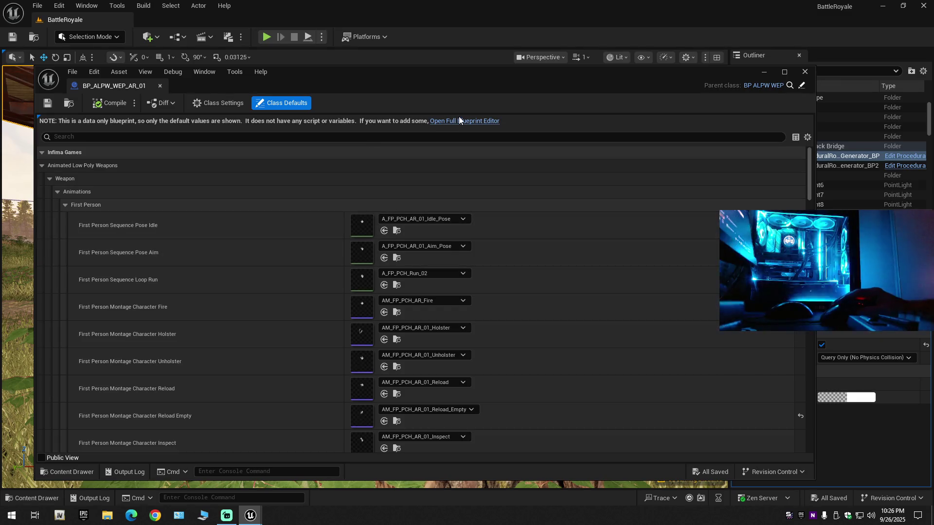
{"action": "left_click", "coordinate": [459, 121]}
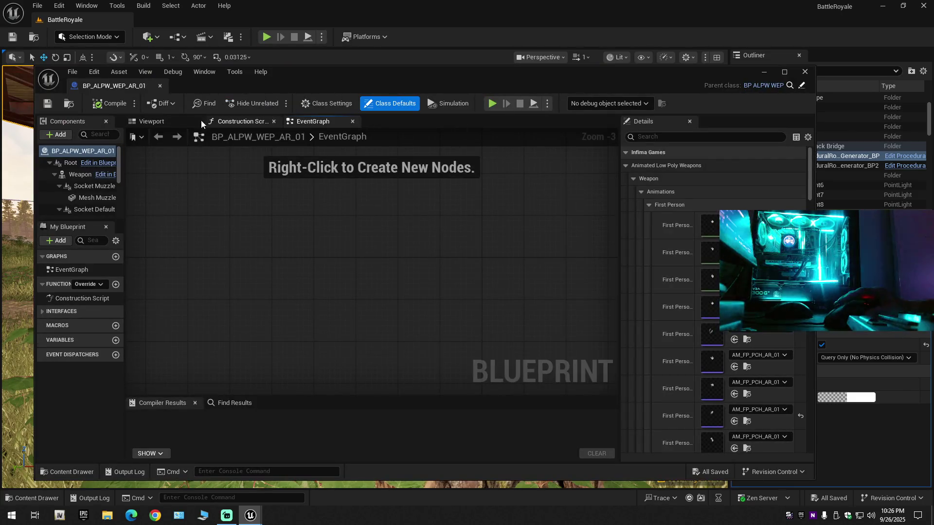
{"action": "left_click", "coordinate": [155, 121]}
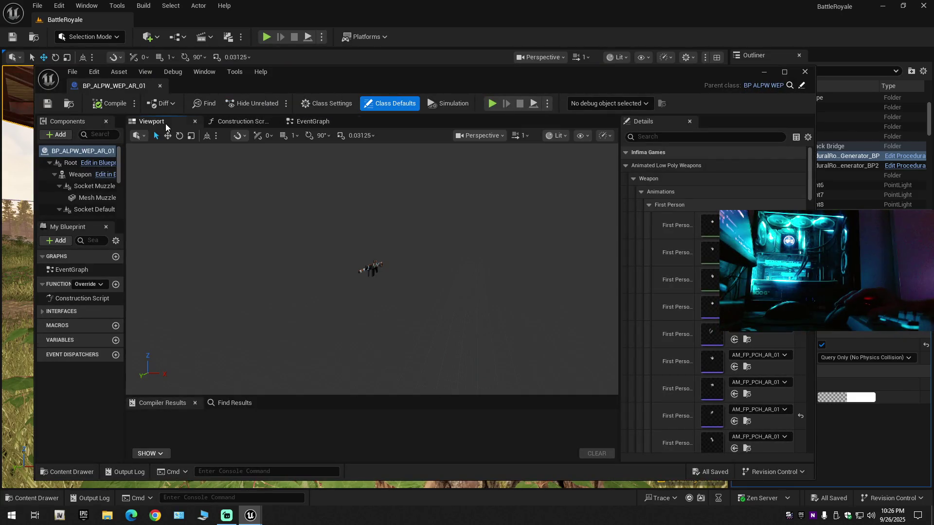
{"action": "left_click", "coordinate": [371, 267]}
{"action": "scroll", "coordinate": [678, 335], "scroll_direction": "down", "scroll_amount": 3}
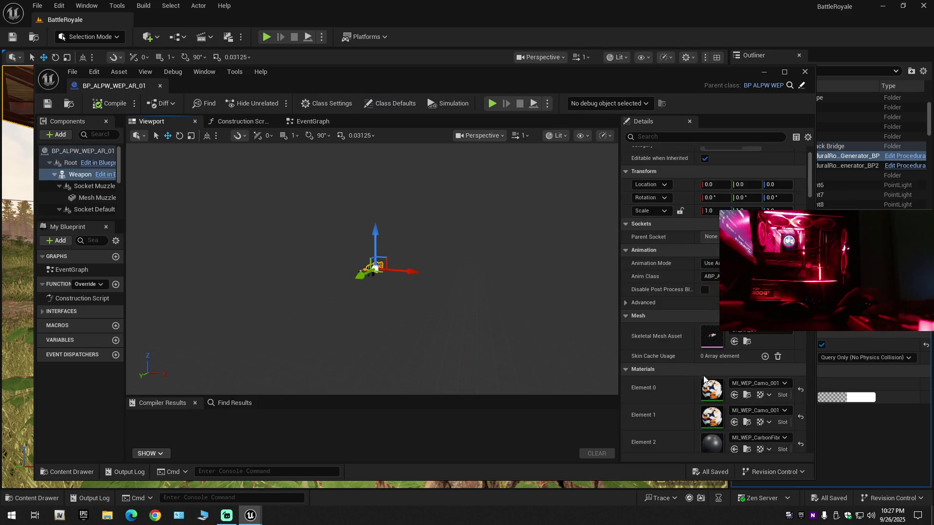
{"action": "left_click", "coordinate": [747, 395]}
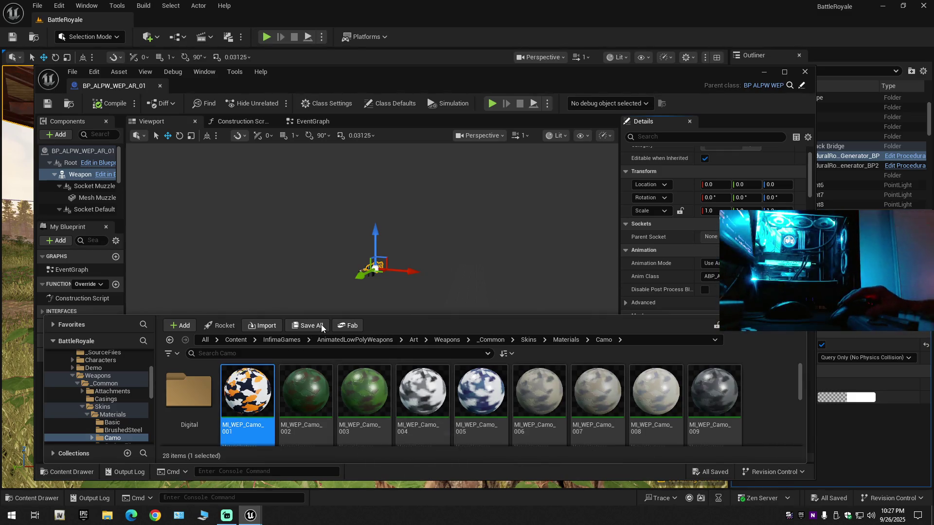
- Turn on the Two Sided override for MI_WEP_Camo_001, save it, and close its tab
{"action": "key", "text": "Return"}
{"action": "left_click", "coordinate": [630, 137]}
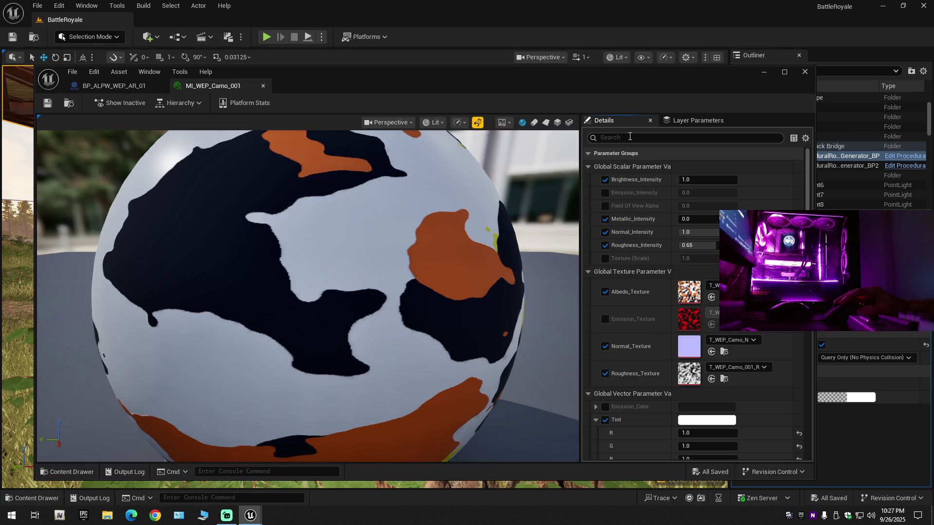
{"action": "type", "text": "two"}
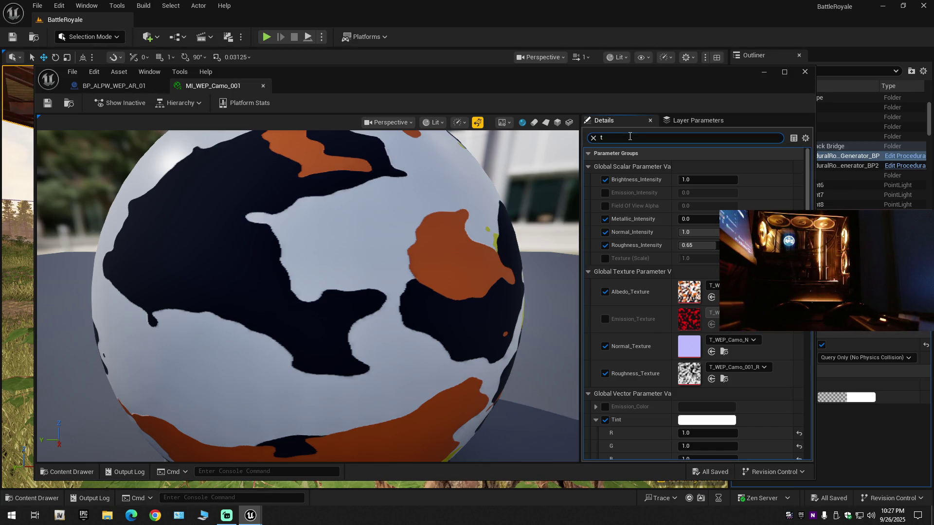
{"action": "left_click", "coordinate": [605, 180]}
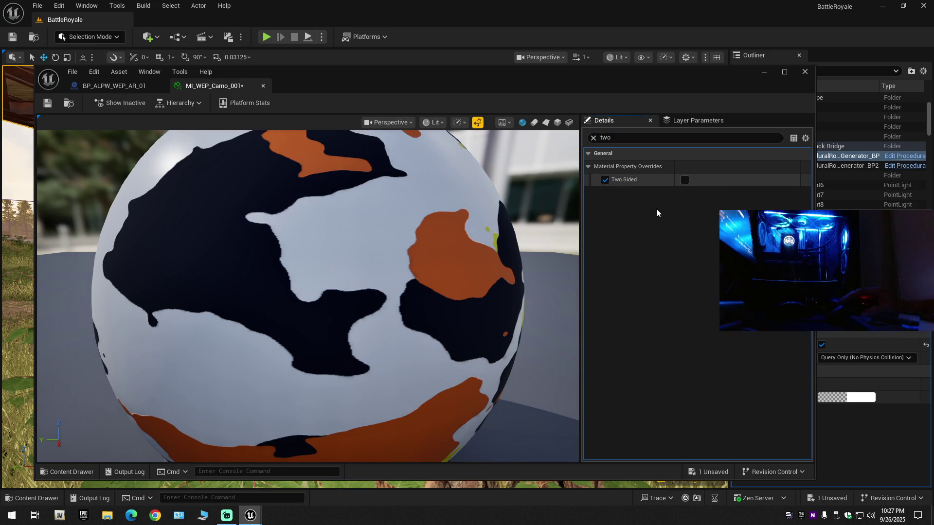
{"action": "left_click", "coordinate": [47, 106]}
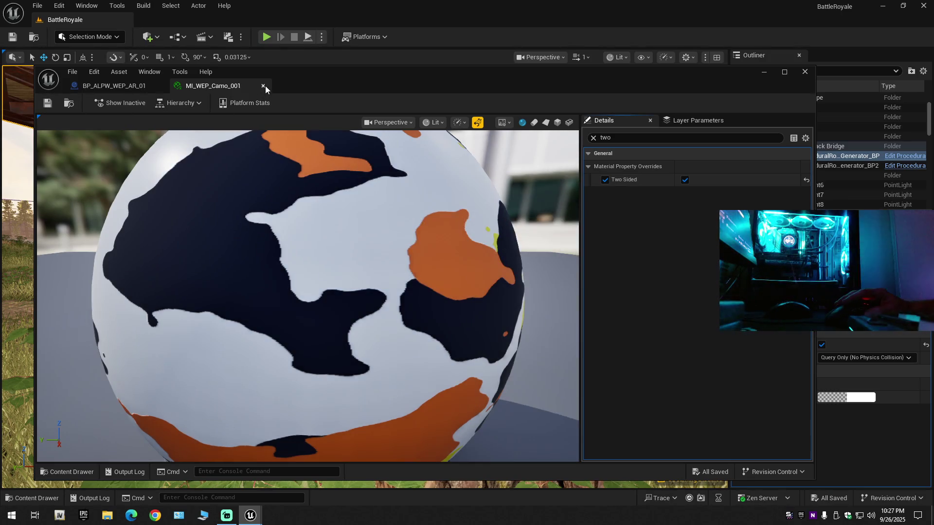
{"action": "left_click", "coordinate": [263, 85]}
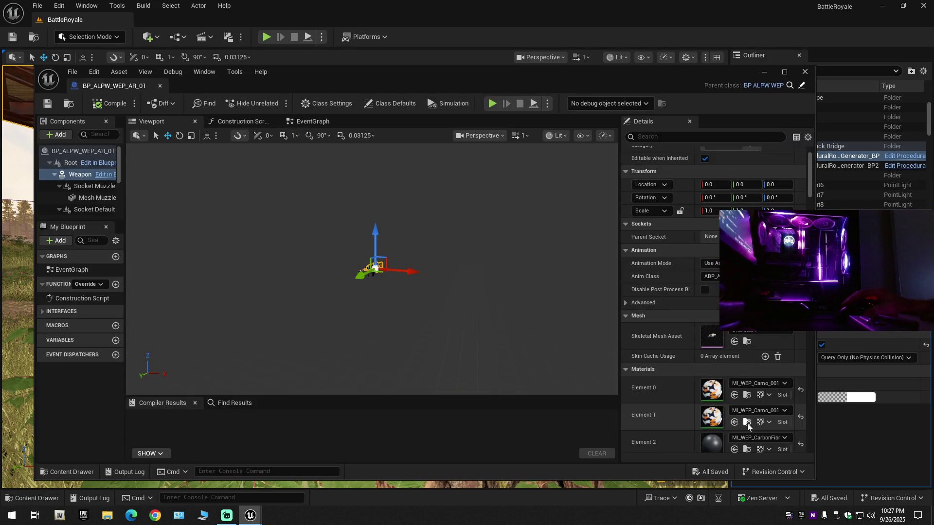
- Open MI_WEP_Camo_001, confirm Two Sided is already enabled, and close it
{"action": "left_click", "coordinate": [747, 422]}
{"action": "double_click", "coordinate": [259, 391]}
{"action": "left_click", "coordinate": [640, 137]}
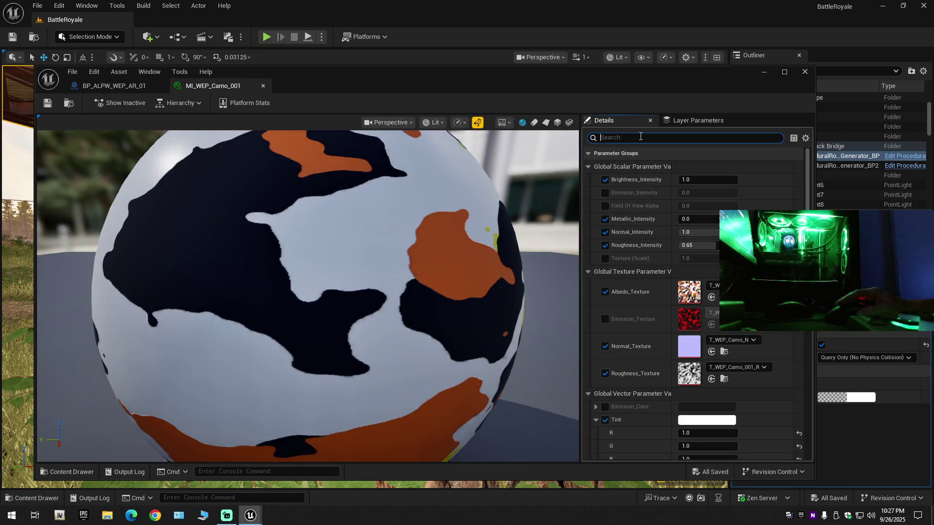
{"action": "type", "text": "t"}
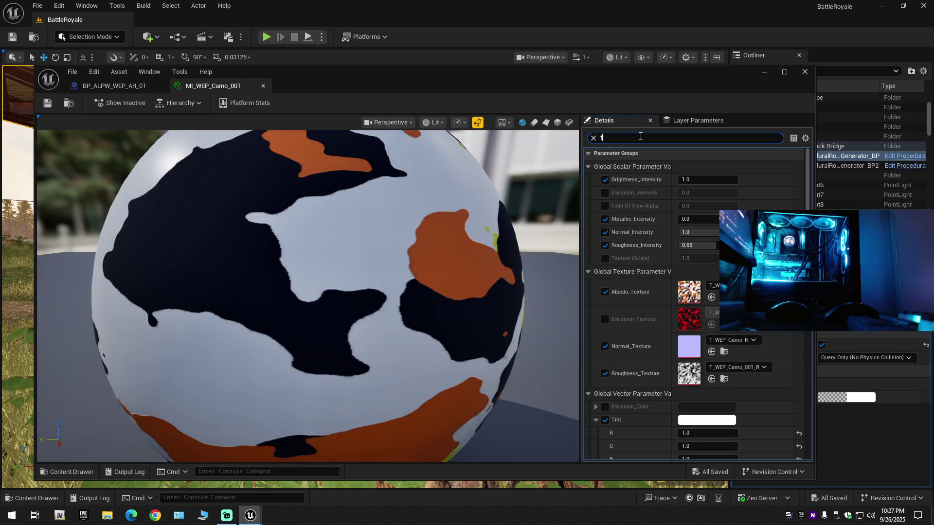
{"action": "type", "text": "wo"}
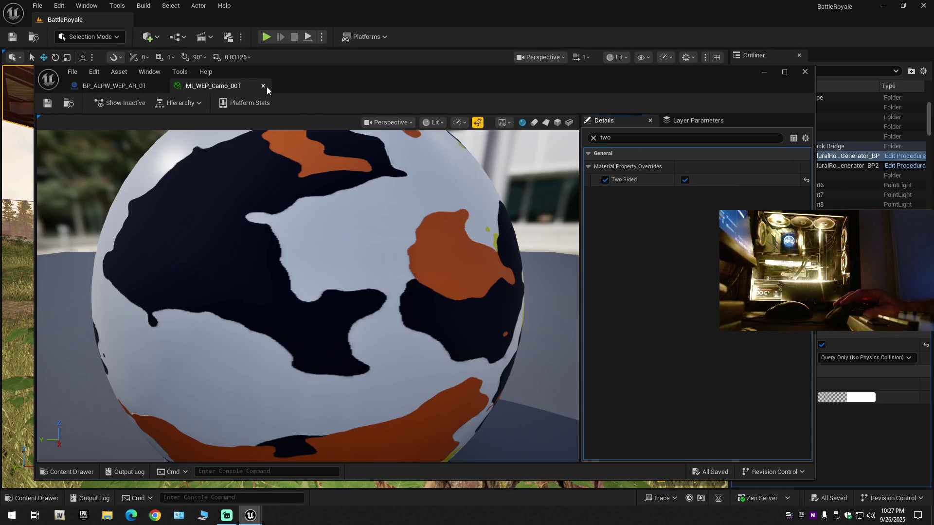
{"action": "left_click", "coordinate": [263, 86]}
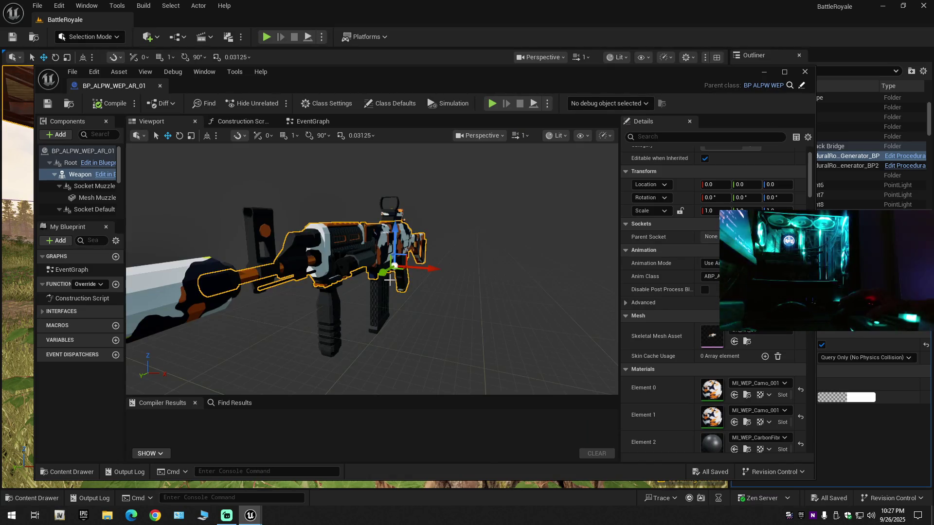
- Show the CarbonFibre skins folder containing MI_WEP_CarbonFibre_001 in the Content Drawer
{"action": "scroll", "coordinate": [388, 284], "scroll_direction": "down", "scroll_amount": 5}
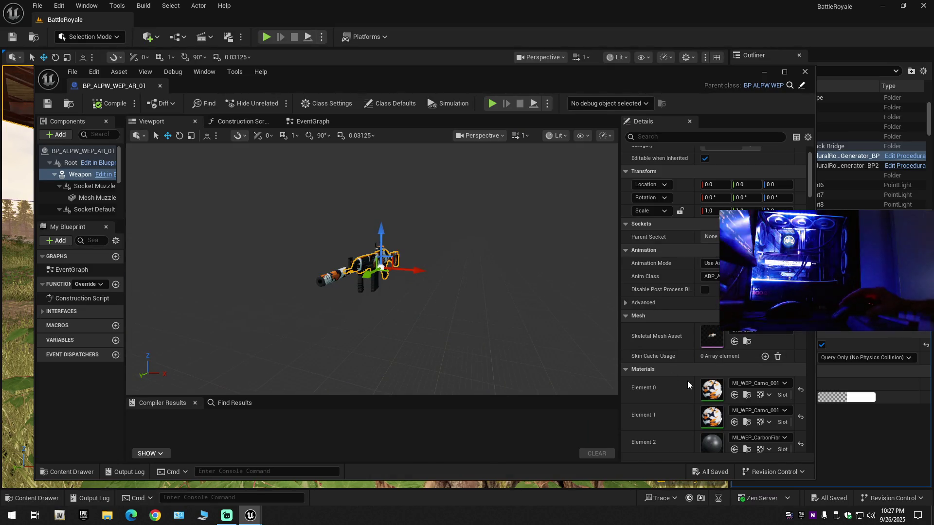
{"action": "scroll", "coordinate": [686, 396], "scroll_direction": "down", "scroll_amount": 5}
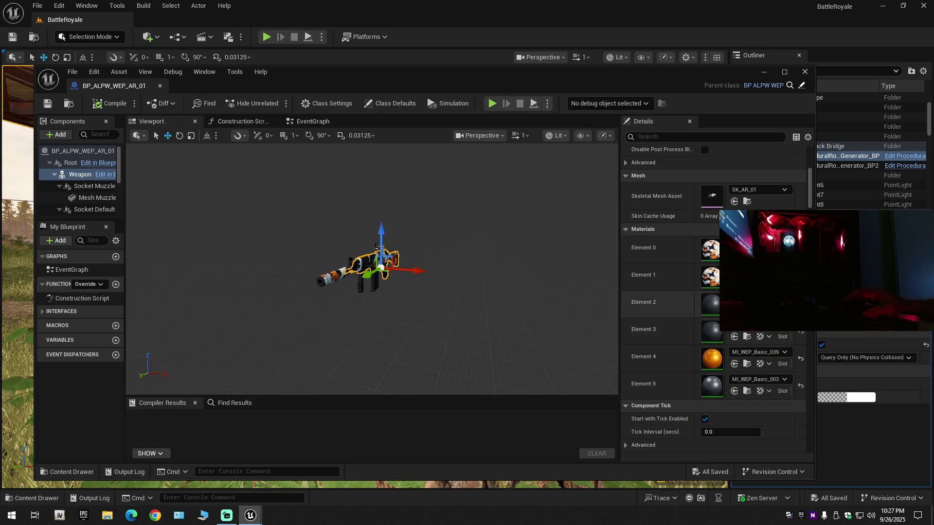
{"action": "key", "text": "ctrl+space"}
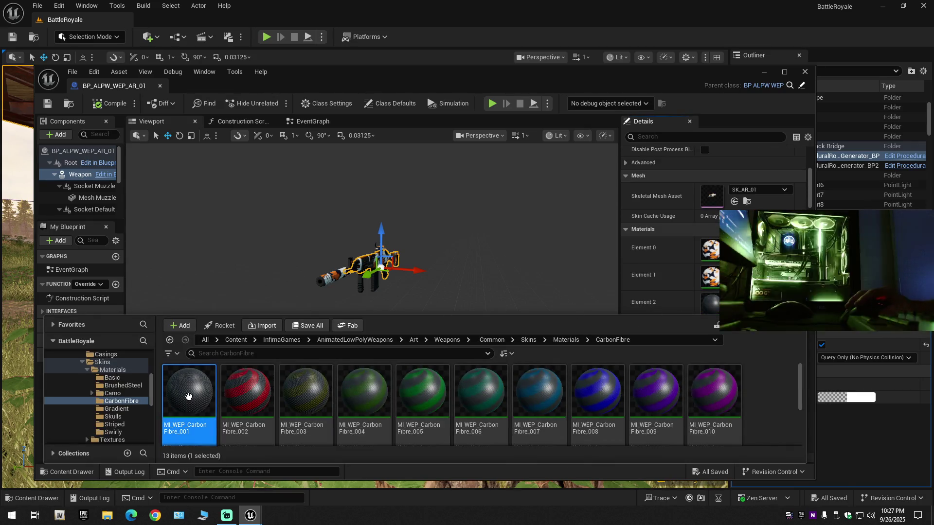
{"action": "double_click", "coordinate": [204, 394]}
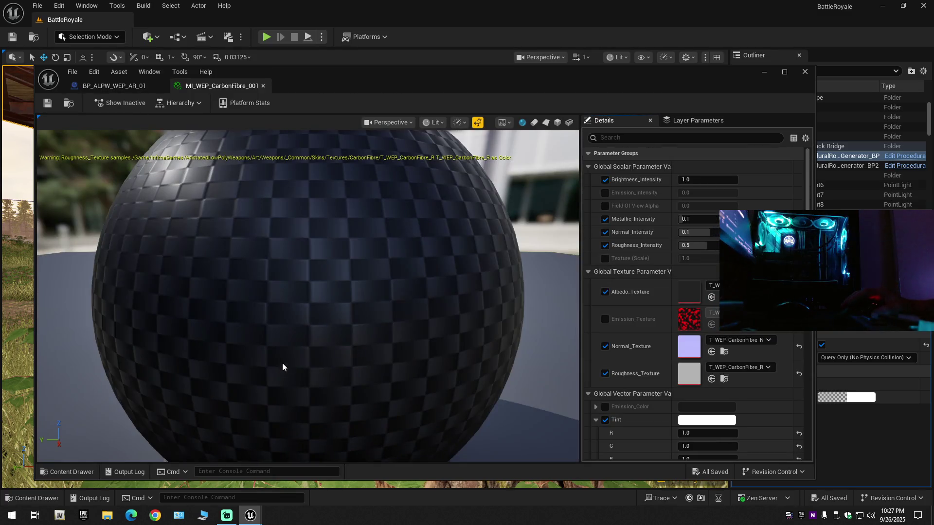
{"action": "left_click", "coordinate": [626, 136]}
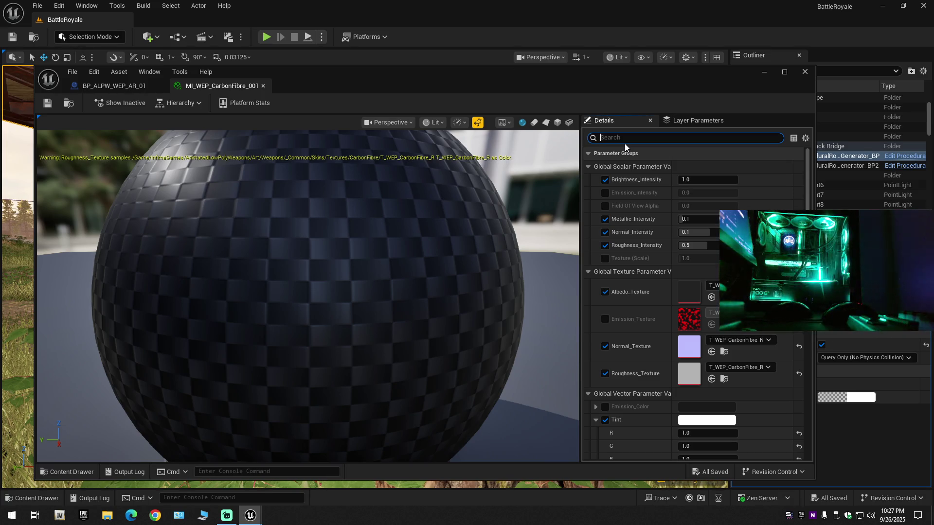
{"action": "type", "text": "t"}
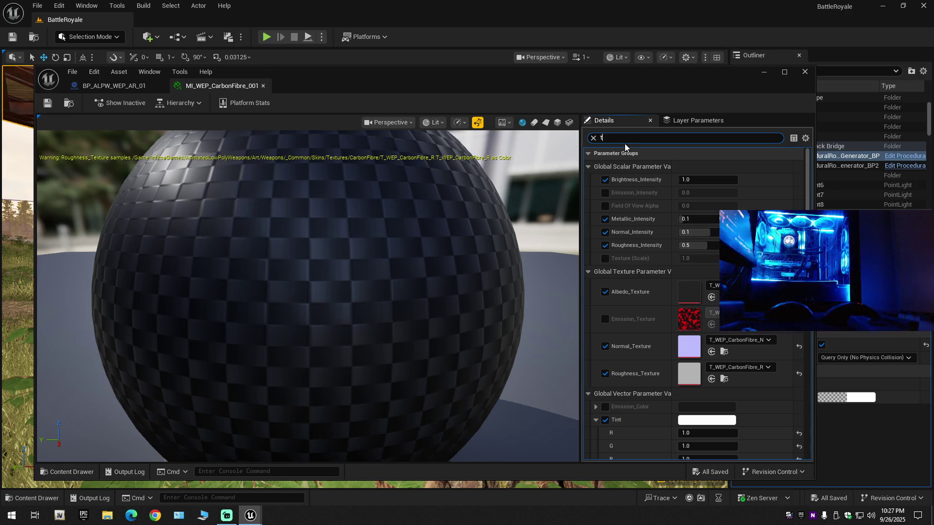
{"action": "type", "text": "wo"}
{"action": "left_click", "coordinate": [605, 179]}
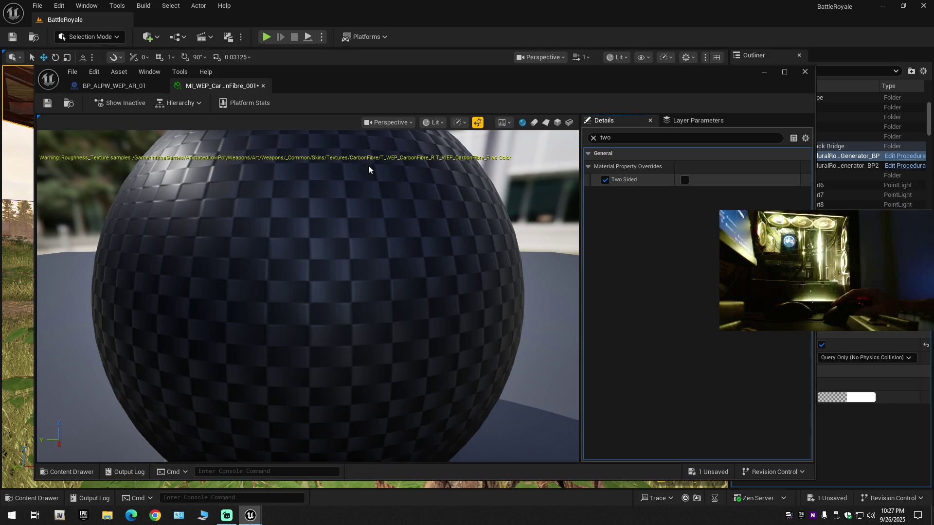
{"action": "left_click", "coordinate": [47, 104]}
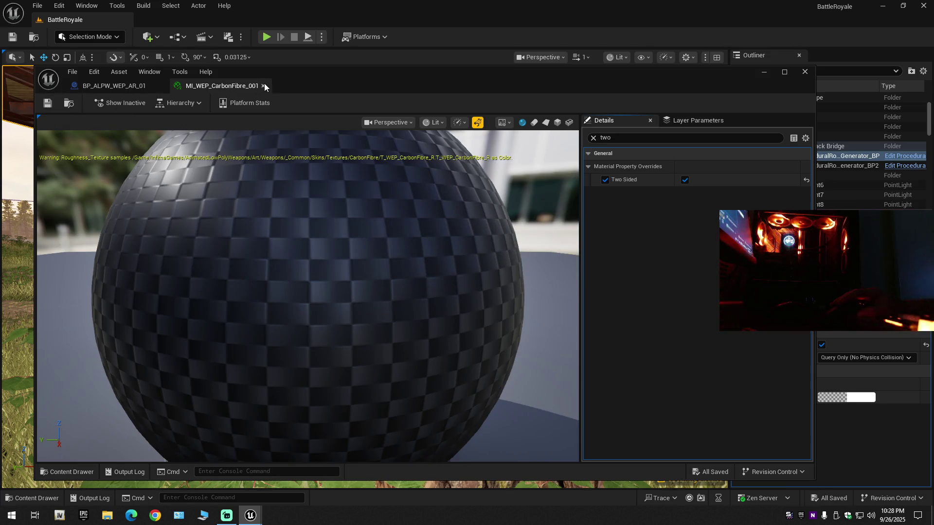
{"action": "left_click", "coordinate": [263, 86]}
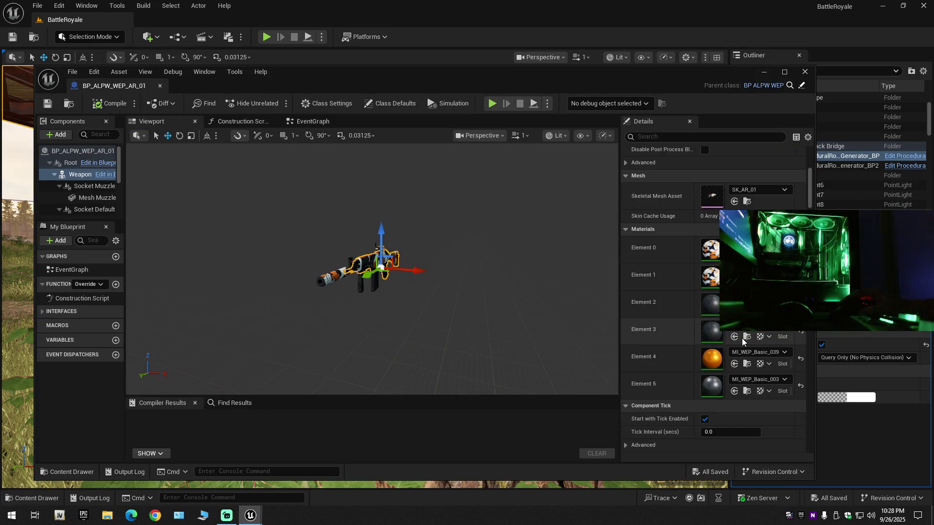
{"action": "key", "text": "ctrl+space"}
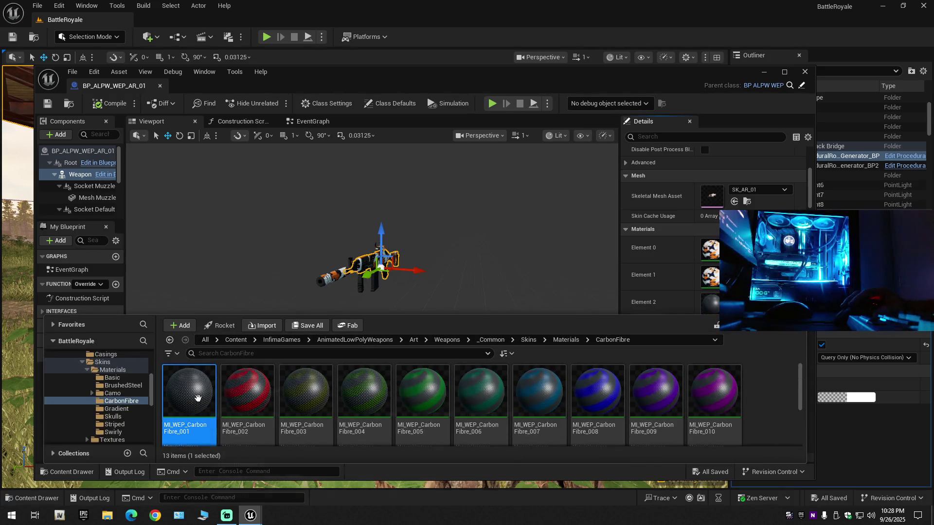
{"action": "key", "text": "Return"}
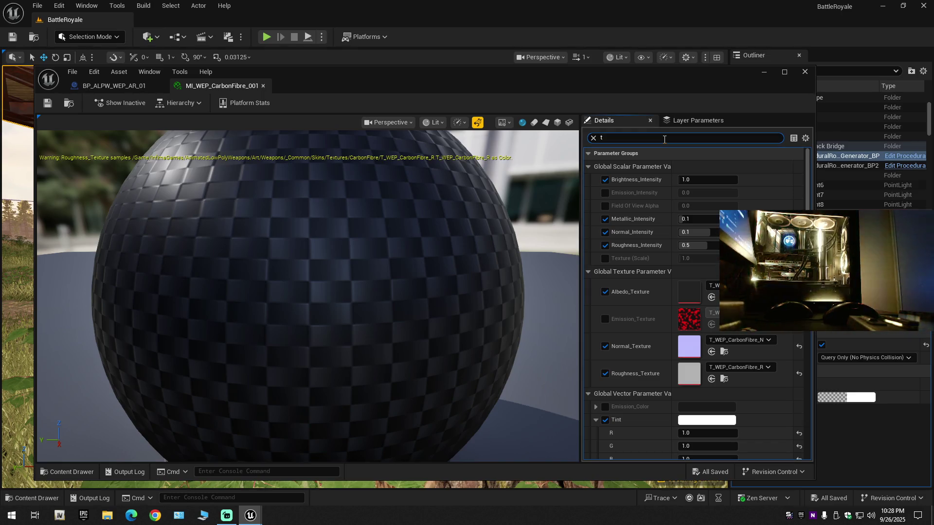
{"action": "type", "text": "two"}
{"action": "left_click_drag", "start_coordinate": [664, 139], "coordinate": [587, 140]}
{"action": "right_click", "coordinate": [588, 139]}
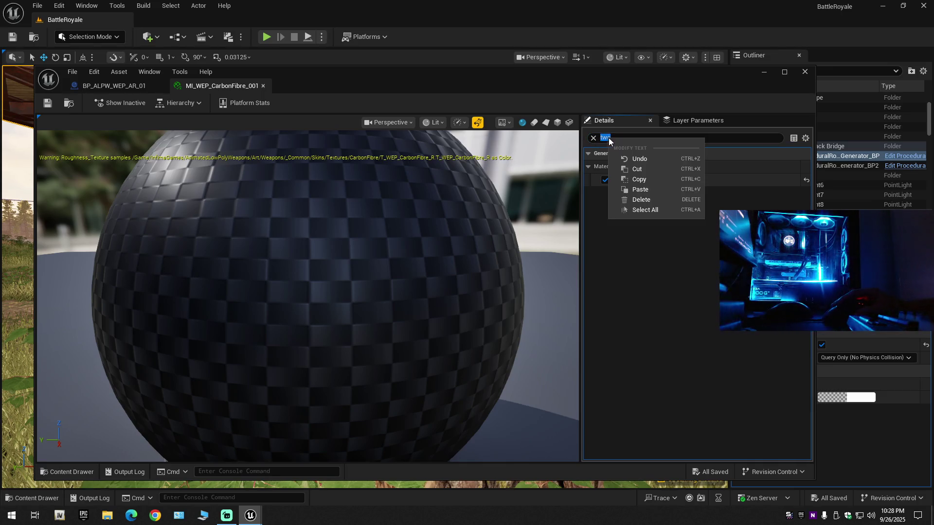
{"action": "left_click", "coordinate": [633, 180]}
{"action": "left_click", "coordinate": [263, 86]}
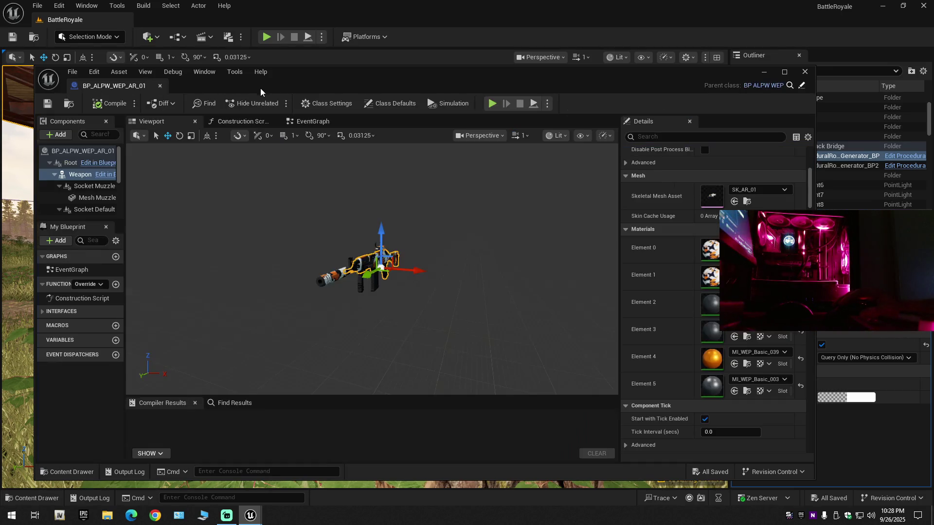
- Enable the Two Sided override on MI_WEP_Basic_039, save it, and close its tab
{"action": "left_click", "coordinate": [746, 365]}
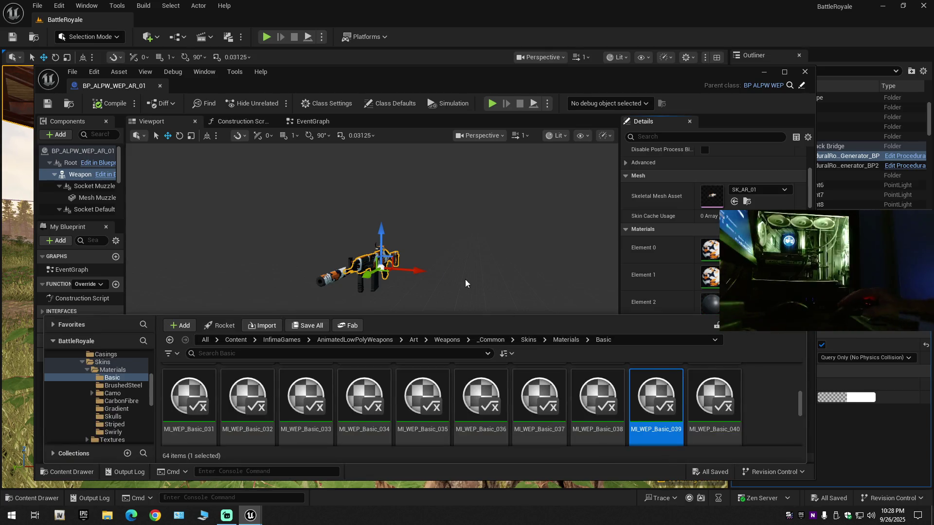
{"action": "double_click", "coordinate": [665, 396]}
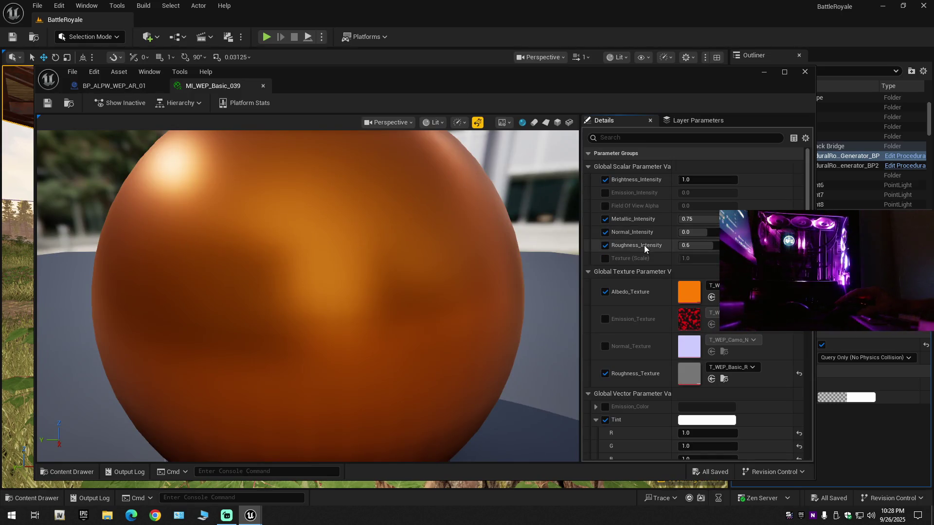
{"action": "left_click", "coordinate": [634, 138]}
{"action": "type", "text": "two"}
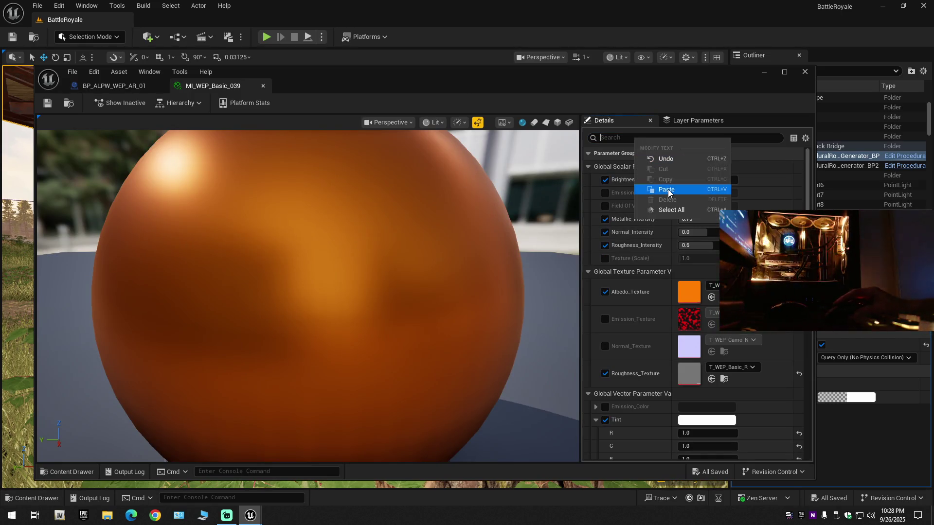
{"action": "left_click", "coordinate": [605, 180]}
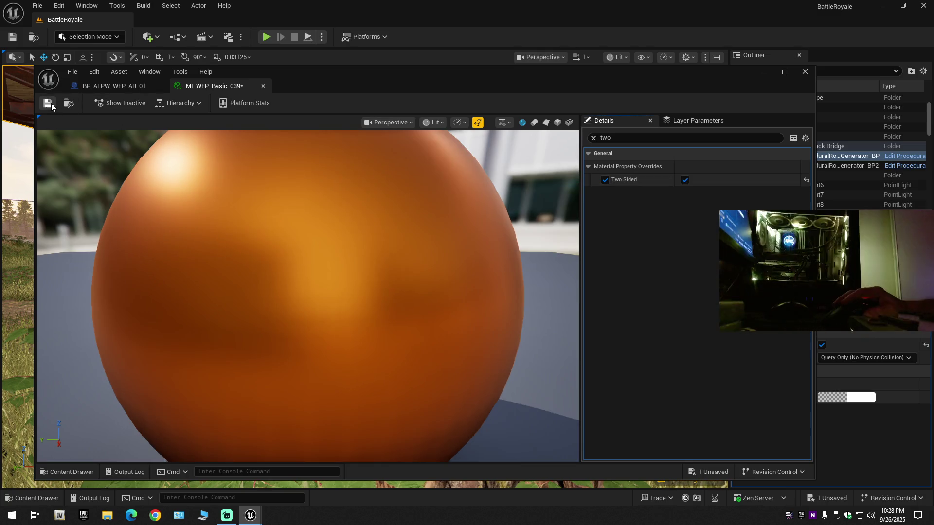
{"action": "left_click", "coordinate": [47, 103]}
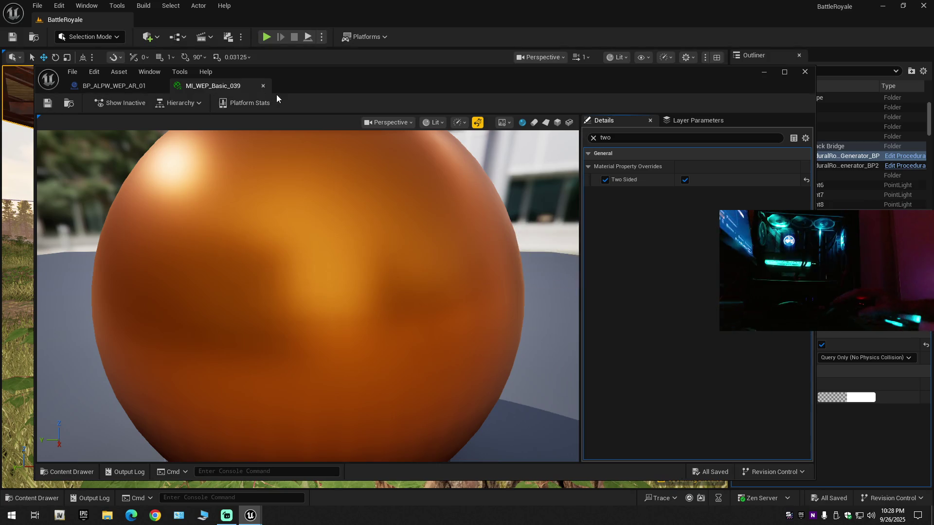
{"action": "left_click", "coordinate": [263, 86]}
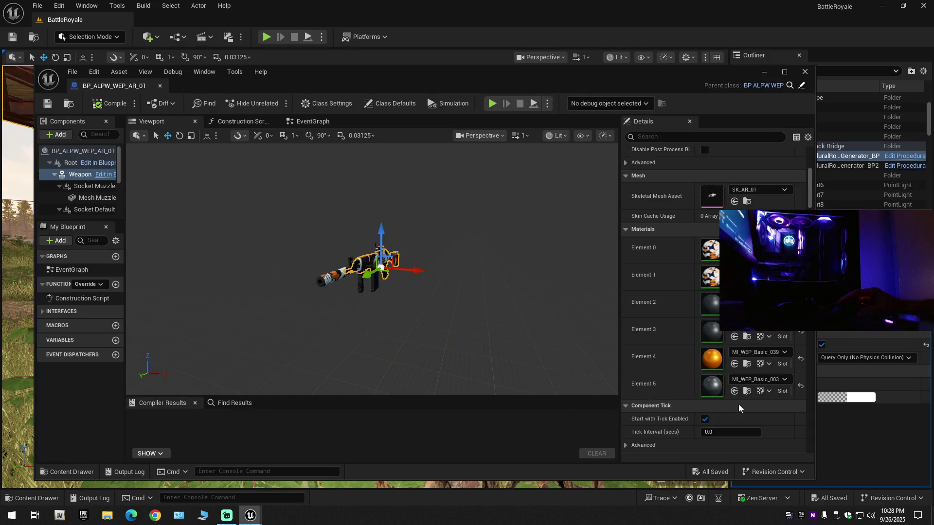
- Filter MI_WEP_Basic_003's details by 'two', turn on Two Sided, save and close
{"action": "left_click", "coordinate": [747, 391]}
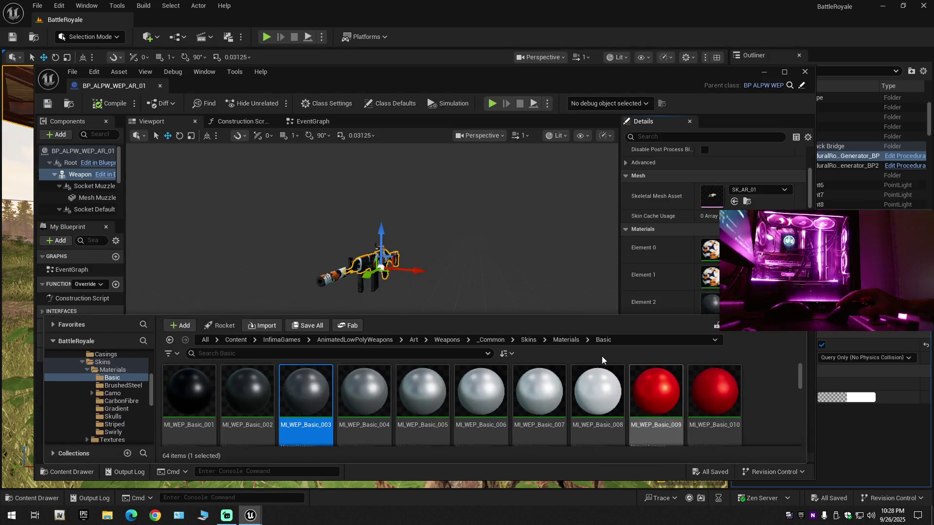
{"action": "double_click", "coordinate": [309, 377]}
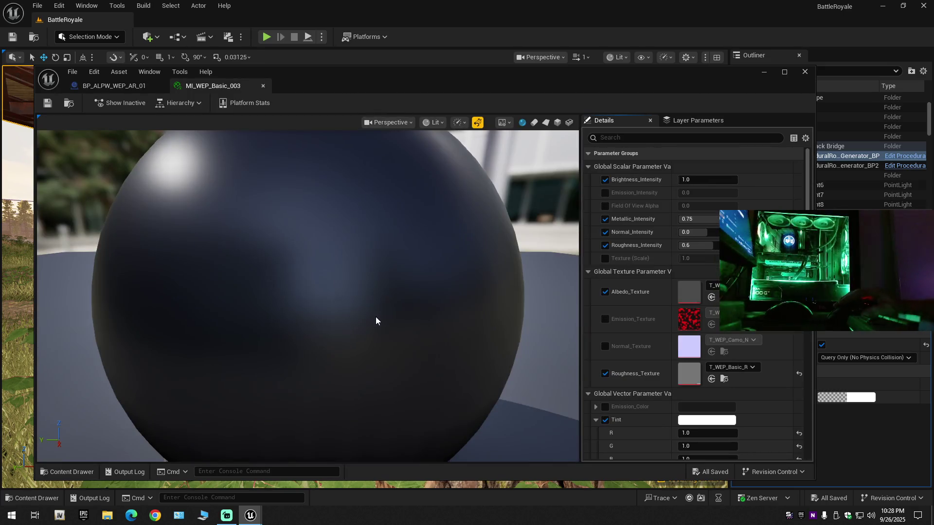
{"action": "right_click", "coordinate": [637, 138]}
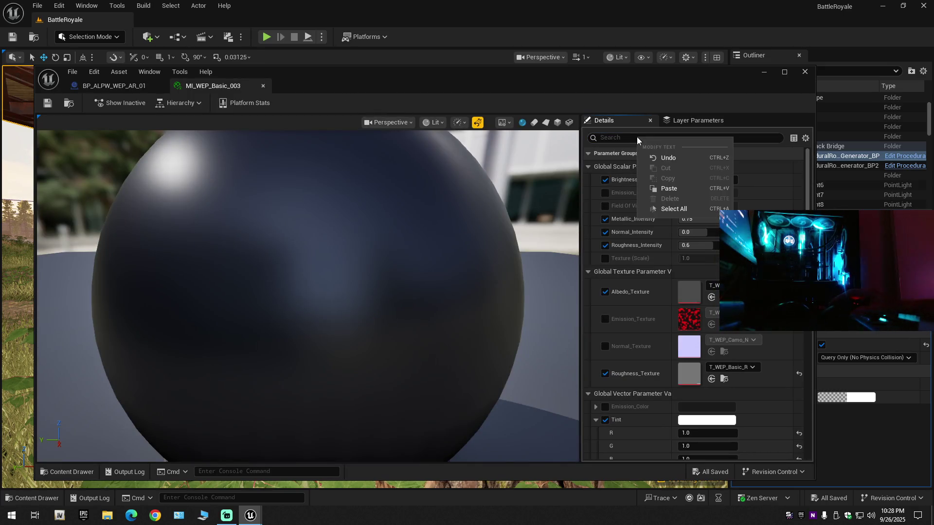
{"action": "left_click", "coordinate": [668, 188]}
{"action": "left_click", "coordinate": [605, 180]}
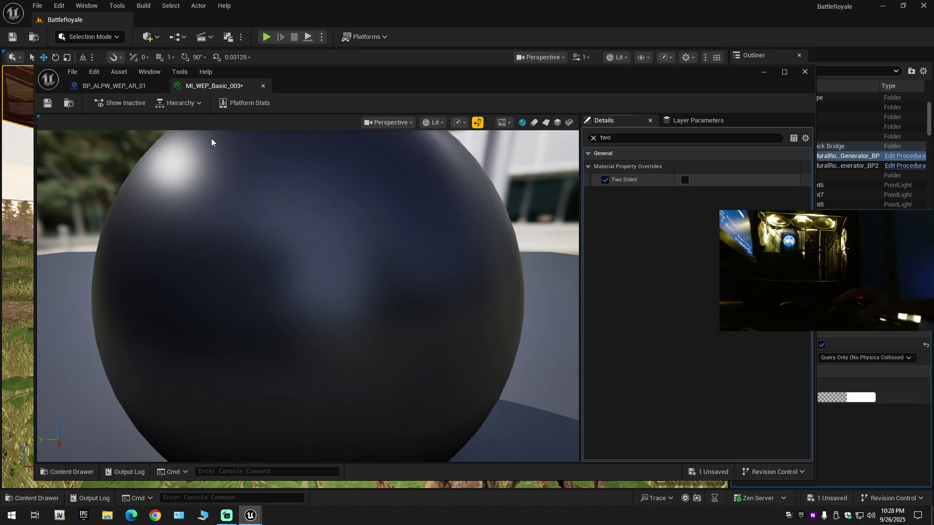
{"action": "left_click", "coordinate": [48, 104]}
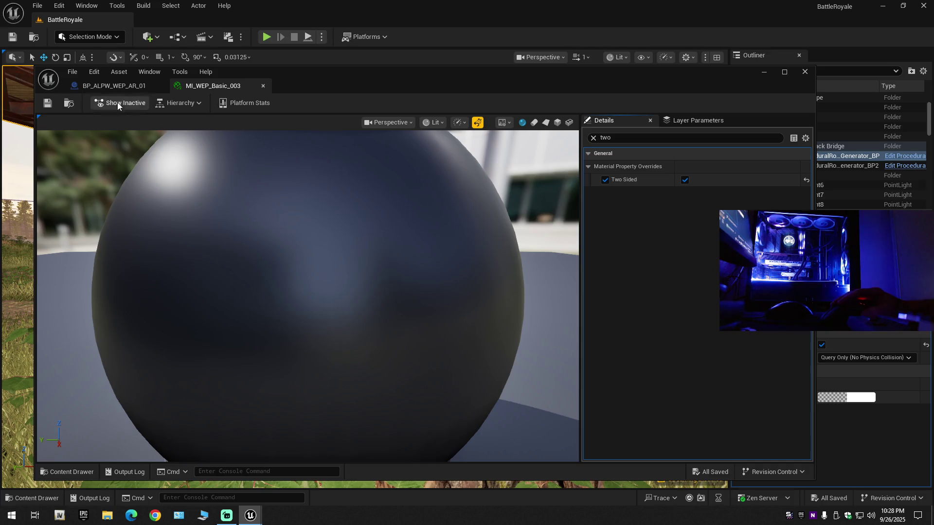
{"action": "left_click", "coordinate": [263, 85]}
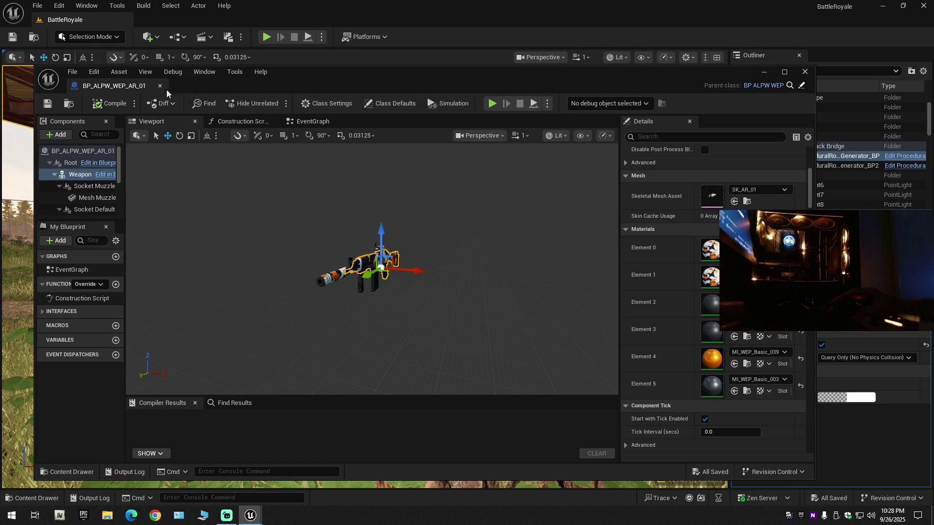
- Compile and save the rifle blueprint, then close its editor
{"action": "left_click", "coordinate": [102, 103]}
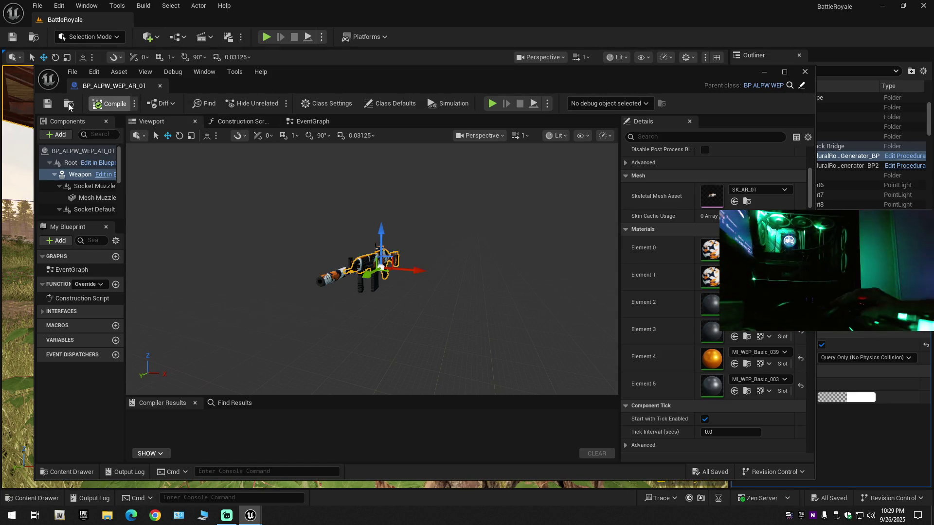
{"action": "left_click", "coordinate": [48, 105]}
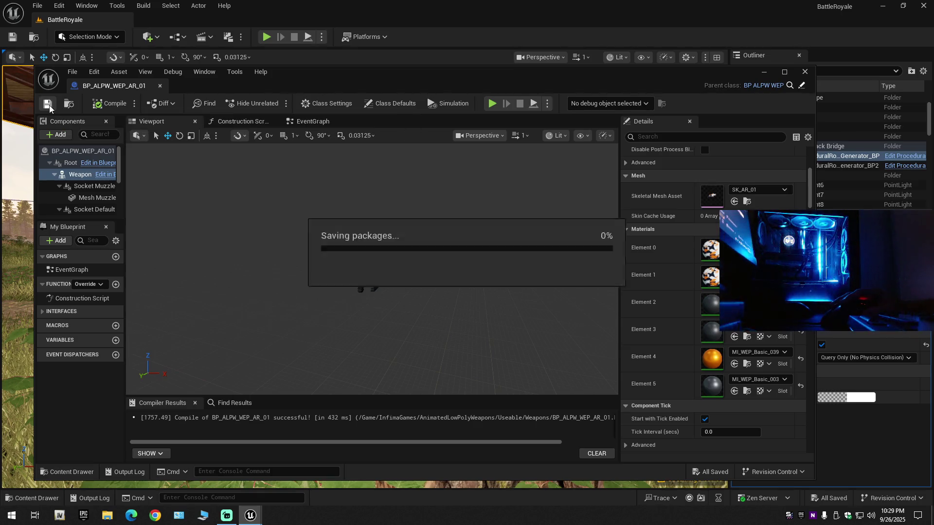
{"action": "left_click", "coordinate": [159, 86]}
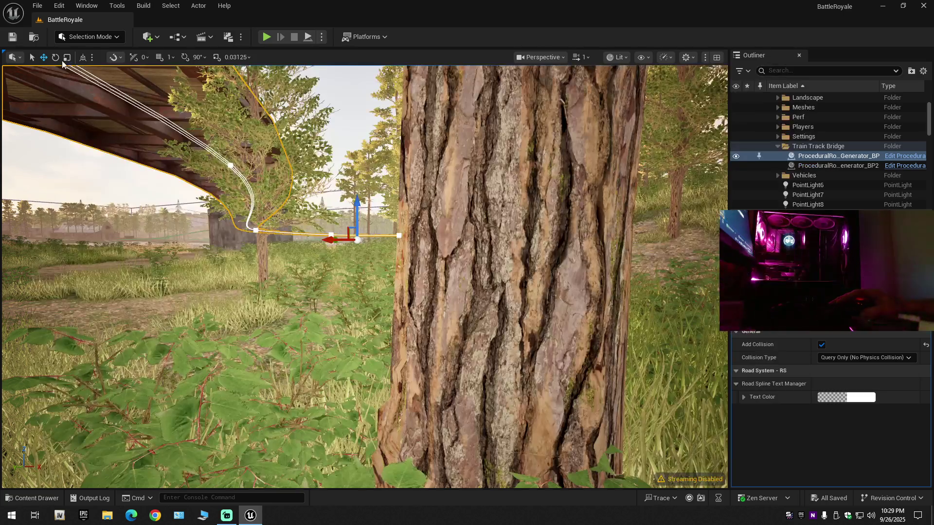
- Save All from the File menu, then start playing the level with Alt+P
{"action": "left_click", "coordinate": [37, 5]}
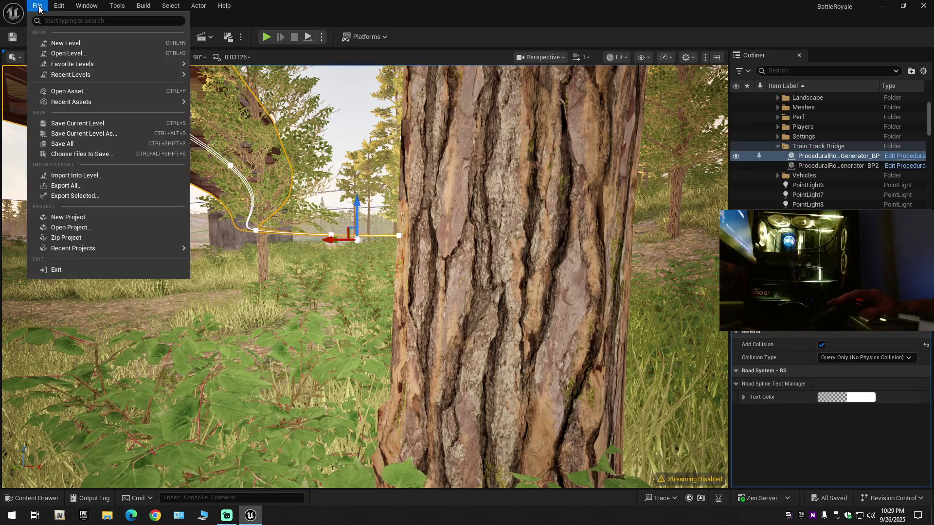
{"action": "mouse_move", "coordinate": [72, 103]}
{"action": "left_click", "coordinate": [38, 5]}
{"action": "left_click", "coordinate": [37, 6]}
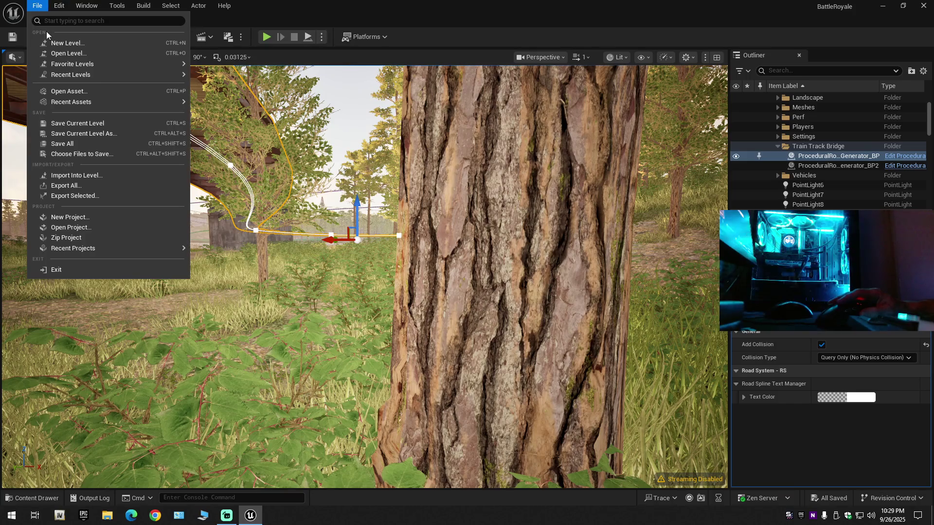
{"action": "left_click", "coordinate": [74, 144]}
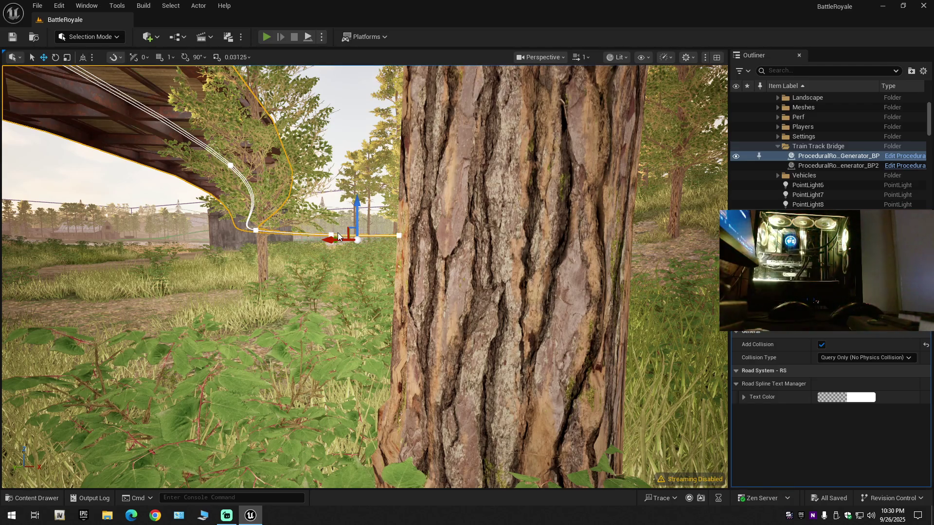
{"action": "key", "text": "alt+p"}
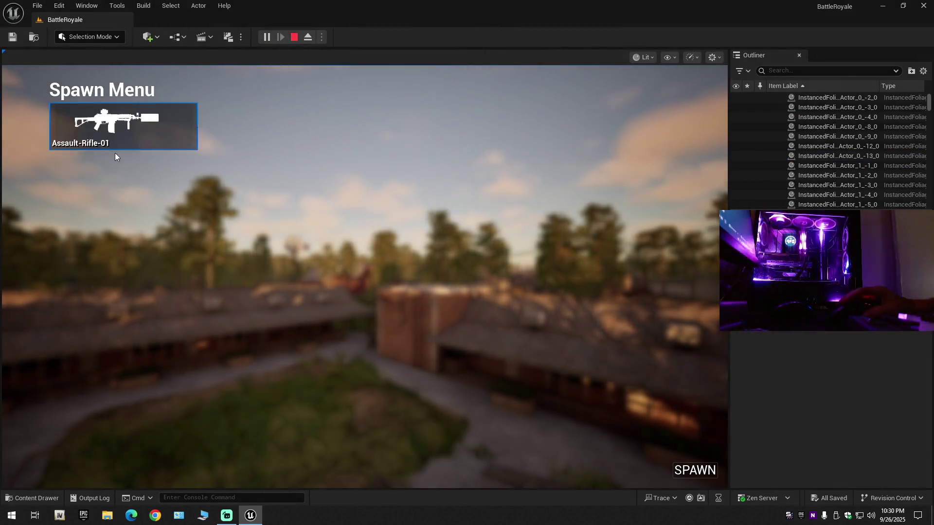
- Choose Assault-Rifle-01 as the primary weapon and spawn into the level
{"action": "left_click", "coordinate": [122, 142]}
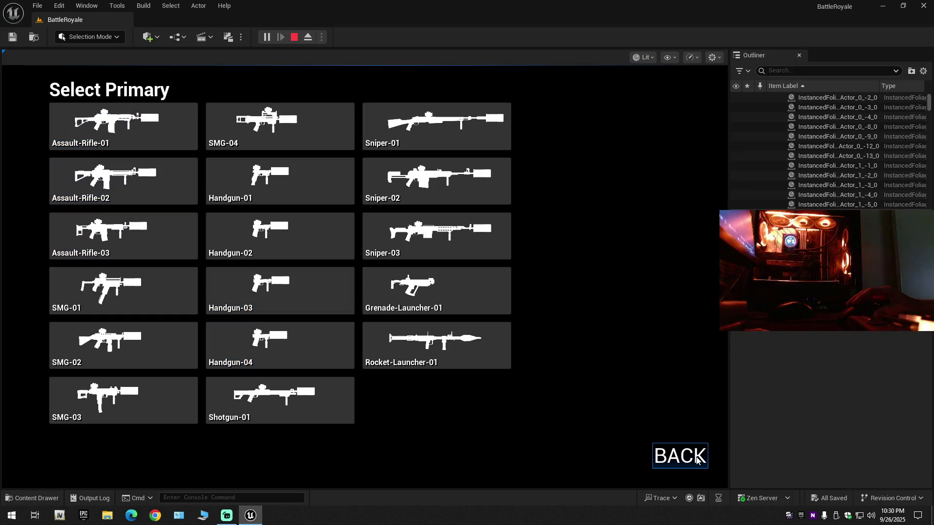
{"action": "left_click", "coordinate": [696, 456]}
{"action": "left_click", "coordinate": [694, 471]}
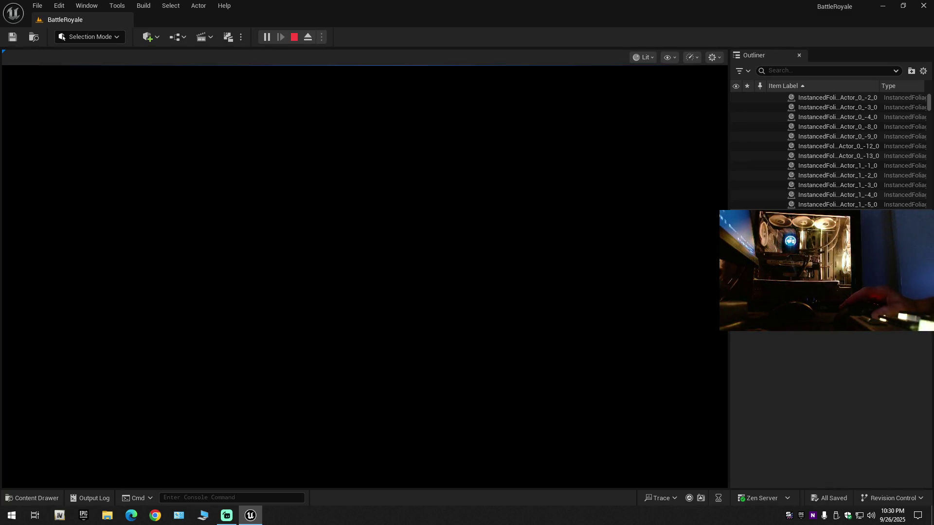
- Inspect the rifle's camo in hip, aimed, third-person and first-person views, then fire
{"action": "key", "text": "w"}
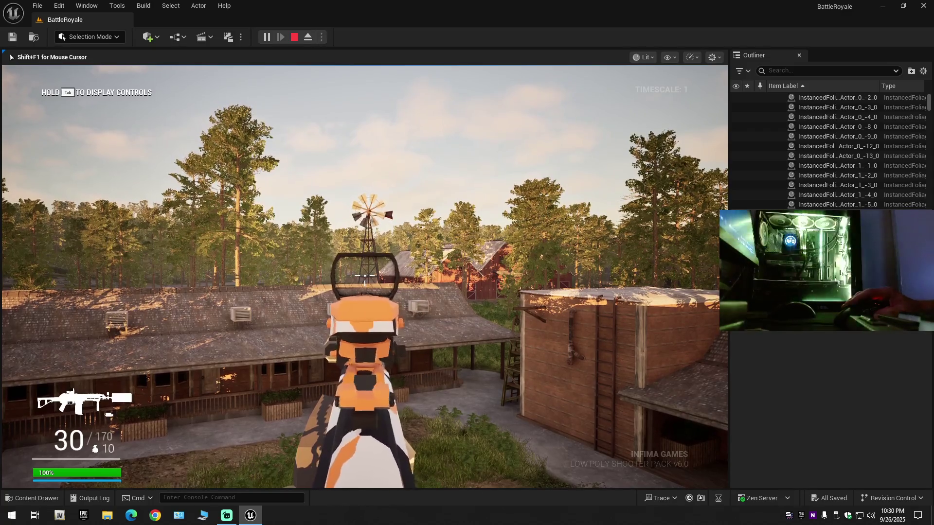
{"action": "right_click", "coordinate": [364, 277]}
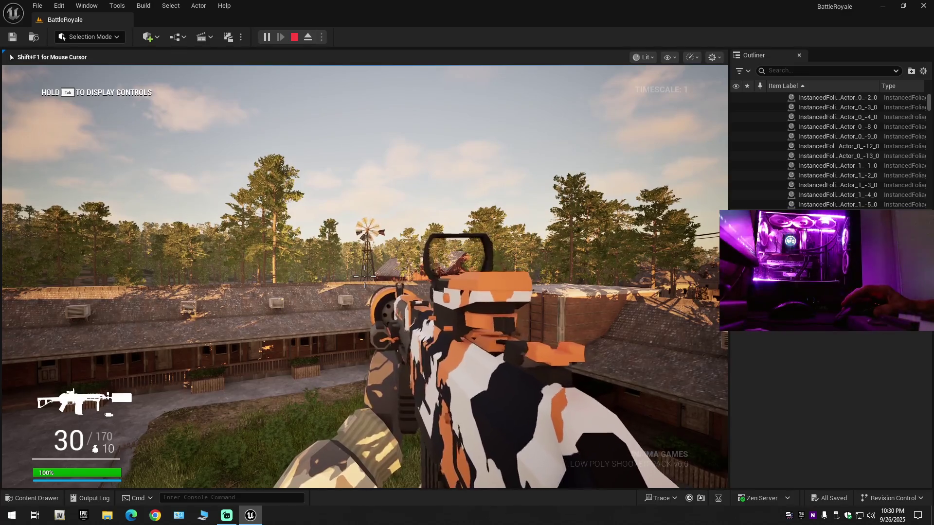
{"action": "key", "text": "v"}
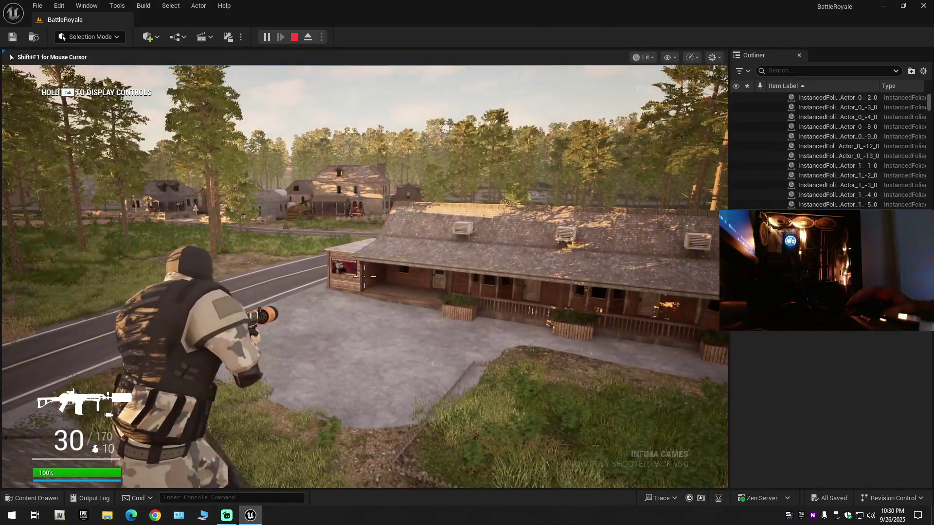
{"action": "right_click", "coordinate": [365, 277]}
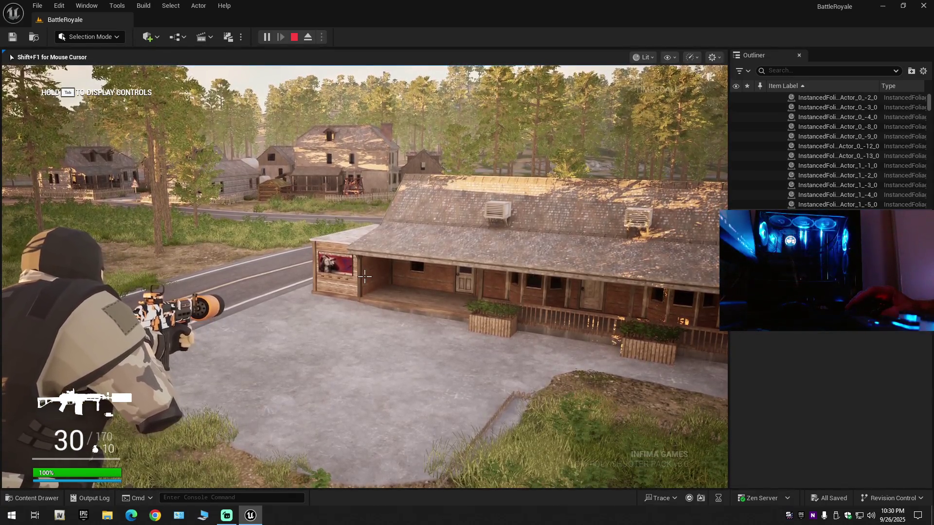
{"action": "key", "text": "v"}
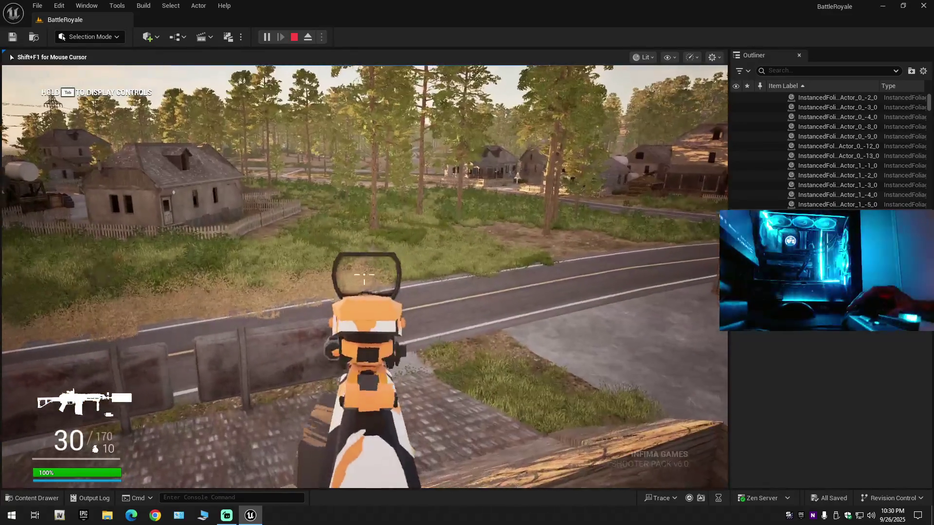
{"action": "left_click", "coordinate": [365, 276]}
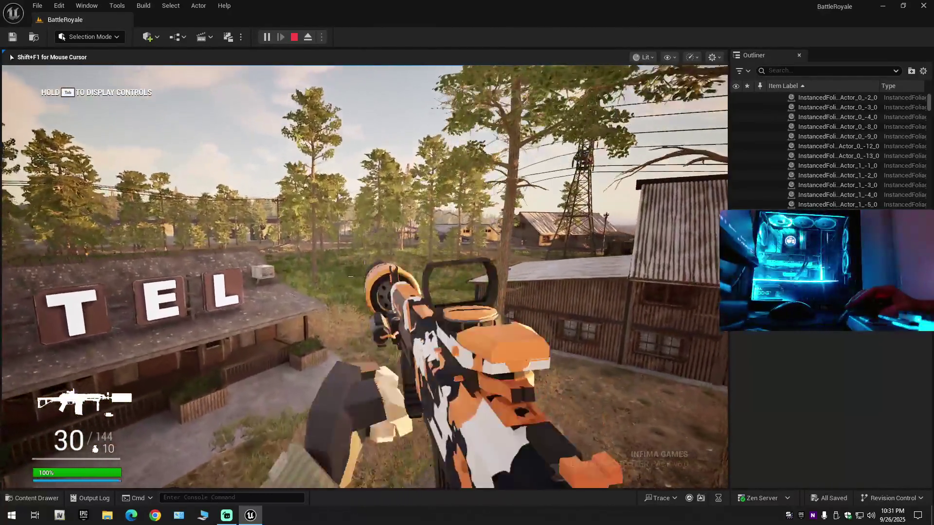
- Walk through the barn and field toward the power tower, then end the play session
{"action": "key", "text": "w"}
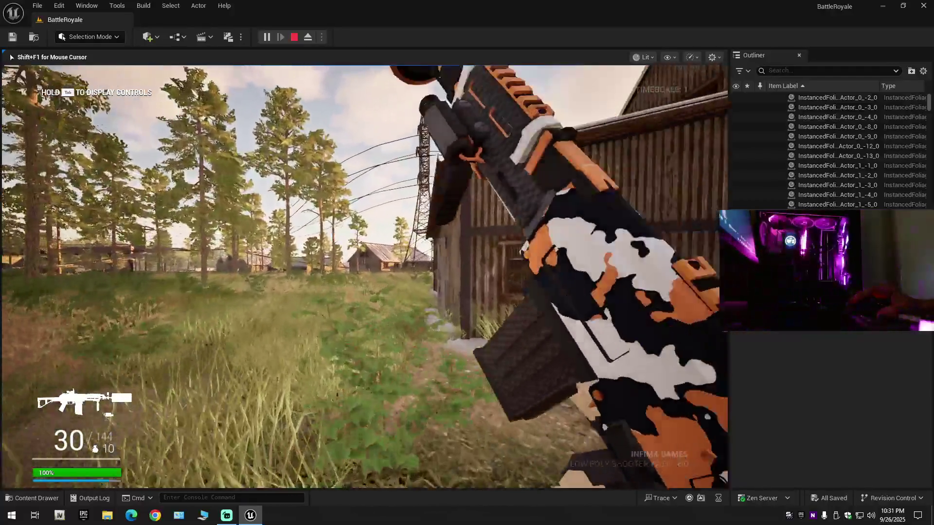
{"action": "key", "text": "w"}
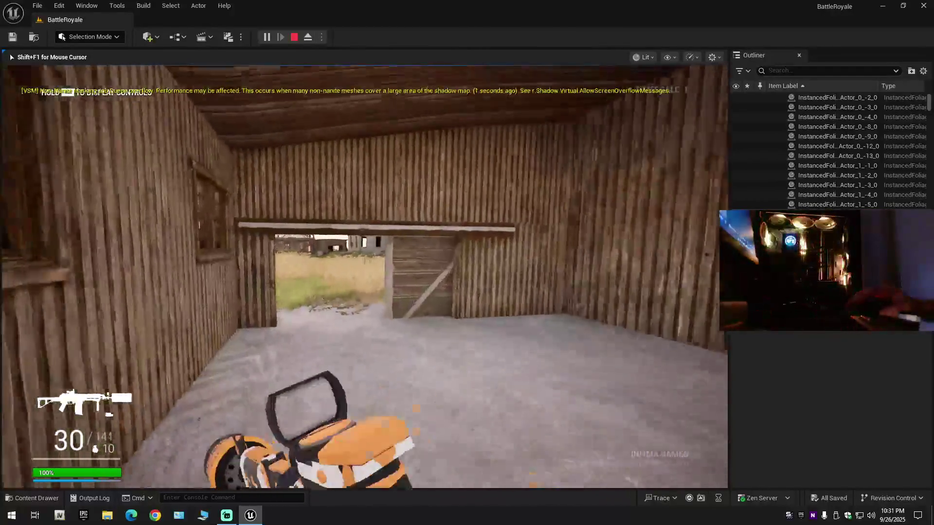
{"action": "key", "text": "w"}
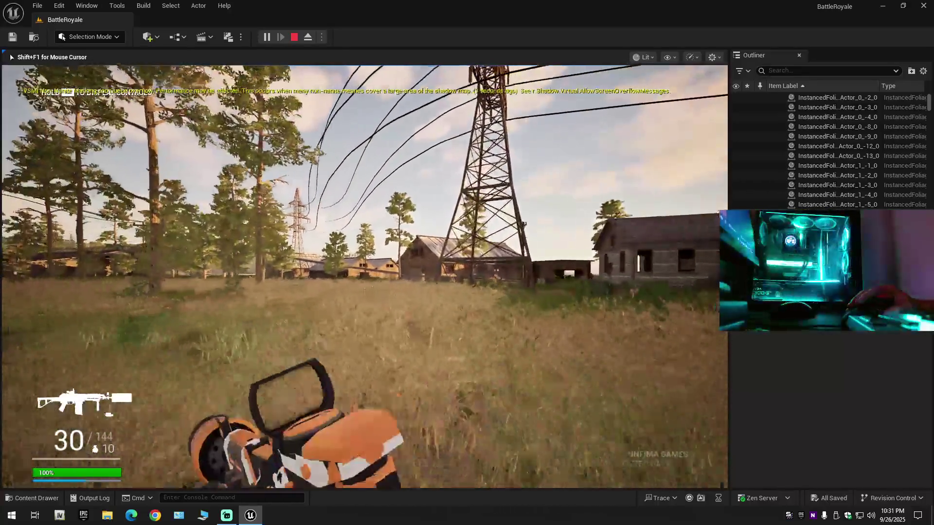
{"action": "key", "text": "w"}
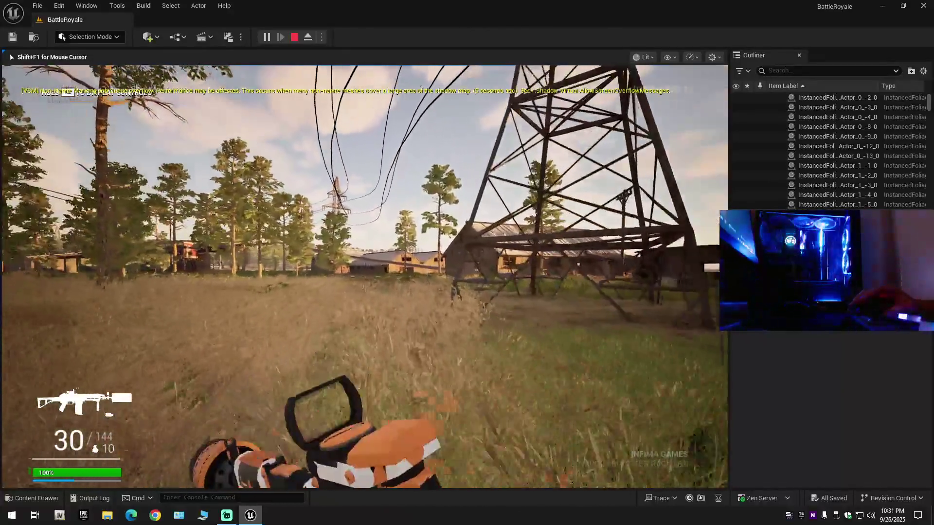
{"action": "key", "text": "w"}
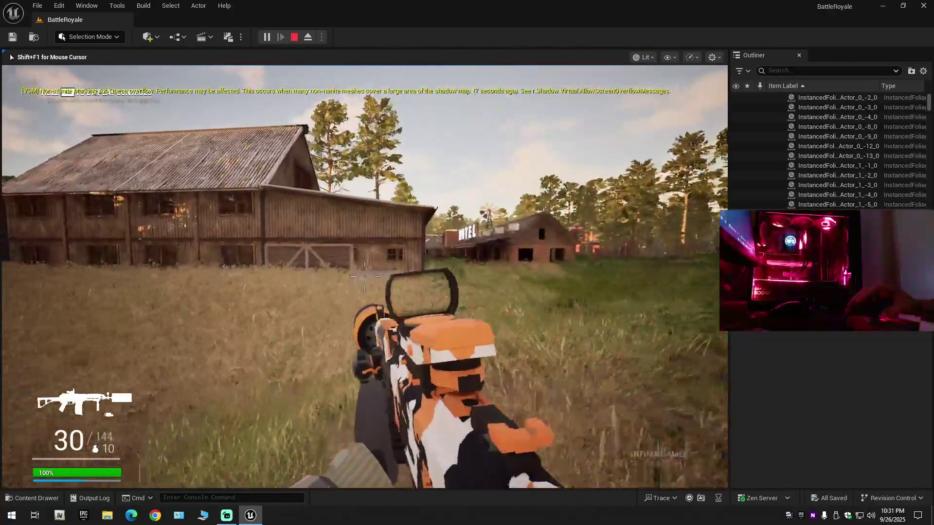
{"action": "key", "text": "w"}
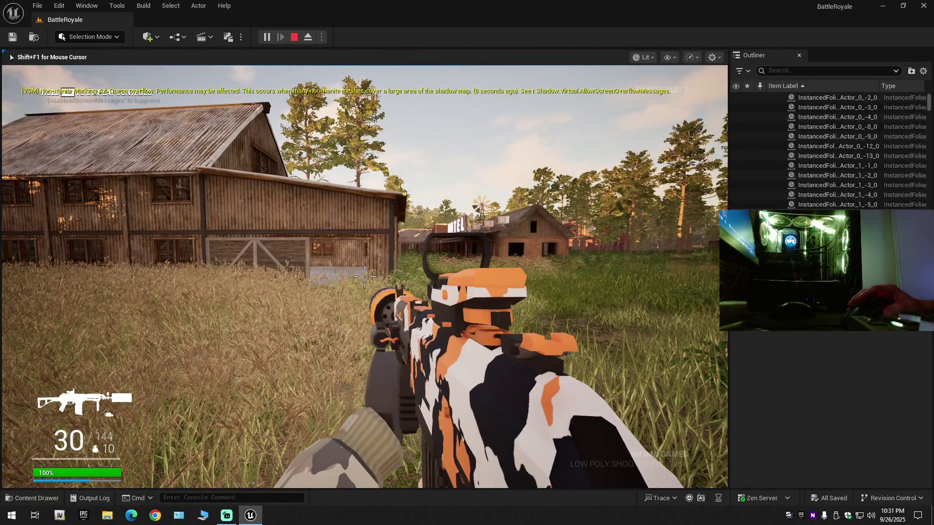
{"action": "key", "text": "Escape"}
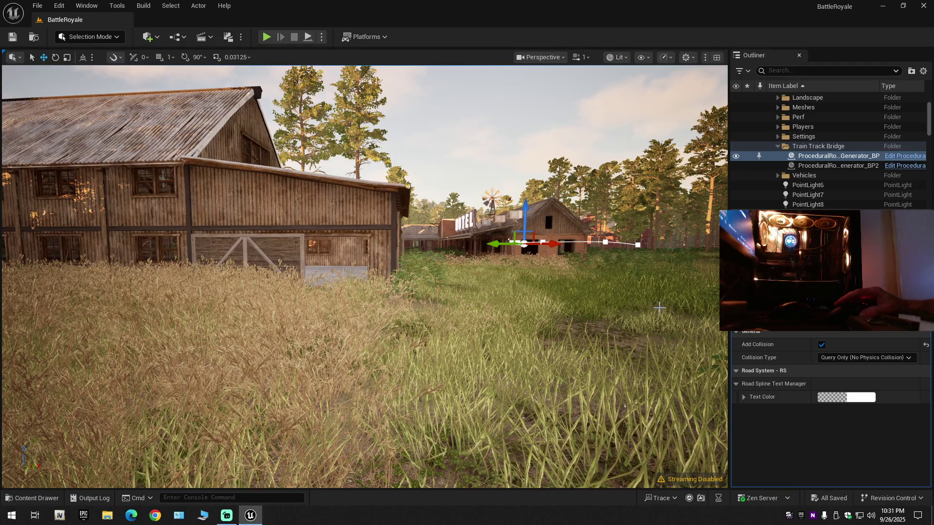
- Open BP_ALPW_WEP_AR_01 and select its Weapon component in the Viewport
{"action": "left_click", "coordinate": [31, 498]}
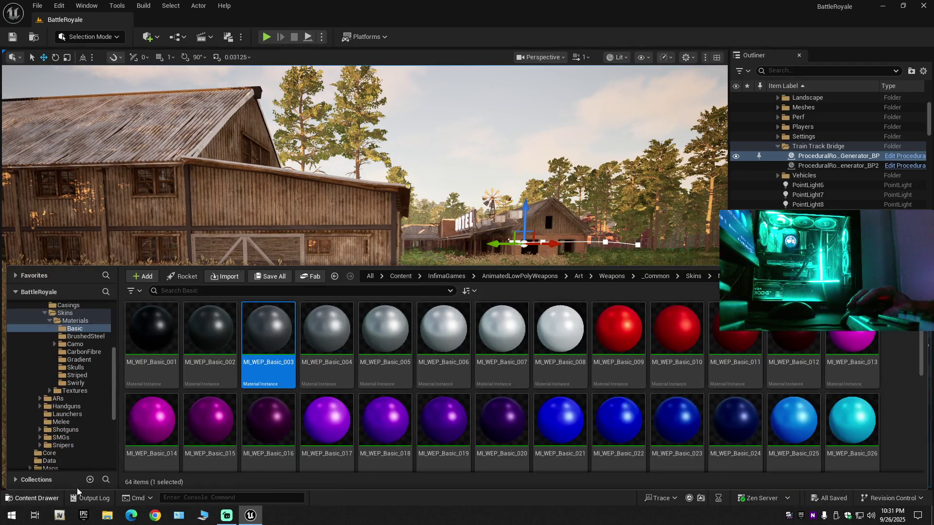
{"action": "key", "text": "alt+Left"}
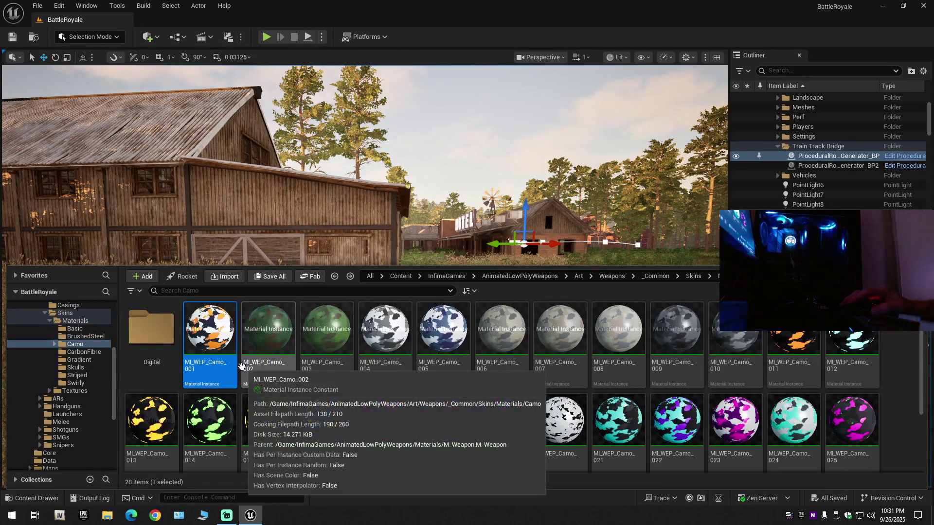
{"action": "key", "text": "alt+Left"}
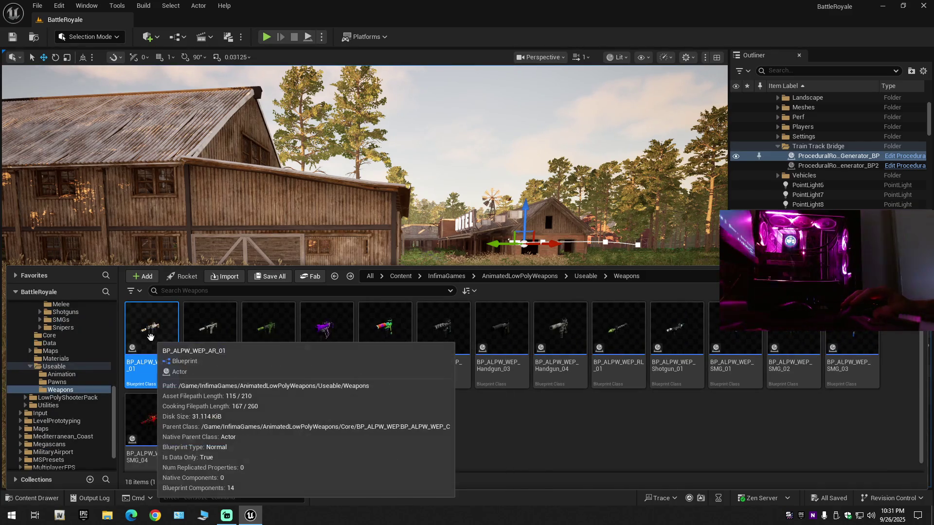
{"action": "double_click", "coordinate": [151, 337]}
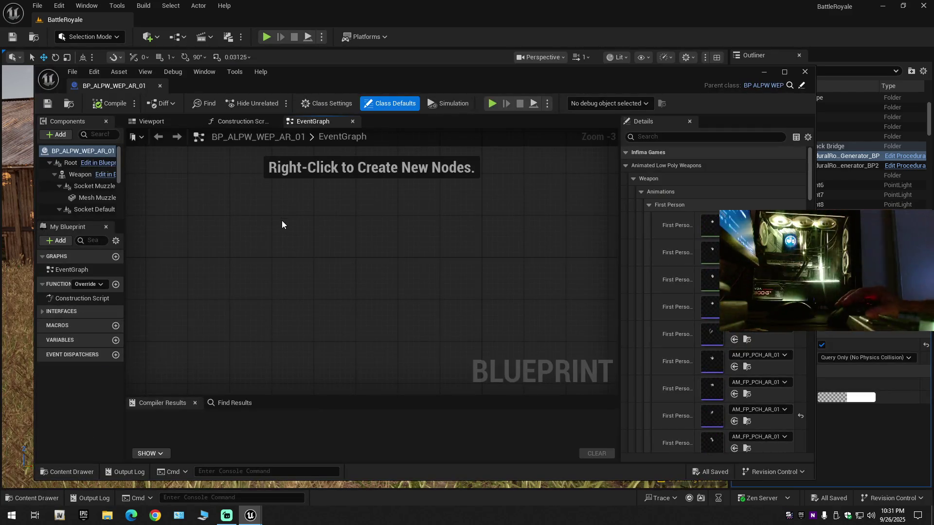
{"action": "left_click", "coordinate": [157, 124]}
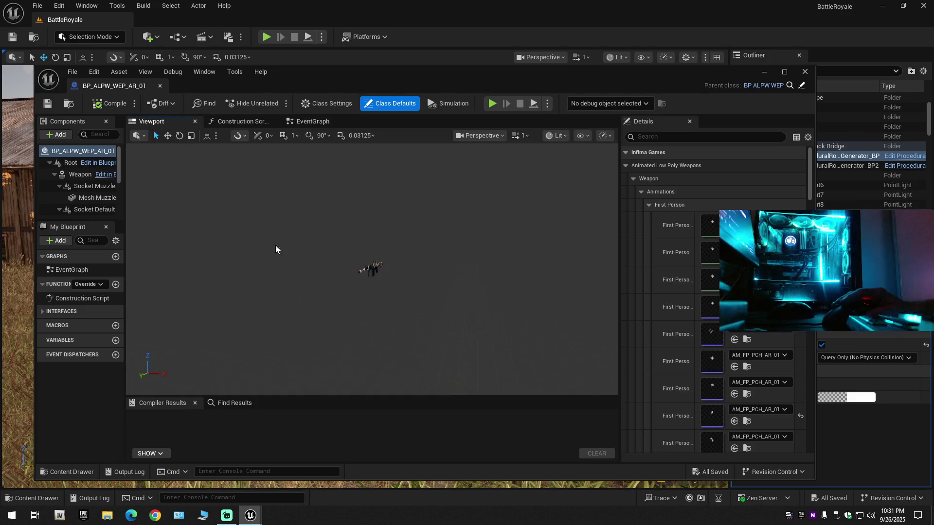
{"action": "left_click", "coordinate": [375, 269]}
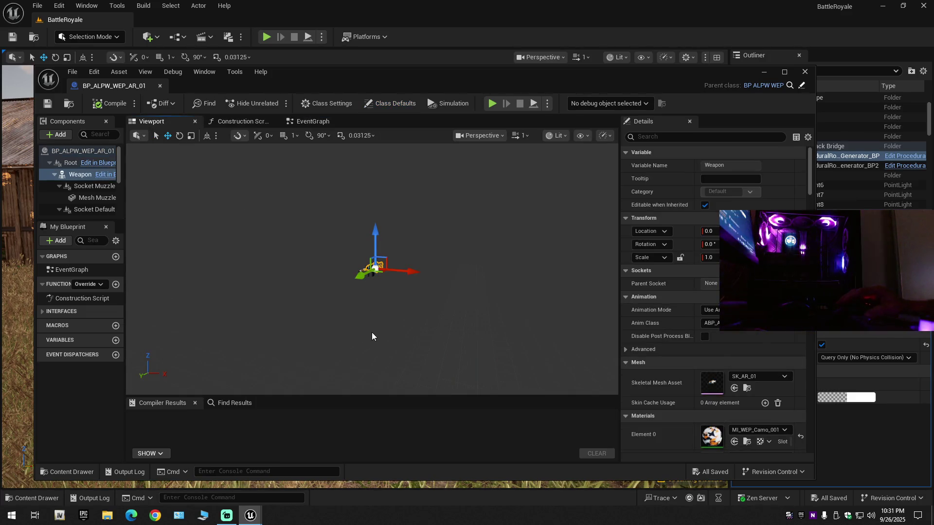
{"action": "scroll", "coordinate": [696, 326], "scroll_direction": "down", "scroll_amount": 2}
{"action": "scroll", "coordinate": [696, 325], "scroll_direction": "down", "scroll_amount": 2}
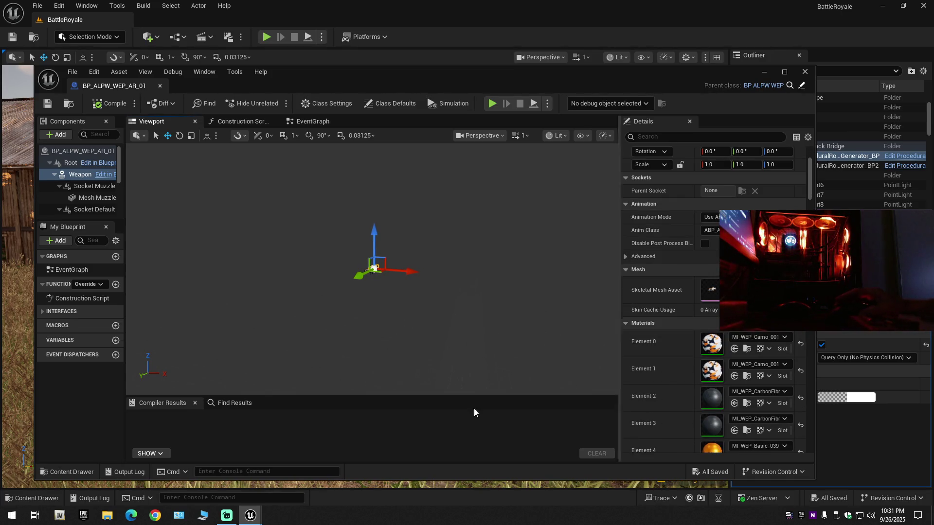
- Navigate the Content Drawer to Weapons/Material/SkinMaterial, listing its 48 skin material instances
{"action": "left_click", "coordinate": [28, 499]}
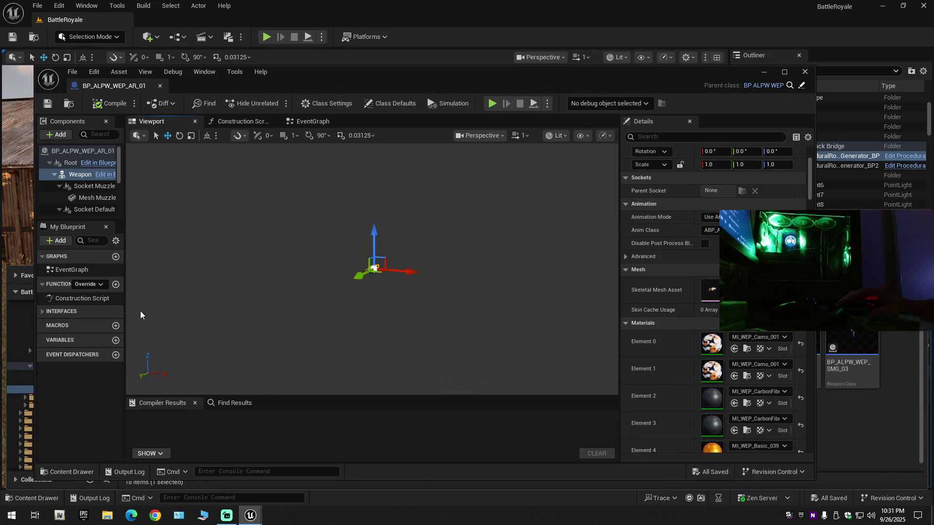
{"action": "left_click", "coordinate": [70, 471]}
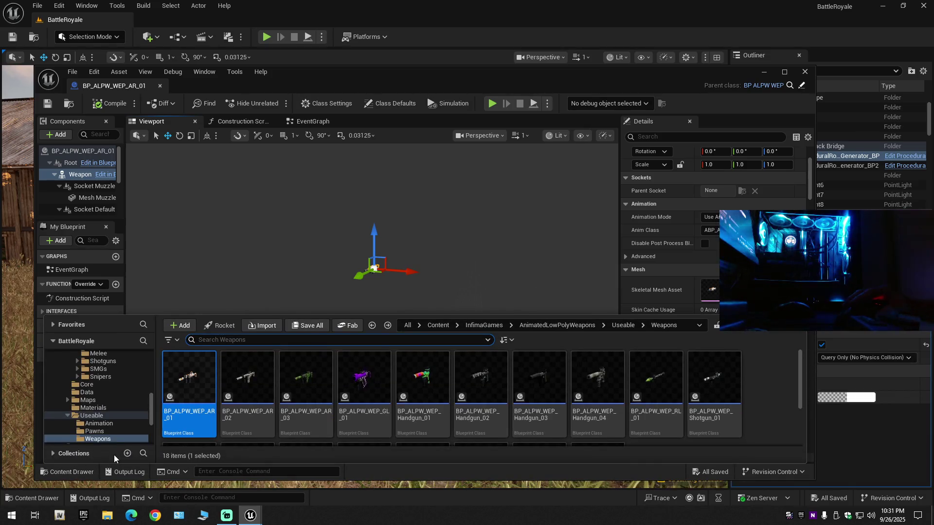
{"action": "left_click", "coordinate": [66, 415], "text": "ctrl"}
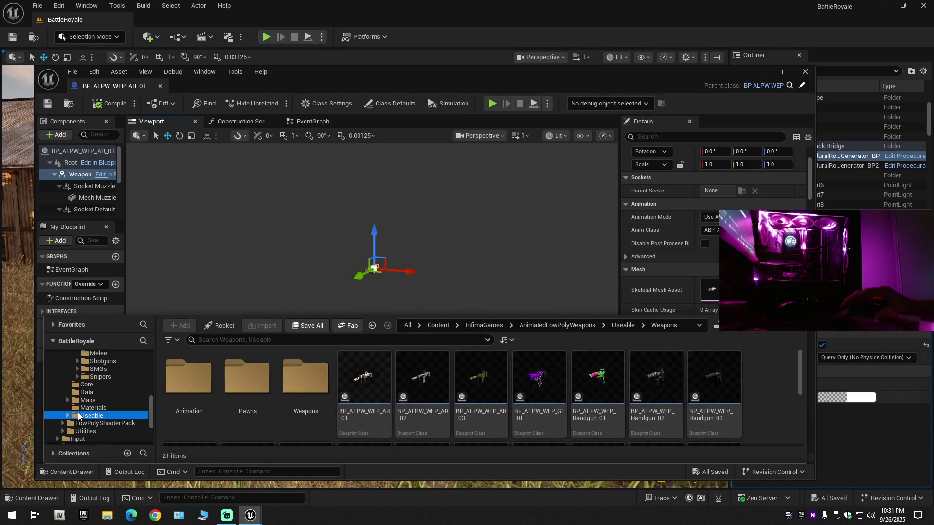
{"action": "scroll", "coordinate": [78, 412], "scroll_direction": "up", "scroll_amount": 3}
{"action": "scroll", "coordinate": [82, 392], "scroll_direction": "up", "scroll_amount": 2}
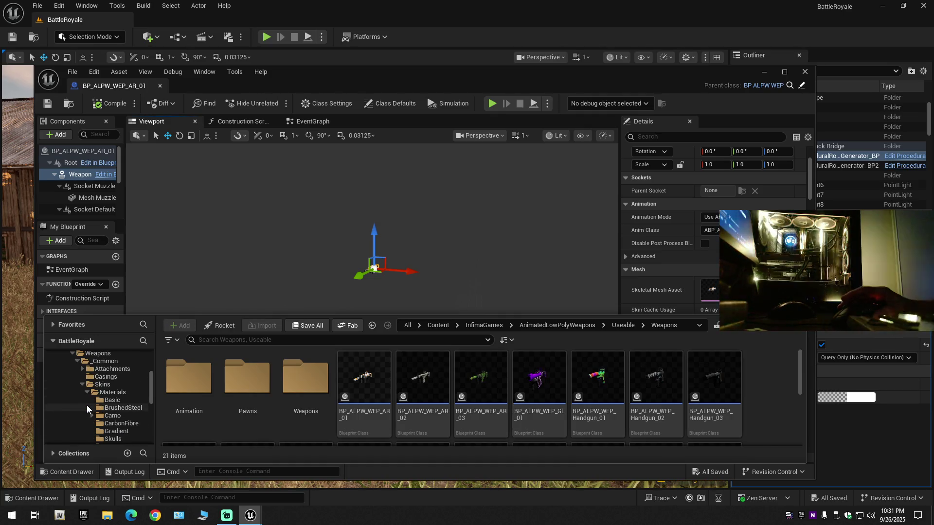
{"action": "left_click", "coordinate": [87, 390]}
{"action": "scroll", "coordinate": [84, 389], "scroll_direction": "up", "scroll_amount": 5}
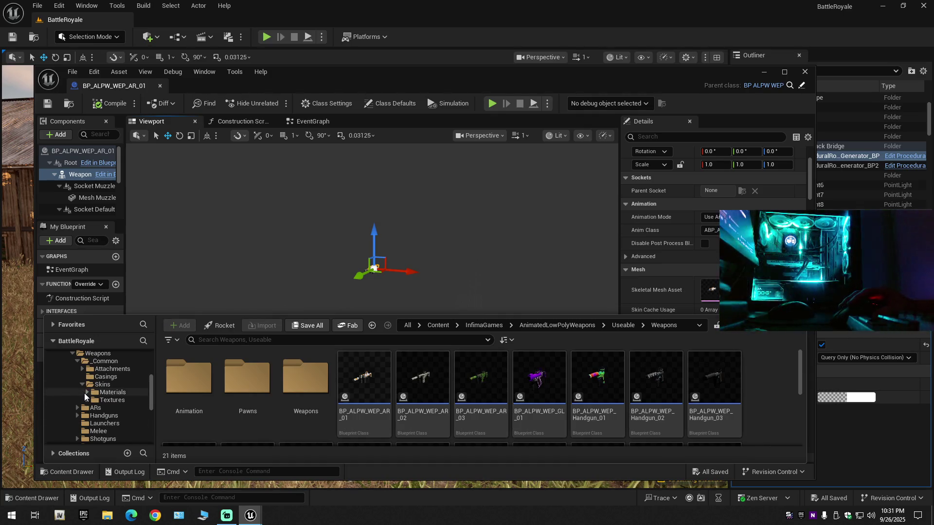
{"action": "left_click", "coordinate": [86, 386]}
{"action": "scroll", "coordinate": [394, 407], "scroll_direction": "down", "scroll_amount": 6}
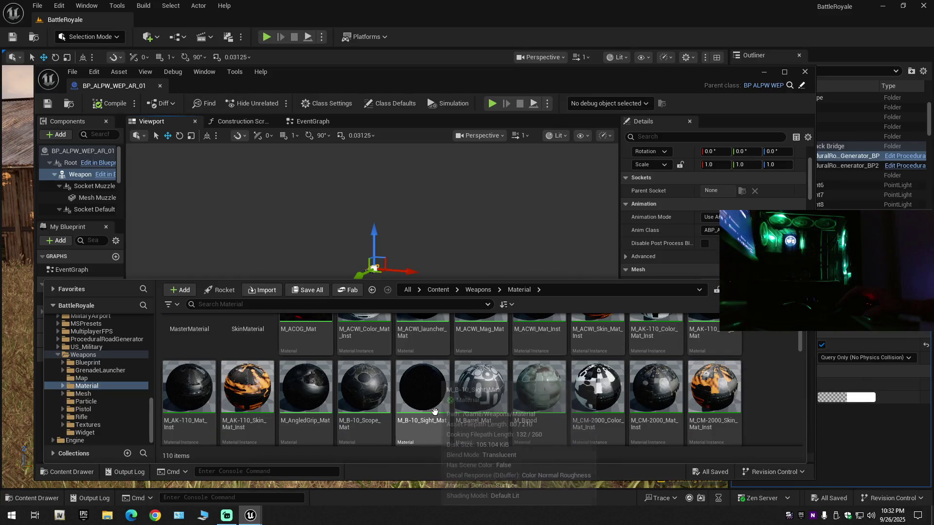
{"action": "scroll", "coordinate": [428, 399], "scroll_direction": "up", "scroll_amount": 5}
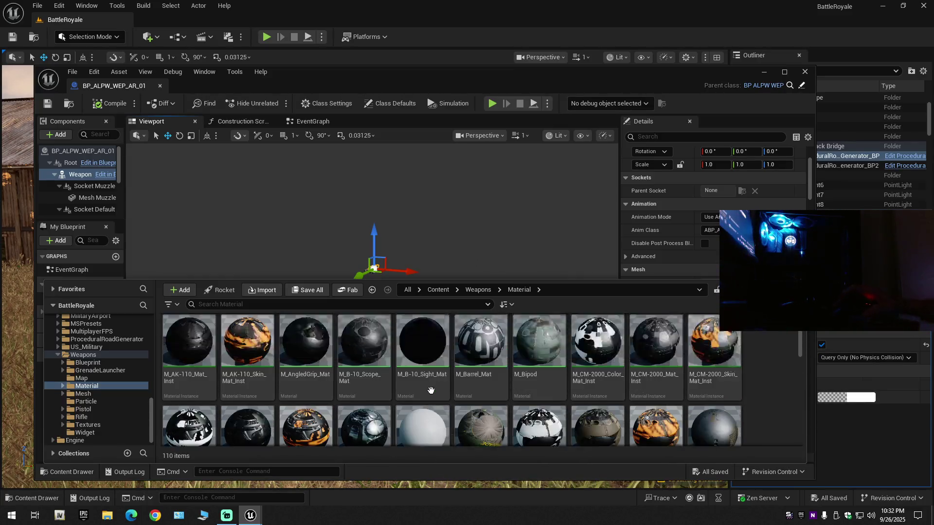
{"action": "double_click", "coordinate": [250, 349]}
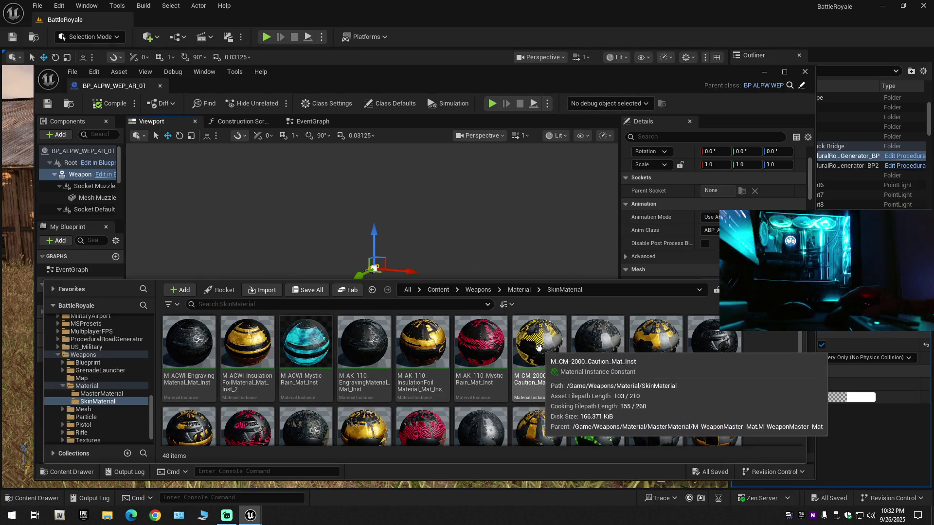
{"action": "scroll", "coordinate": [591, 389], "scroll_direction": "down", "scroll_amount": 1}
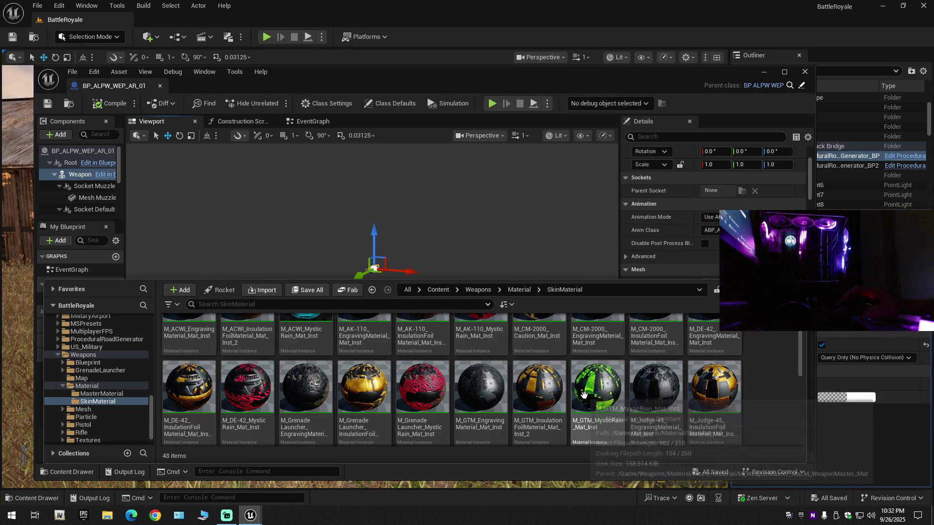
- Open M_GTM_MysticRain_Mat_Inst, orbit its preview, and close it
{"action": "double_click", "coordinate": [589, 396]}
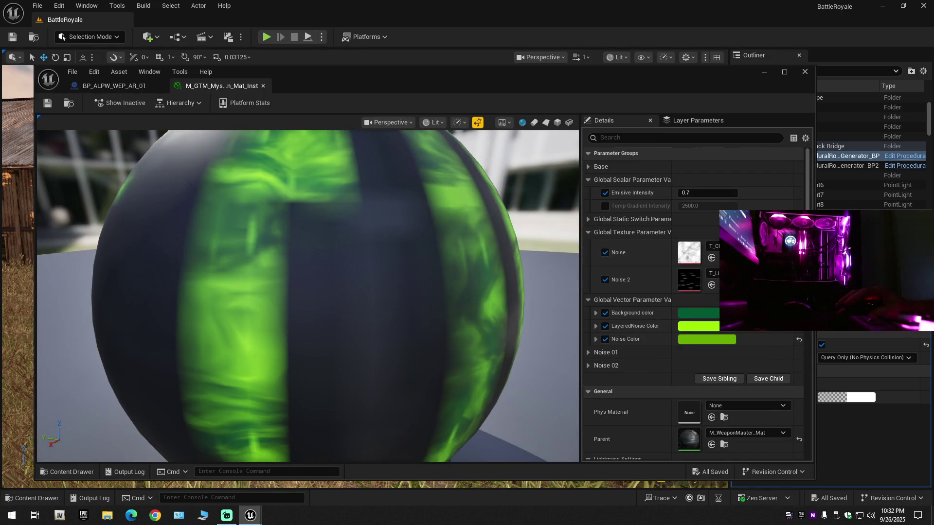
{"action": "mouse_move", "coordinate": [315, 231]}
{"action": "left_mouse_down"}
{"action": "mouse_move", "coordinate": [367, 233]}
{"action": "mouse_move", "coordinate": [315, 230]}
{"action": "left_mouse_up"}
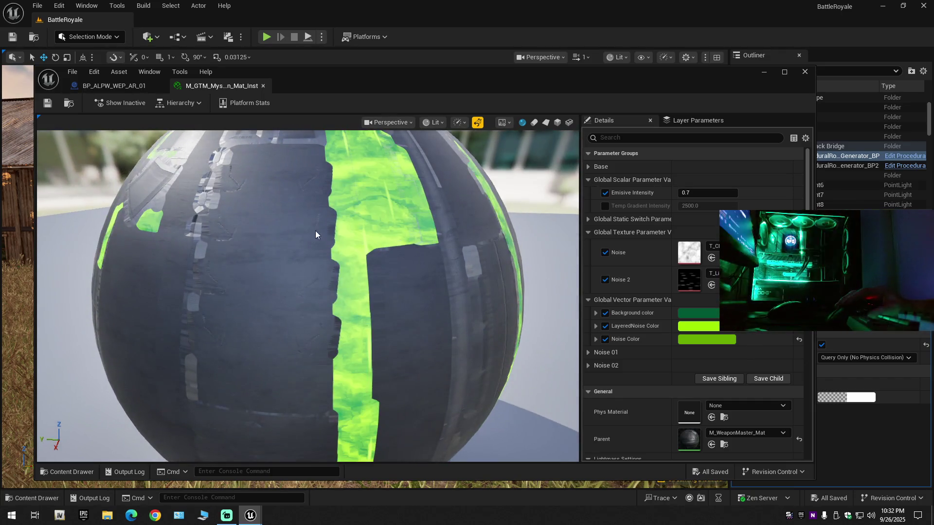
{"action": "left_click", "coordinate": [263, 86]}
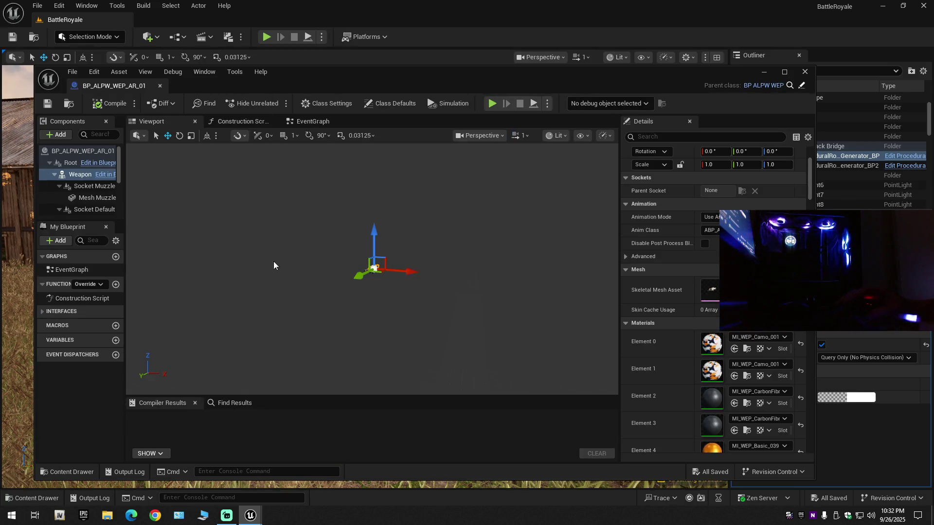
- Preview the pink-striped M_GrenadeLauncher_MysticRain_Mat_Inst skin by orbiting it, then close it
{"action": "left_click", "coordinate": [59, 471]}
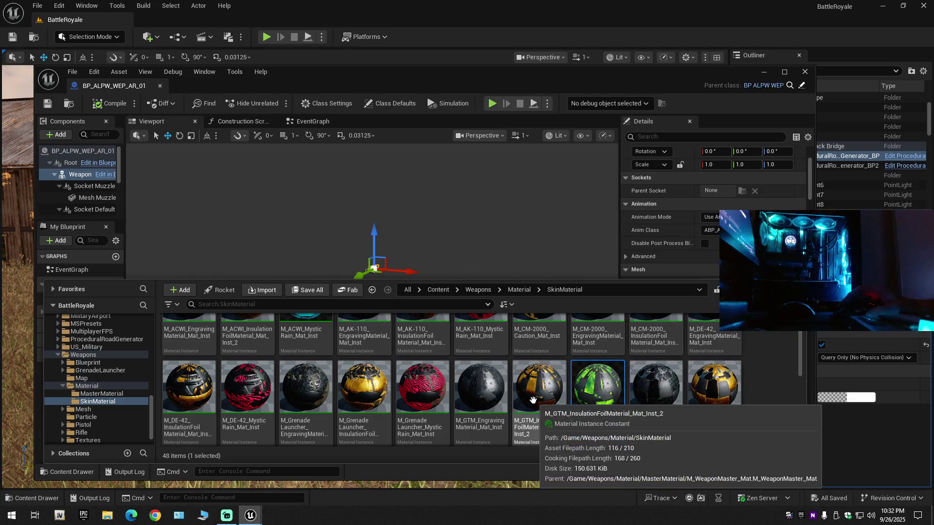
{"action": "left_click", "coordinate": [425, 394]}
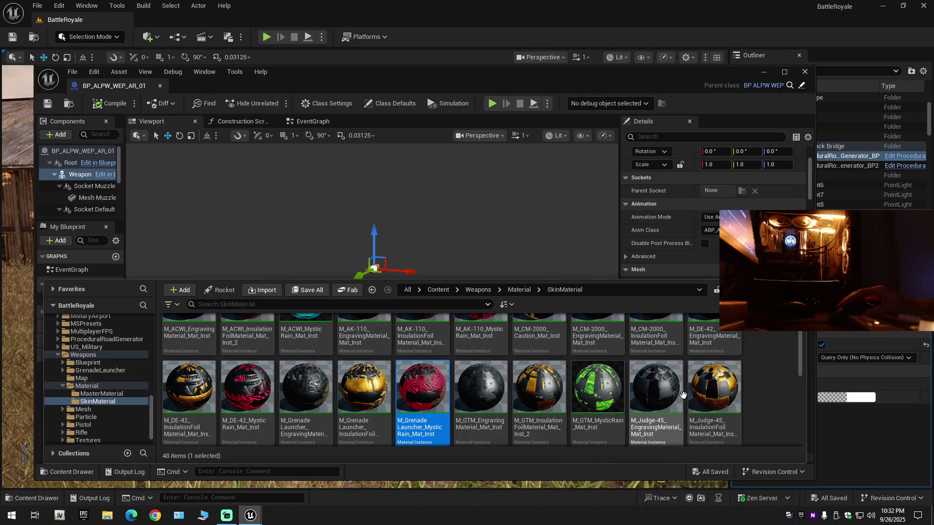
{"action": "double_click", "coordinate": [424, 396]}
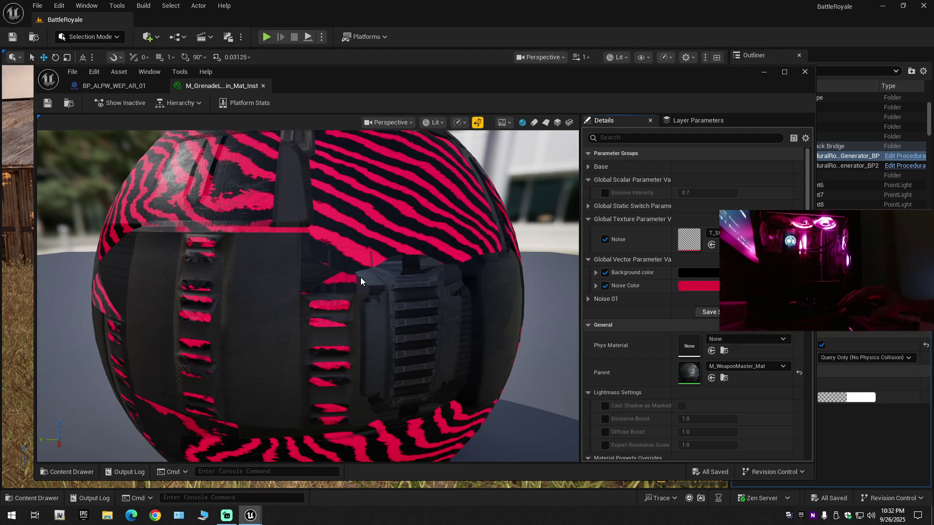
{"action": "mouse_move", "coordinate": [361, 278]}
{"action": "left_mouse_down"}
{"action": "mouse_move", "coordinate": [316, 279]}
{"action": "mouse_move", "coordinate": [309, 260]}
{"action": "left_mouse_up"}
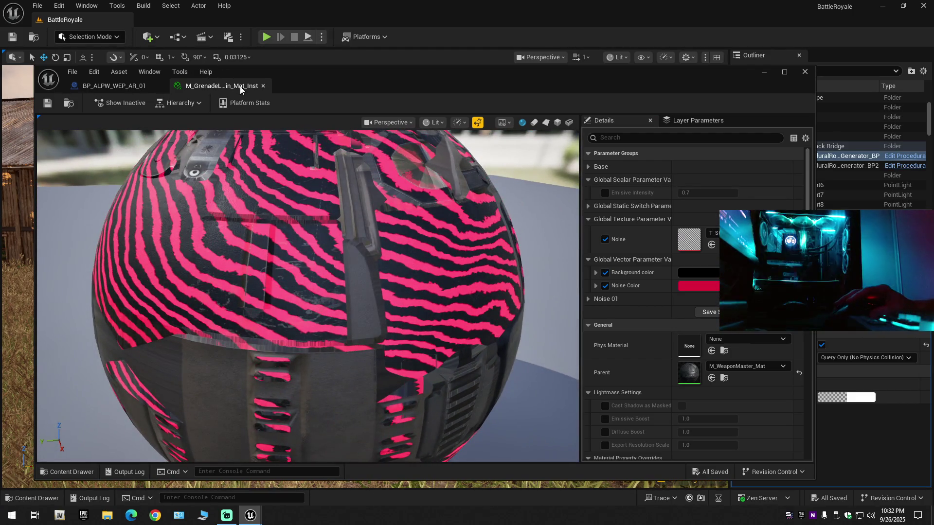
{"action": "left_click", "coordinate": [263, 86]}
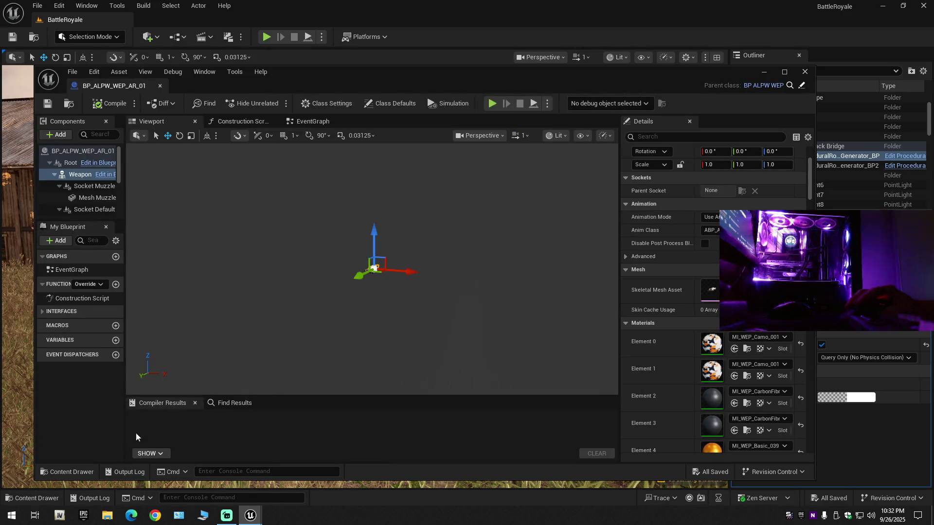
{"action": "left_click", "coordinate": [60, 471]}
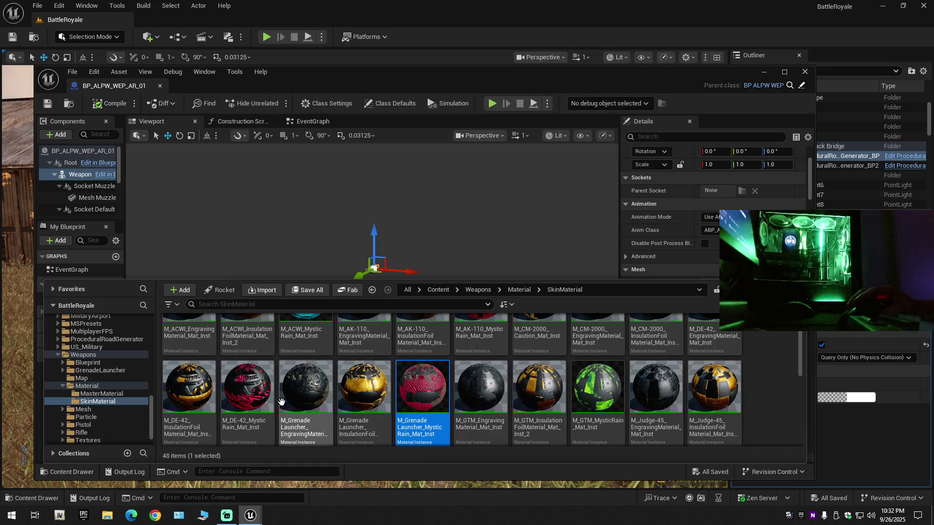
- Open M_M4_Flame_Mat_Inst, orbit its preview to inspect the flame skin, and close it
{"action": "scroll", "coordinate": [467, 416], "scroll_direction": "down", "scroll_amount": 2}
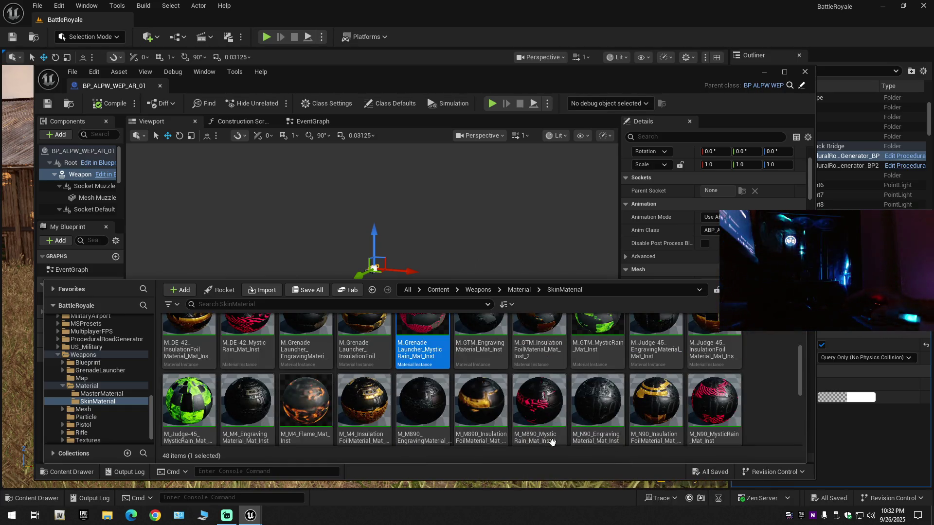
{"action": "left_click", "coordinate": [324, 413]}
{"action": "double_click", "coordinate": [326, 412]}
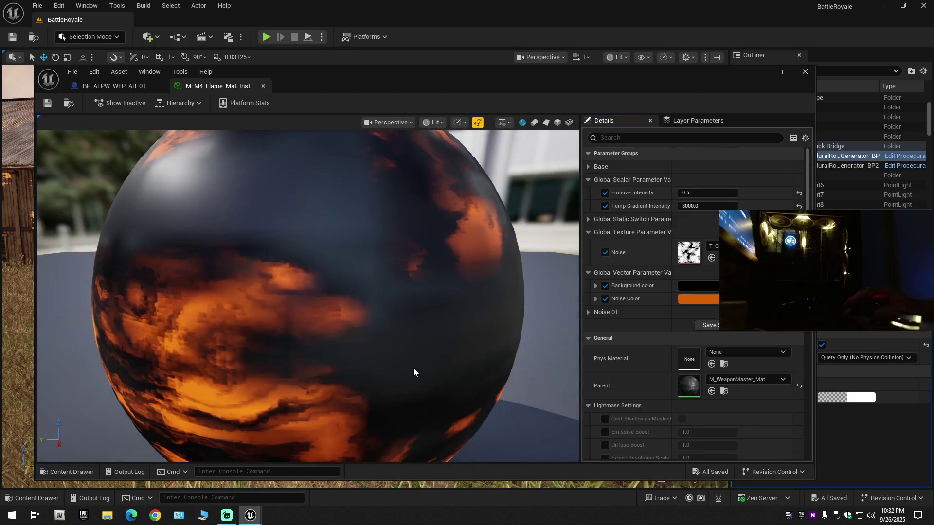
{"action": "left_click_drag", "start_coordinate": [293, 305], "coordinate": [240, 307]}
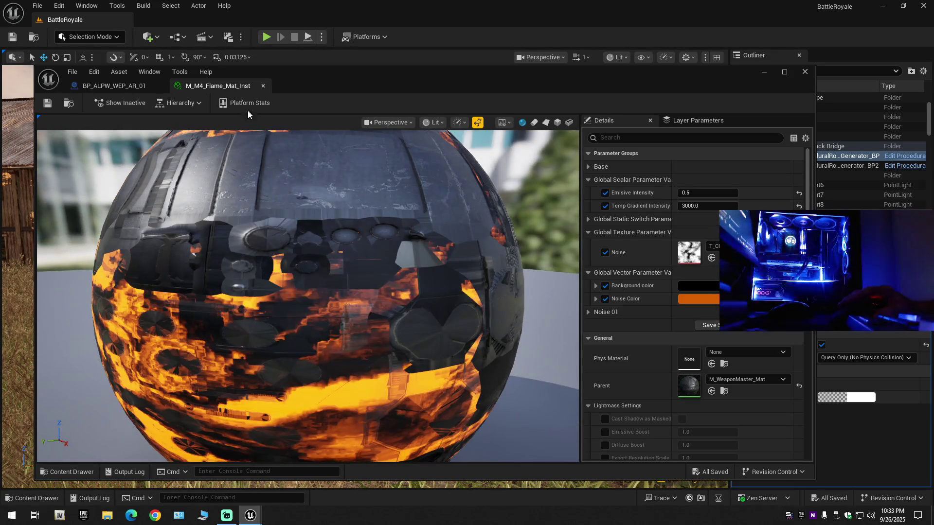
{"action": "left_click", "coordinate": [263, 87]}
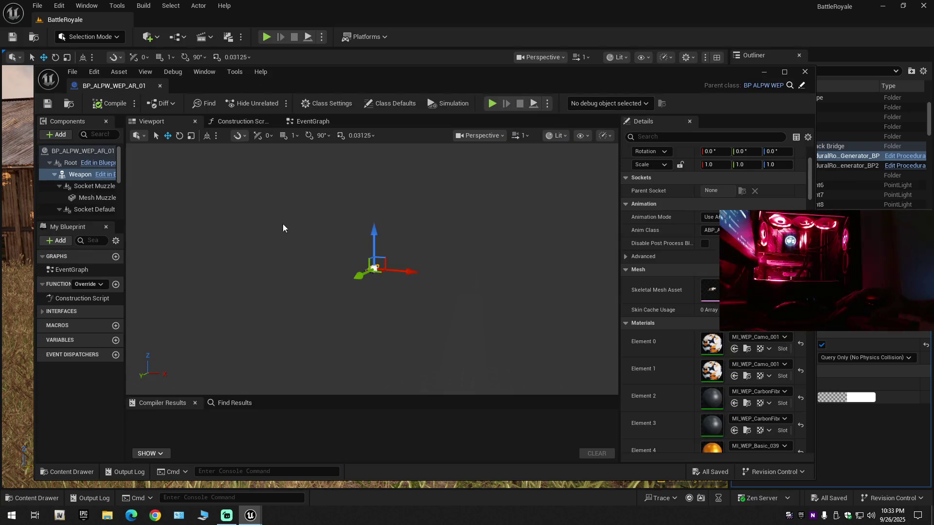
- Preview the cyan-and-black M_ACWI_MysticRain_Mat_Inst skin, close it, and reshow the skin folder
{"action": "left_click", "coordinate": [68, 471]}
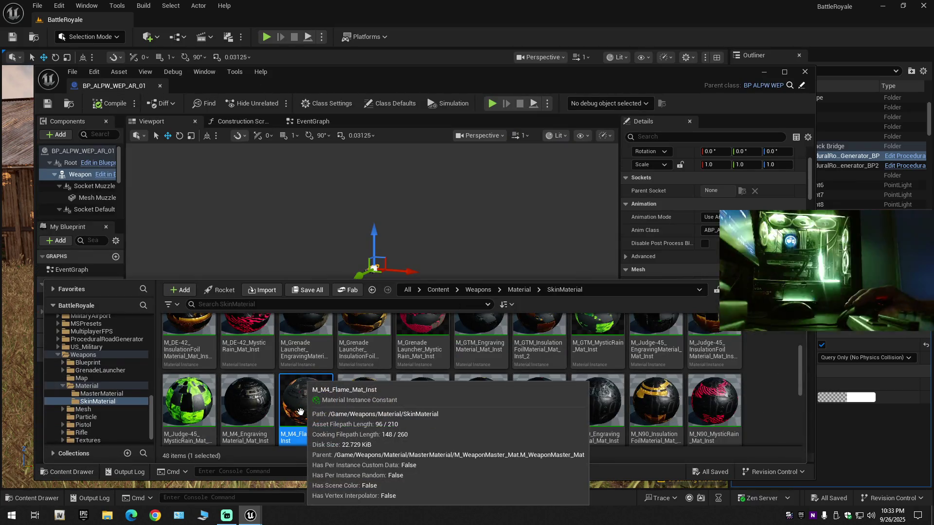
{"action": "scroll", "coordinate": [313, 418], "scroll_direction": "down", "scroll_amount": 1}
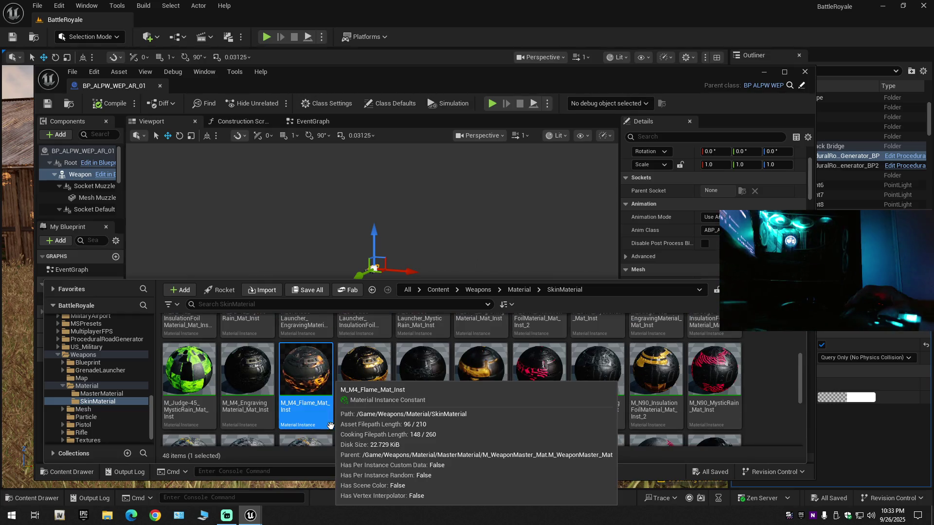
{"action": "scroll", "coordinate": [443, 433], "scroll_direction": "down", "scroll_amount": 2}
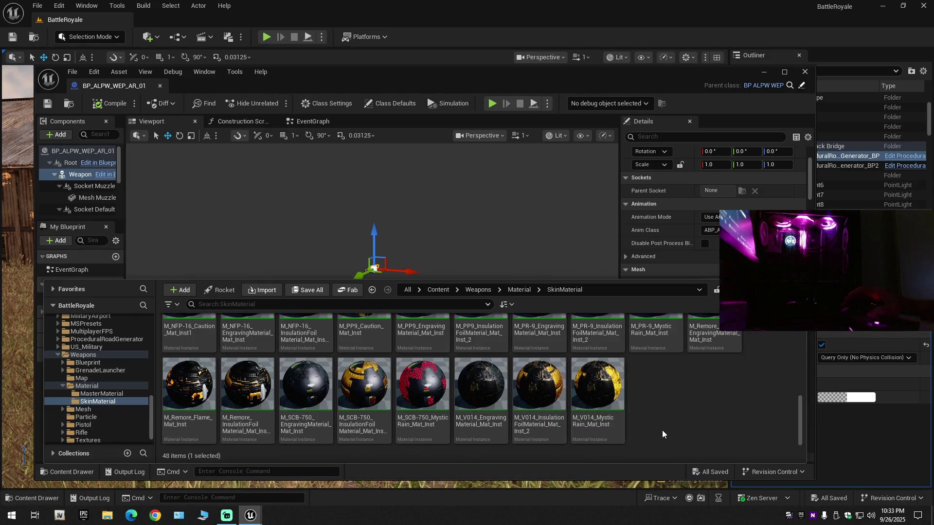
{"action": "scroll", "coordinate": [661, 430], "scroll_direction": "up", "scroll_amount": 5}
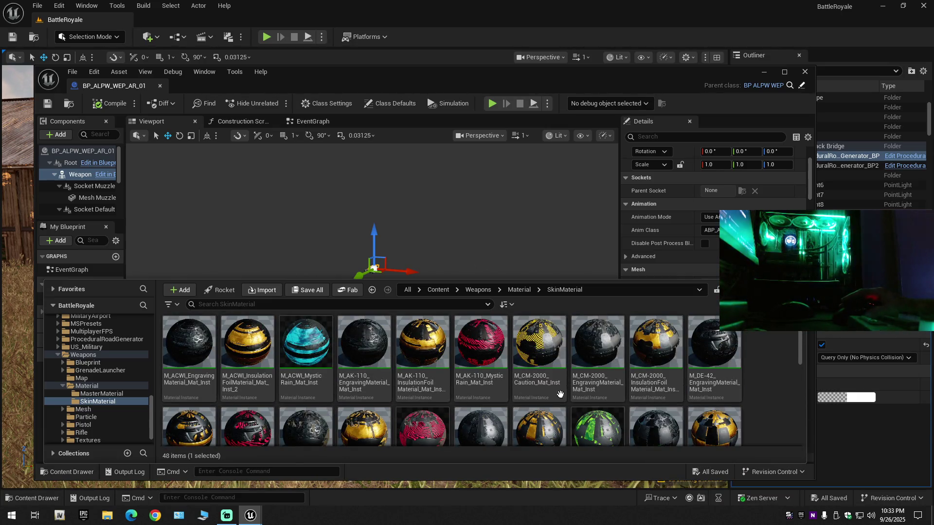
{"action": "double_click", "coordinate": [319, 347]}
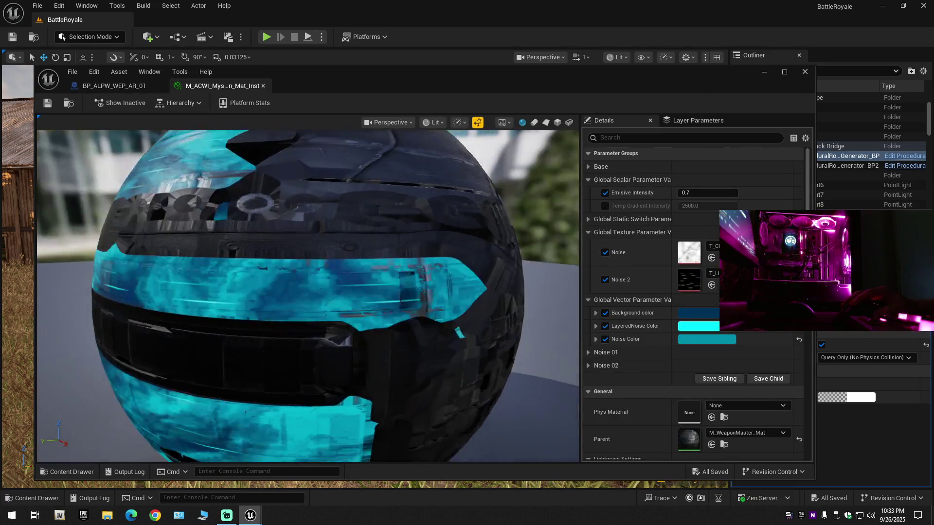
{"action": "left_click", "coordinate": [264, 85]}
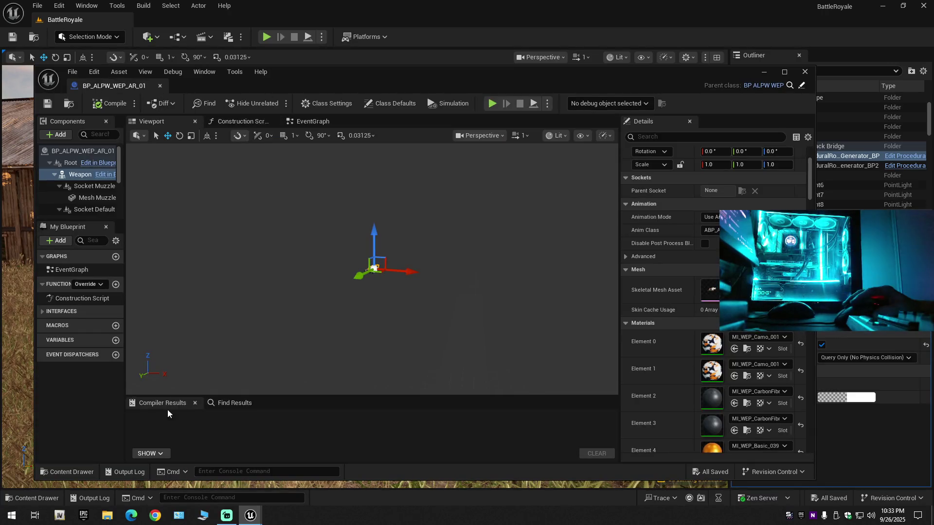
{"action": "left_click", "coordinate": [60, 472]}
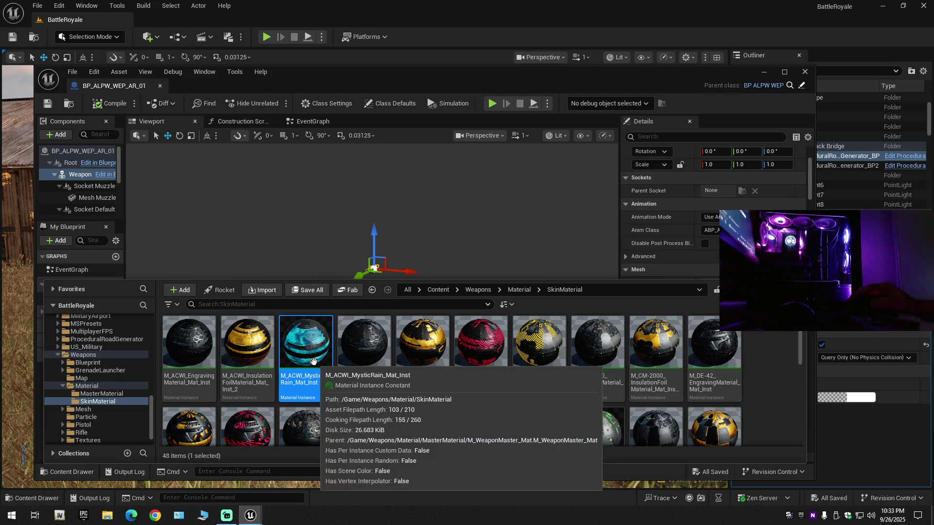
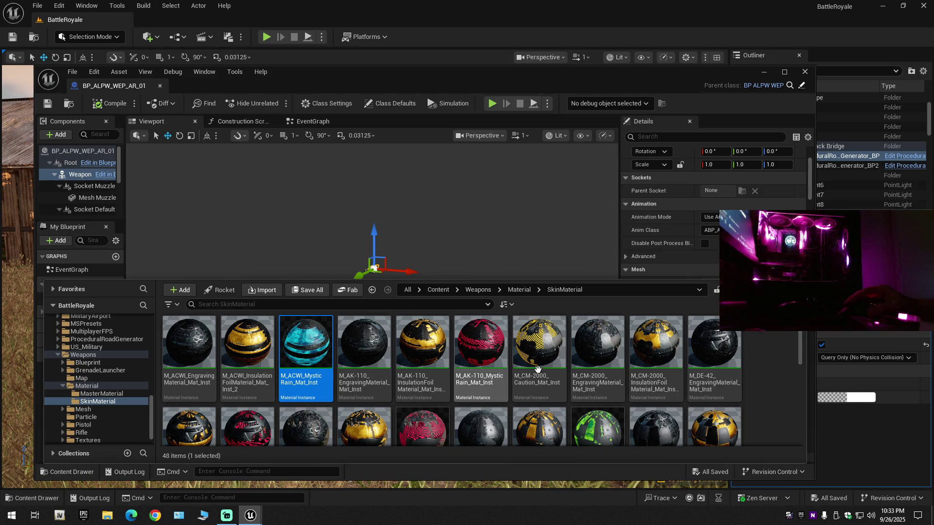
- Preview the M_DE-42 engraving and M_CM-2000 insulation foil skin materials
{"action": "double_click", "coordinate": [723, 339]}
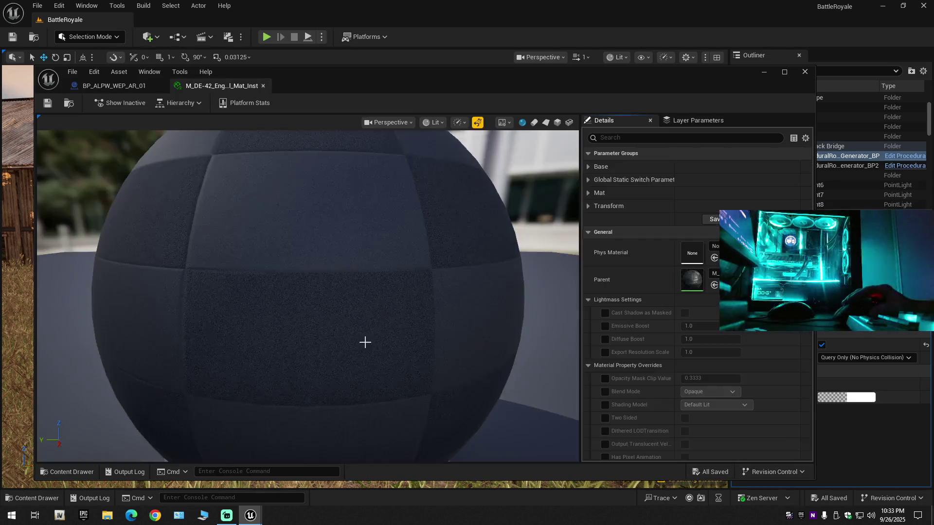
{"action": "mouse_move", "coordinate": [264, 297]}
{"action": "left_mouse_down"}
{"action": "mouse_move", "coordinate": [175, 299]}
{"action": "mouse_move", "coordinate": [263, 299]}
{"action": "left_mouse_up"}
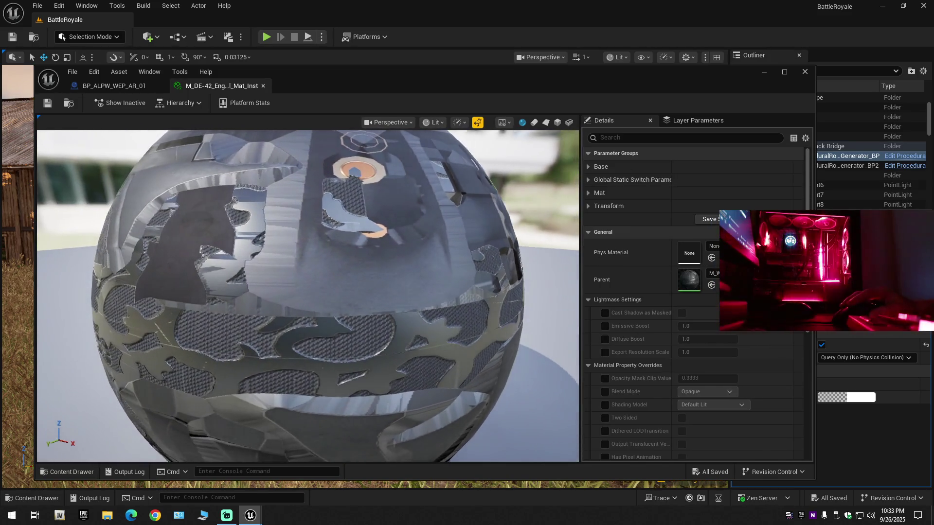
{"action": "left_click", "coordinate": [264, 85]}
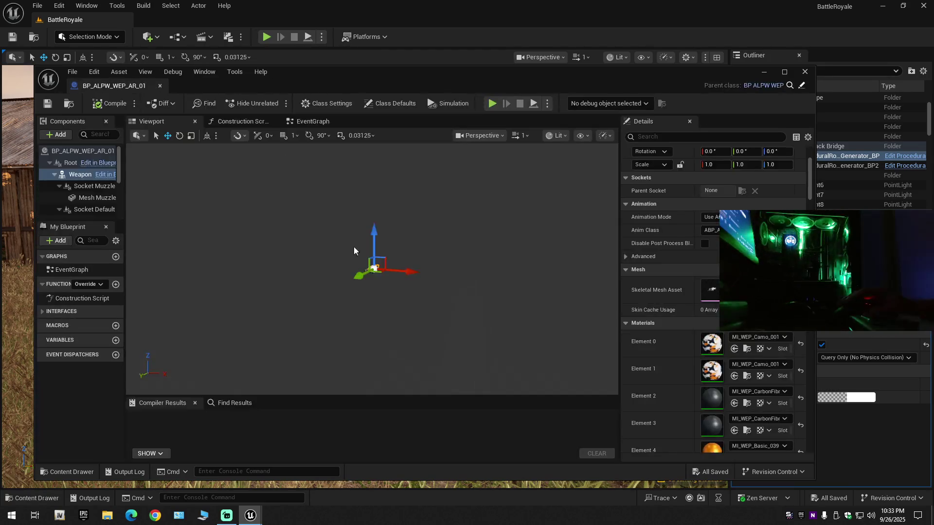
{"action": "left_click", "coordinate": [74, 472]}
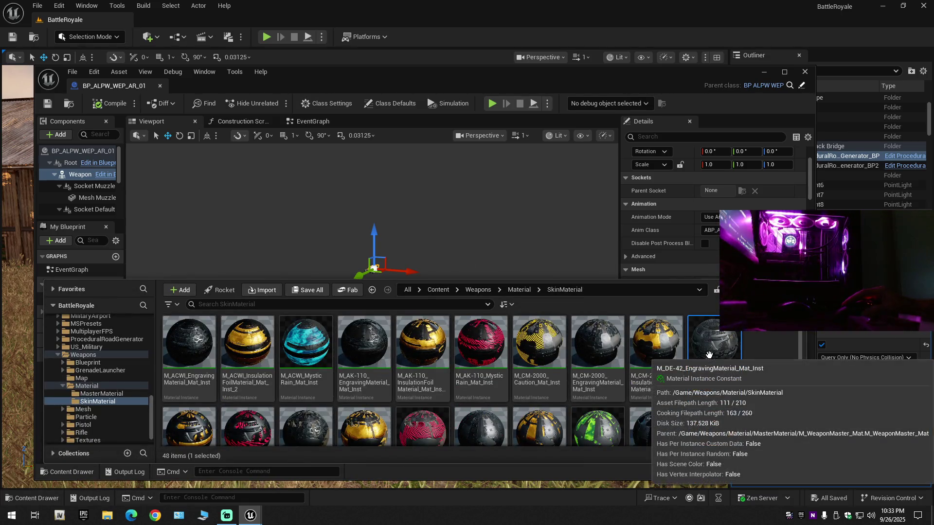
{"action": "left_click", "coordinate": [651, 359]}
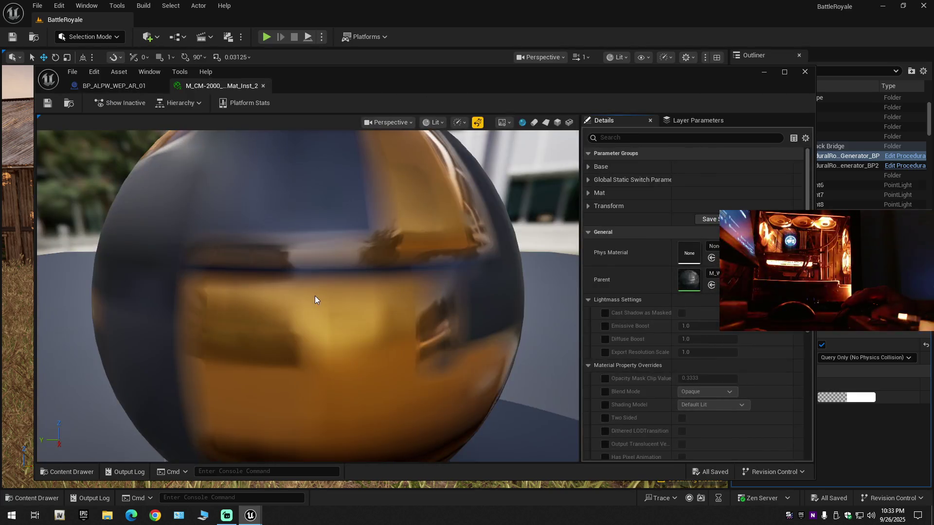
{"action": "left_click_drag", "start_coordinate": [315, 295], "coordinate": [253, 301]}
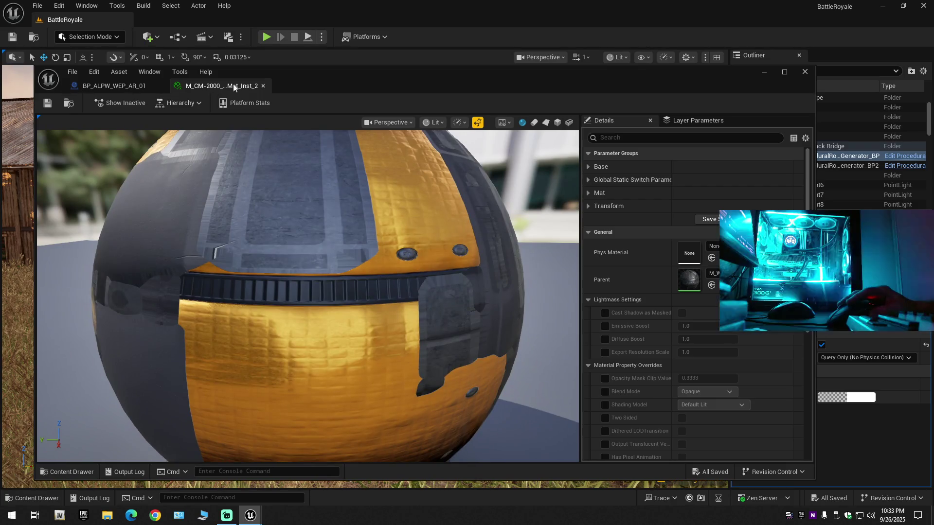
{"action": "key", "text": "ctrl+w"}
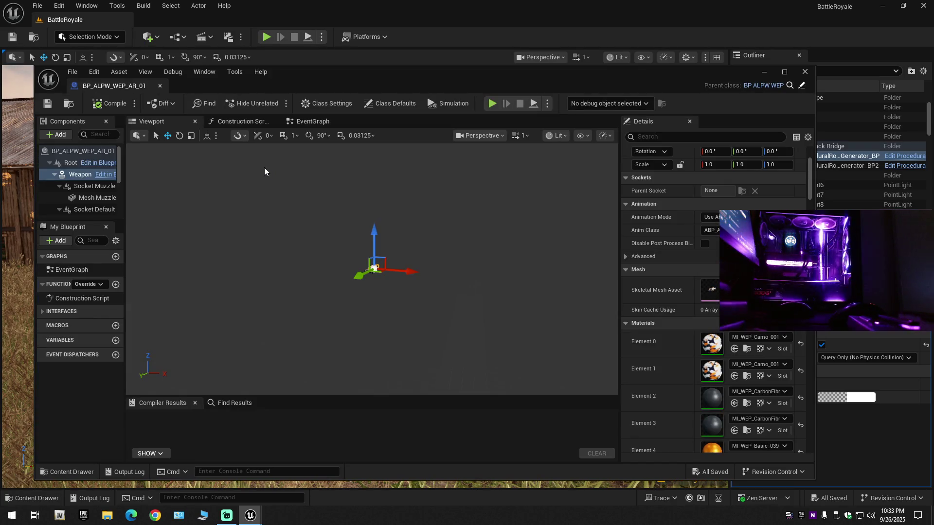
- Browse the skin material list and preview the M_V014 insulation foil material
{"action": "left_click", "coordinate": [66, 471]}
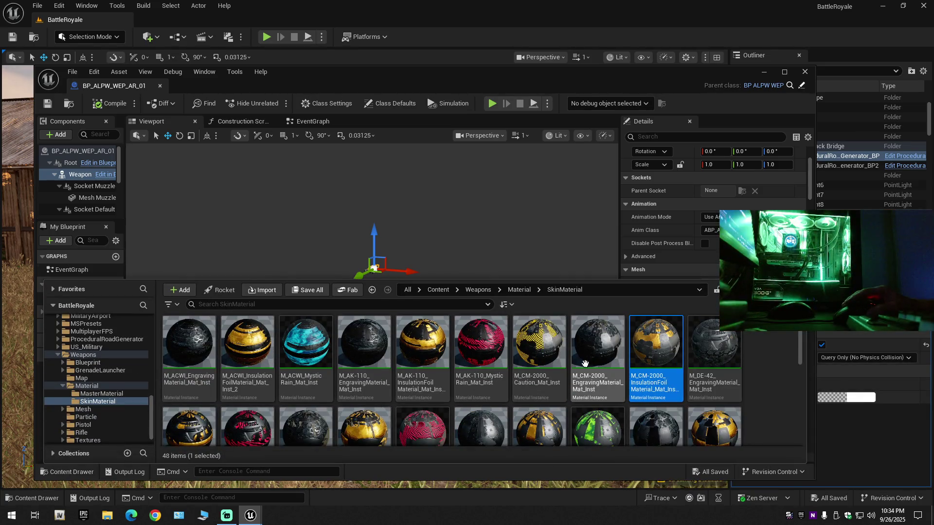
{"action": "scroll", "coordinate": [478, 415], "scroll_direction": "down", "scroll_amount": 1}
{"action": "scroll", "coordinate": [478, 415], "scroll_direction": "down", "scroll_amount": 5}
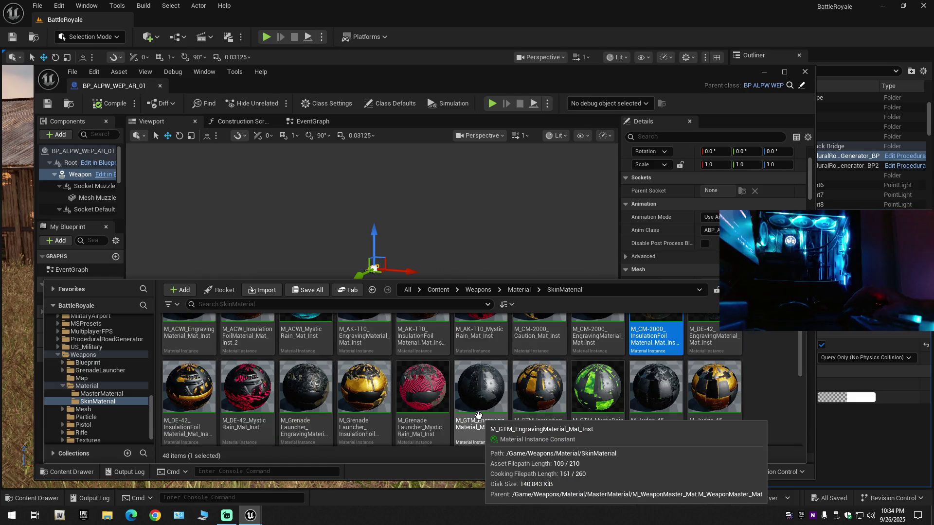
{"action": "scroll", "coordinate": [783, 419], "scroll_direction": "down", "scroll_amount": 3}
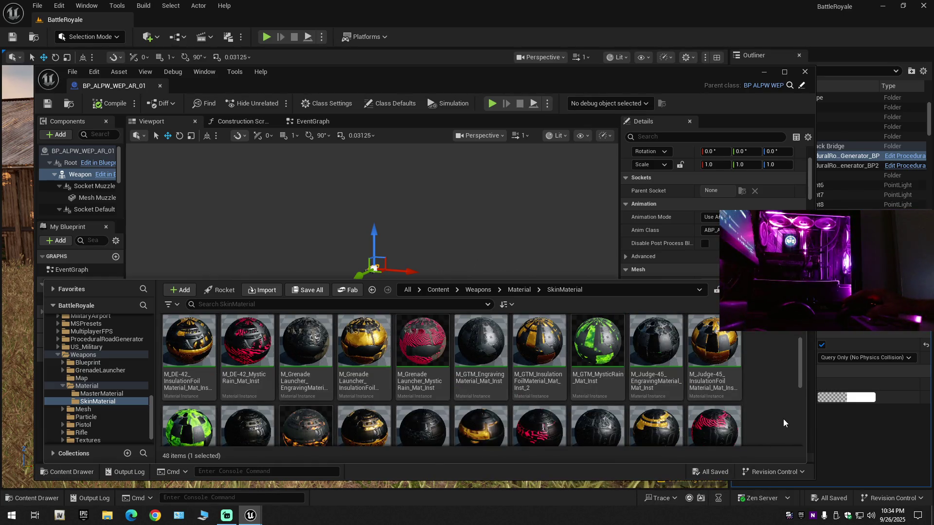
{"action": "scroll", "coordinate": [783, 418], "scroll_direction": "down", "scroll_amount": 6}
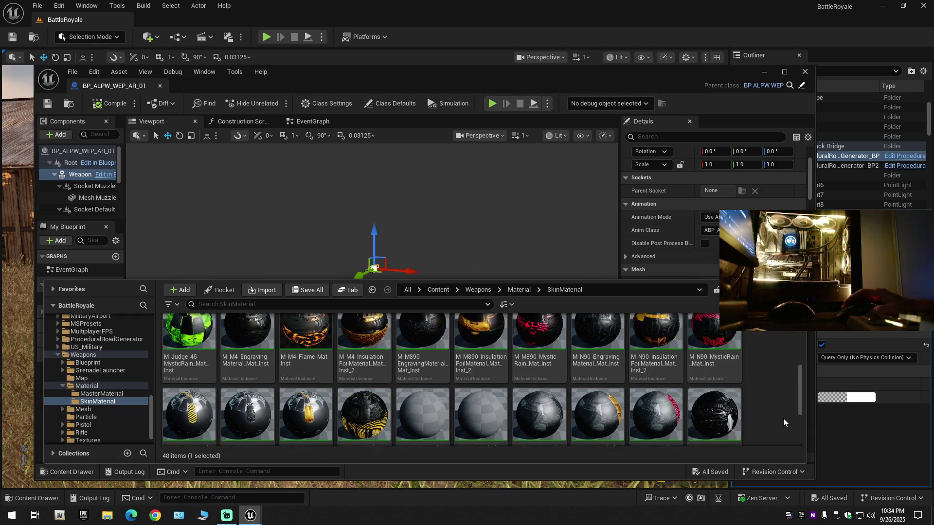
{"action": "scroll", "coordinate": [783, 418], "scroll_direction": "down", "scroll_amount": 1}
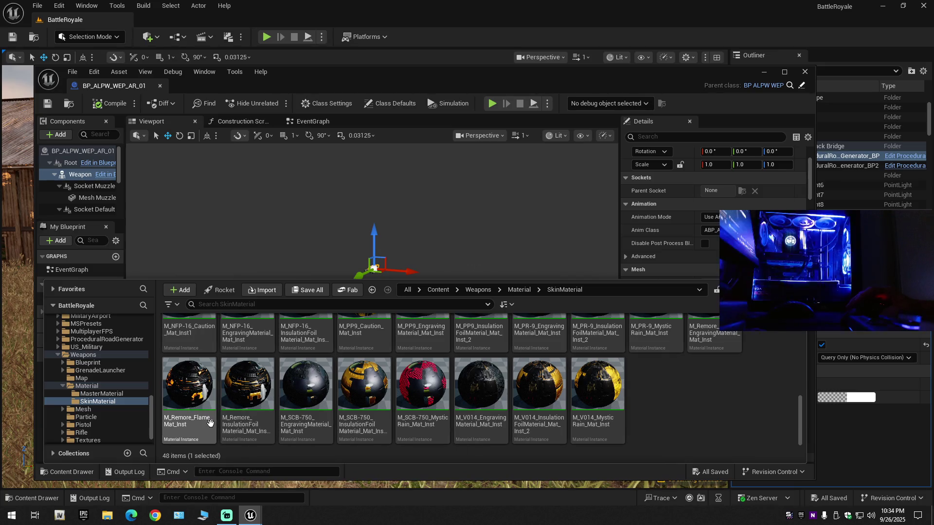
{"action": "mouse_move", "coordinate": [198, 441]}
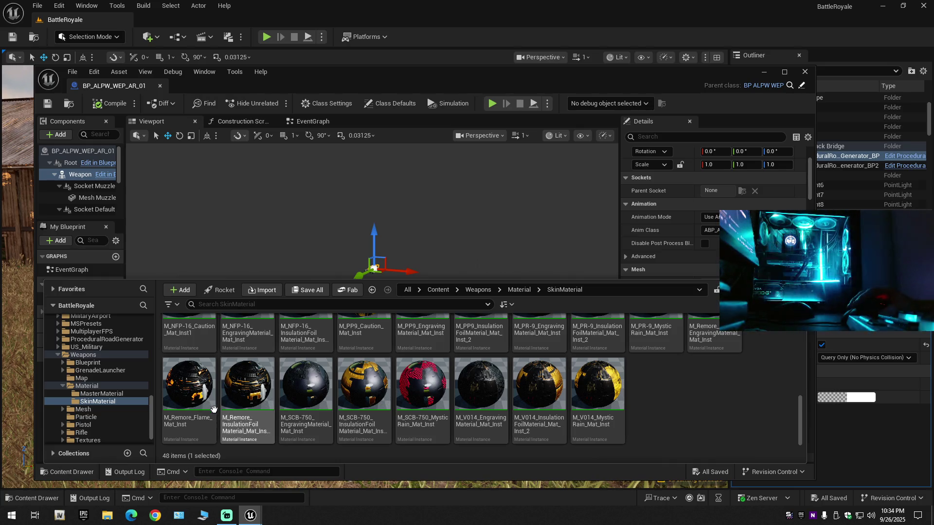
{"action": "scroll", "coordinate": [277, 405], "scroll_direction": "up", "scroll_amount": 1}
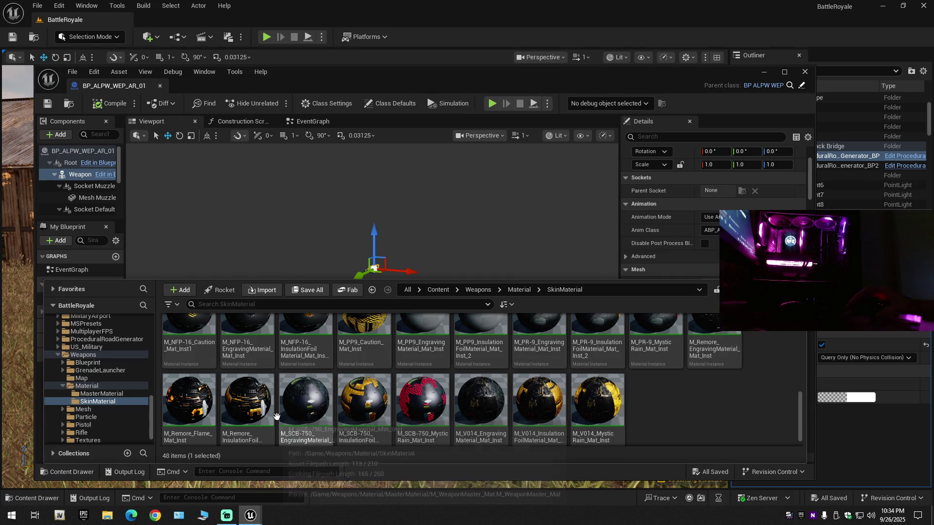
{"action": "scroll", "coordinate": [276, 405], "scroll_direction": "down", "scroll_amount": 1}
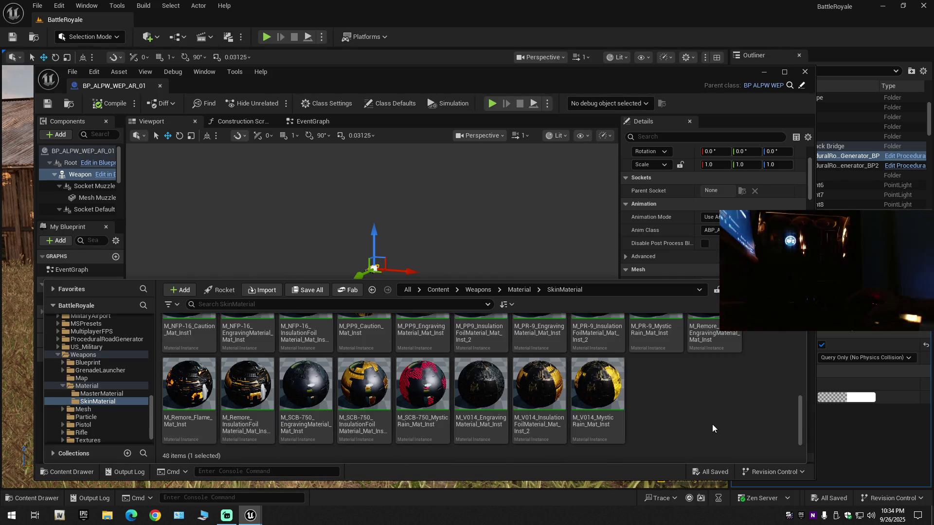
{"action": "left_click", "coordinate": [533, 396]}
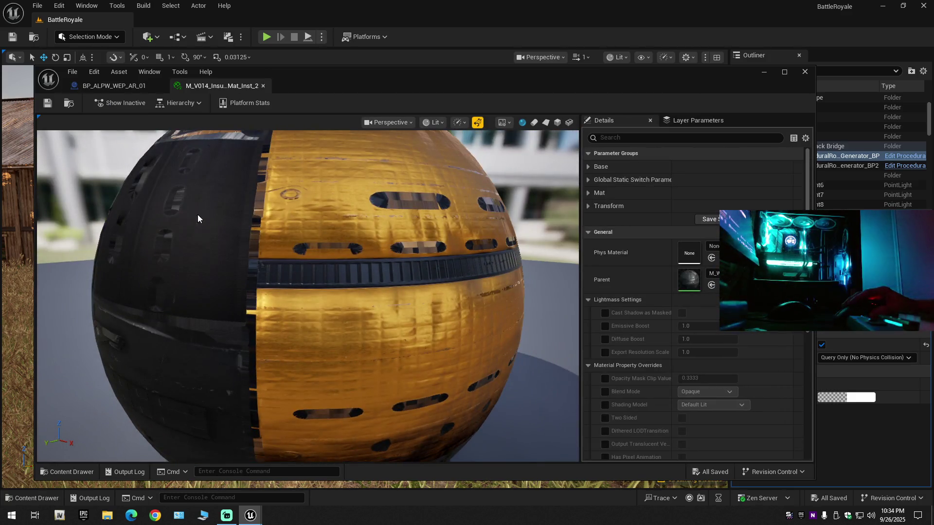
{"action": "left_click", "coordinate": [263, 86]}
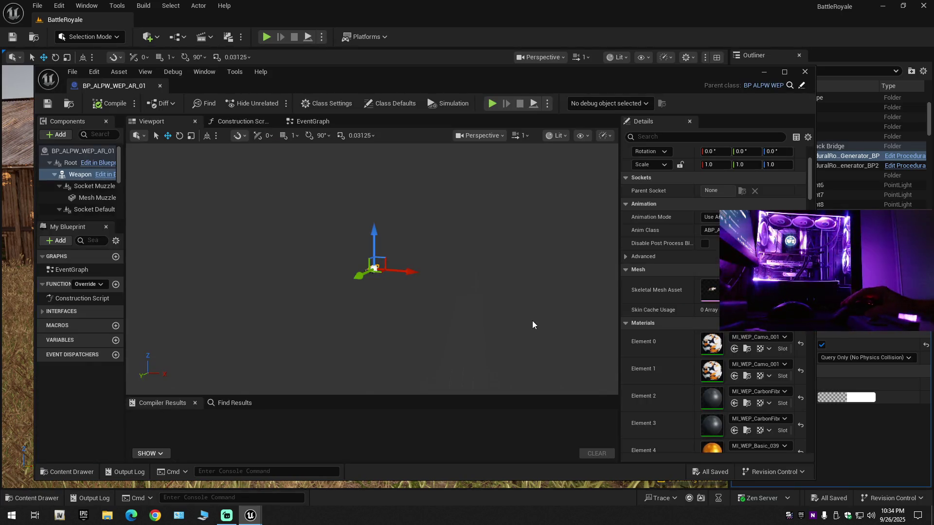
- Preview the M_V014_MysticRain_Mat_Inst and Remore insulation foil skin materials
{"action": "left_click", "coordinate": [72, 472]}
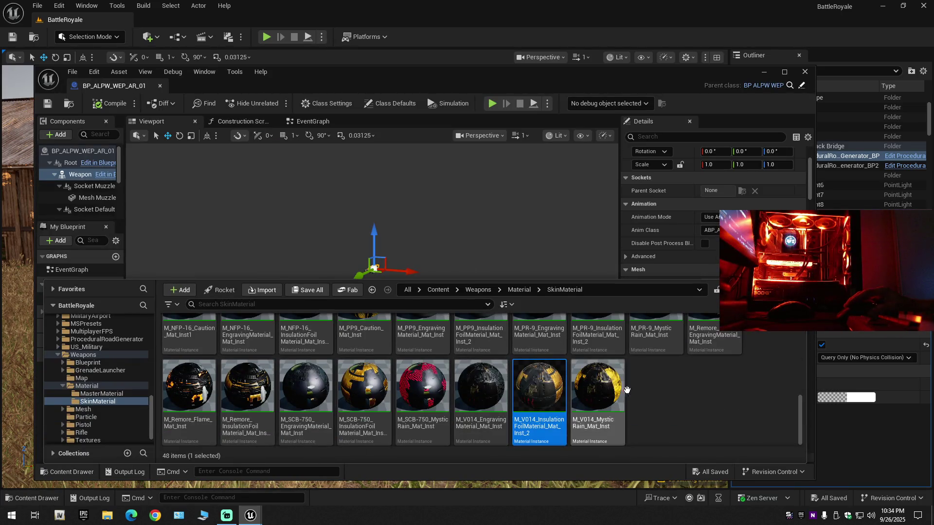
{"action": "double_click", "coordinate": [595, 388]}
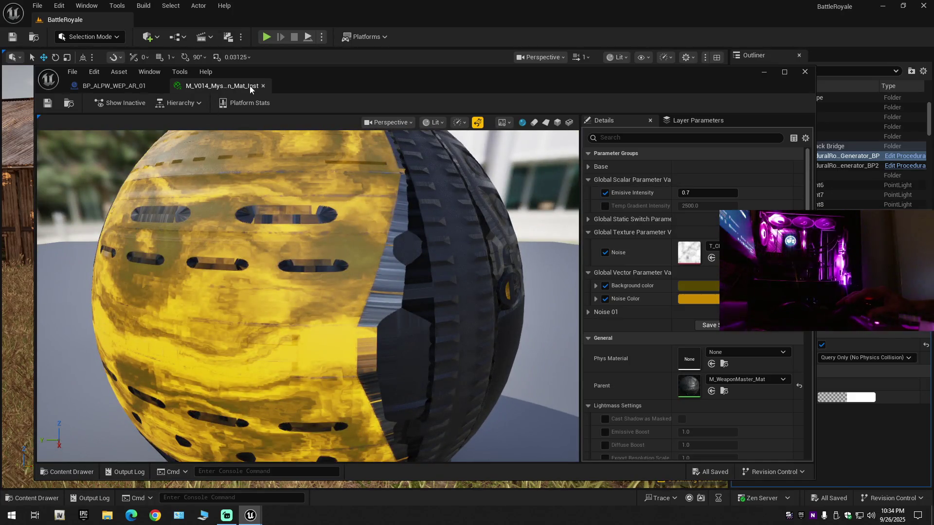
{"action": "left_click", "coordinate": [264, 86]}
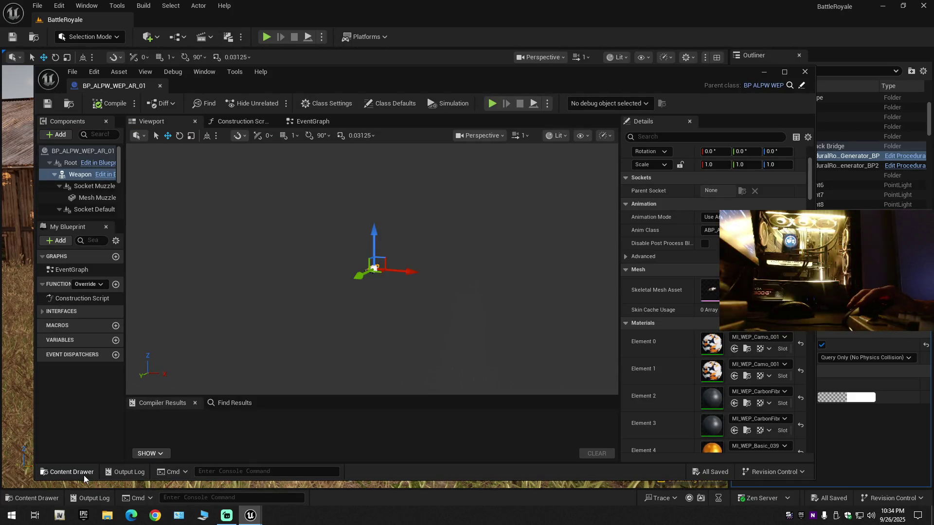
{"action": "left_click", "coordinate": [84, 474]}
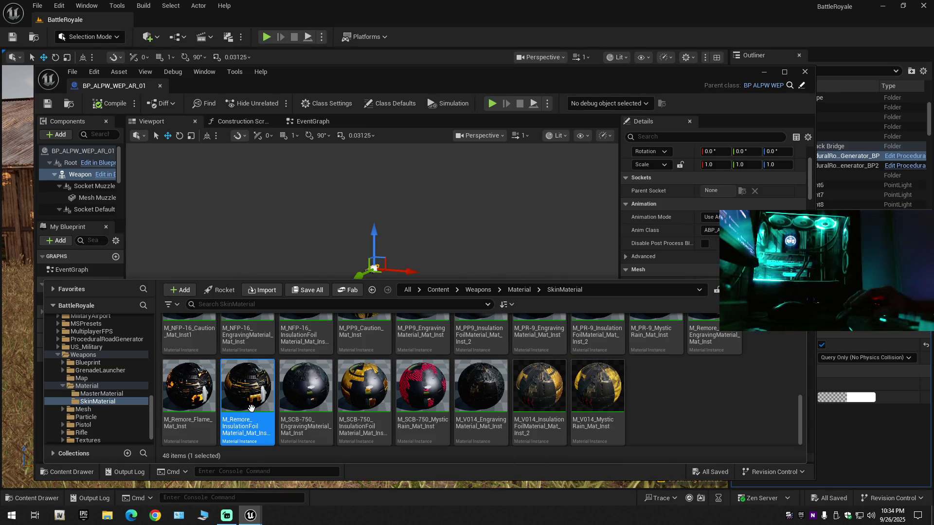
{"action": "double_click", "coordinate": [265, 385]}
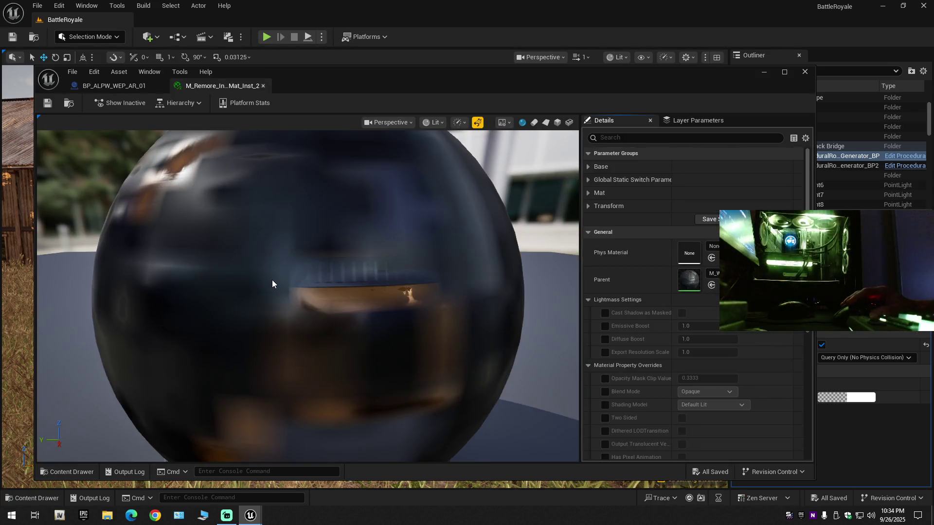
{"action": "left_click_drag", "start_coordinate": [306, 292], "coordinate": [287, 288]}
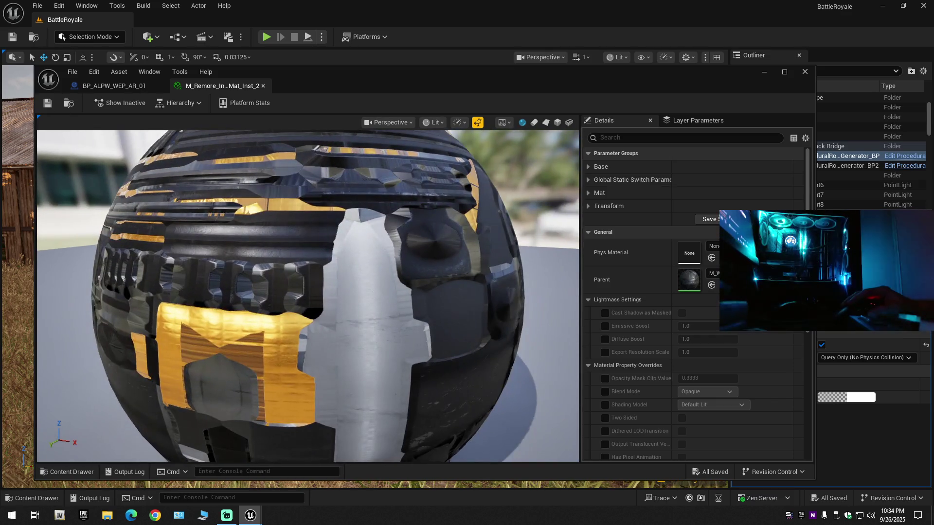
{"action": "left_click", "coordinate": [263, 85]}
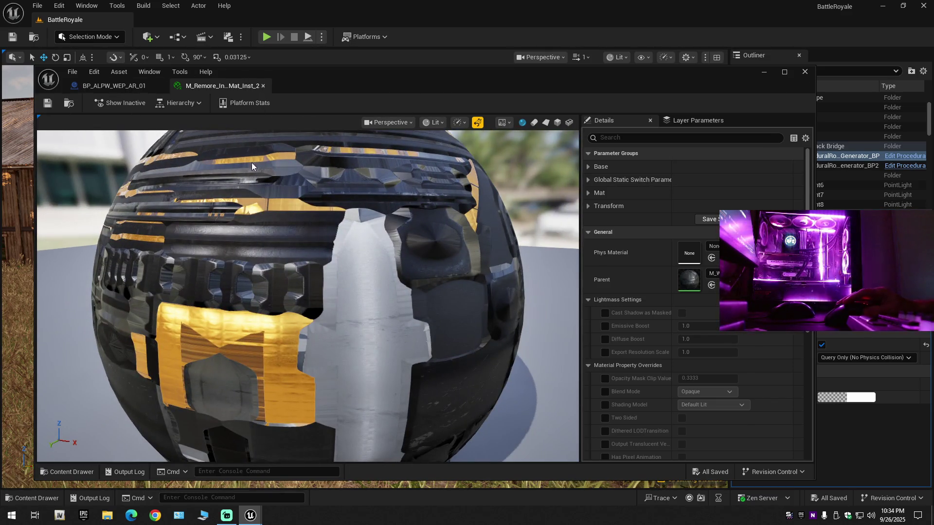
- Preview the M_Remore_Flame_Mat_Inst and NFP-16 insulation foil skin materials
{"action": "left_click", "coordinate": [62, 471]}
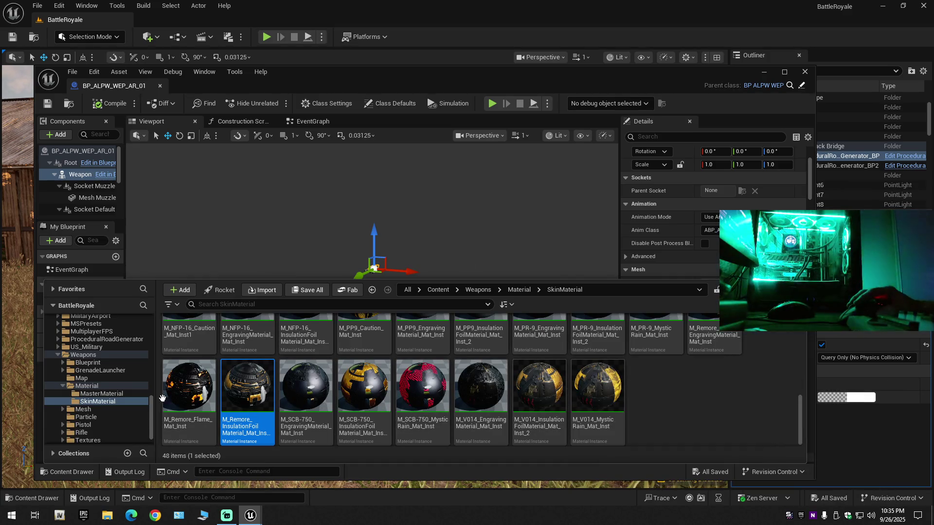
{"action": "left_click", "coordinate": [186, 394]}
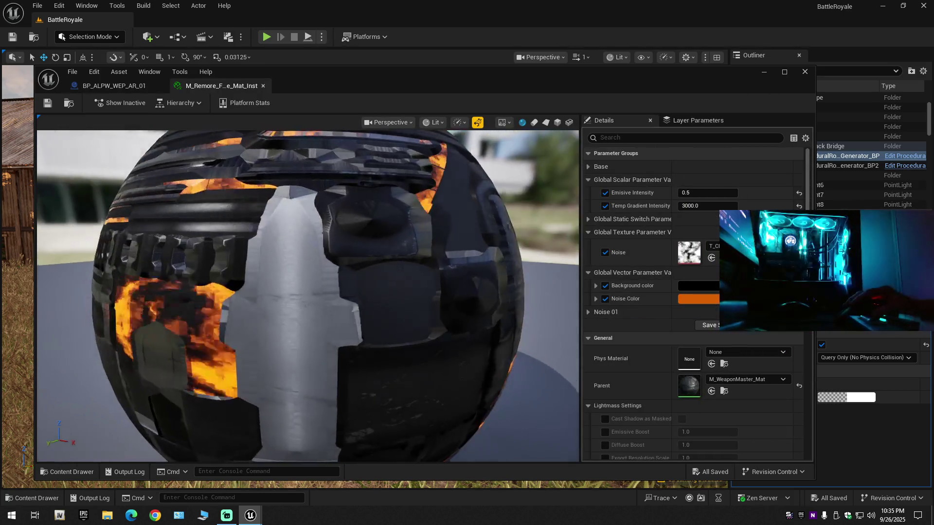
{"action": "mouse_move", "coordinate": [188, 188]}
{"action": "left_mouse_down"}
{"action": "mouse_move", "coordinate": [248, 189]}
{"action": "mouse_move", "coordinate": [189, 189]}
{"action": "left_mouse_up"}
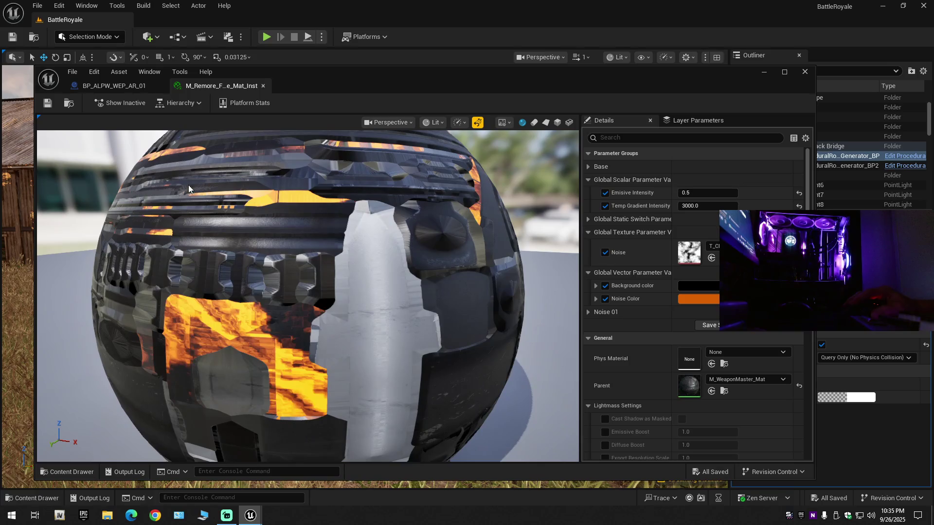
{"action": "left_click", "coordinate": [263, 86]}
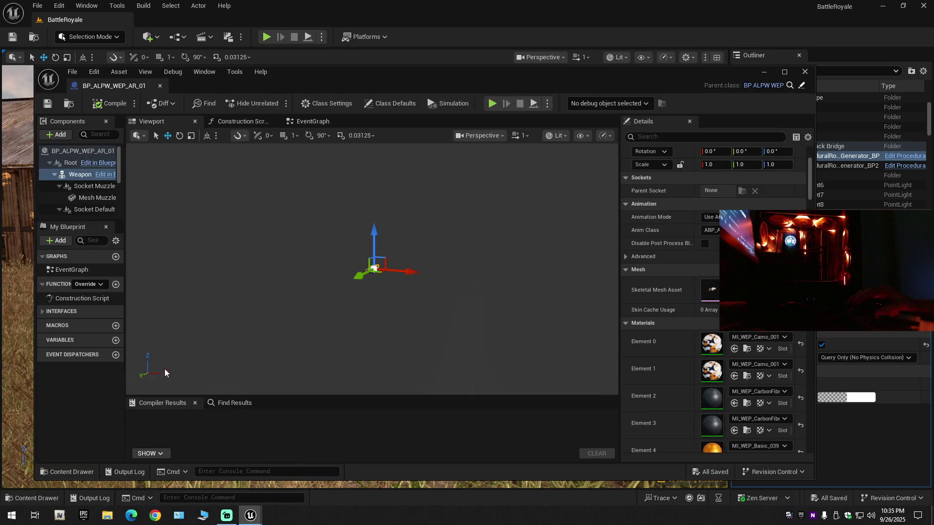
{"action": "left_click", "coordinate": [76, 473]}
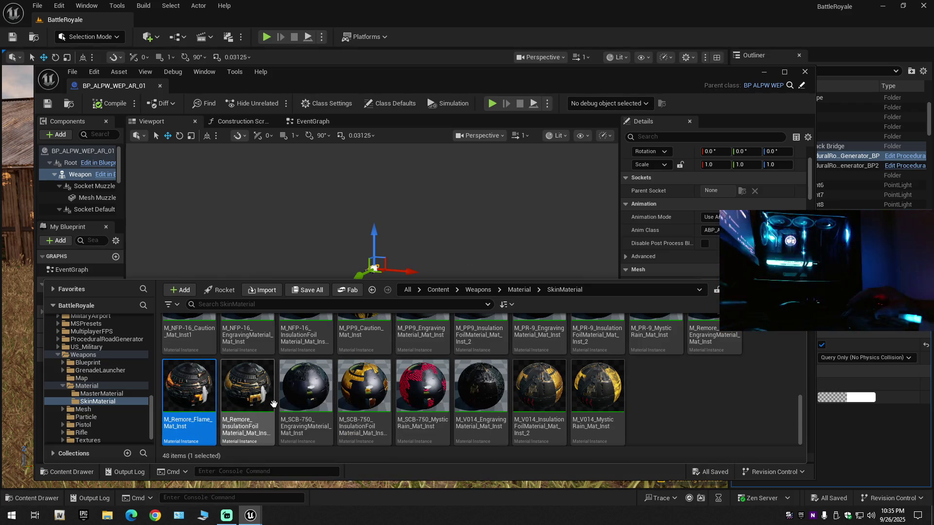
{"action": "scroll", "coordinate": [385, 401], "scroll_direction": "up", "scroll_amount": 2}
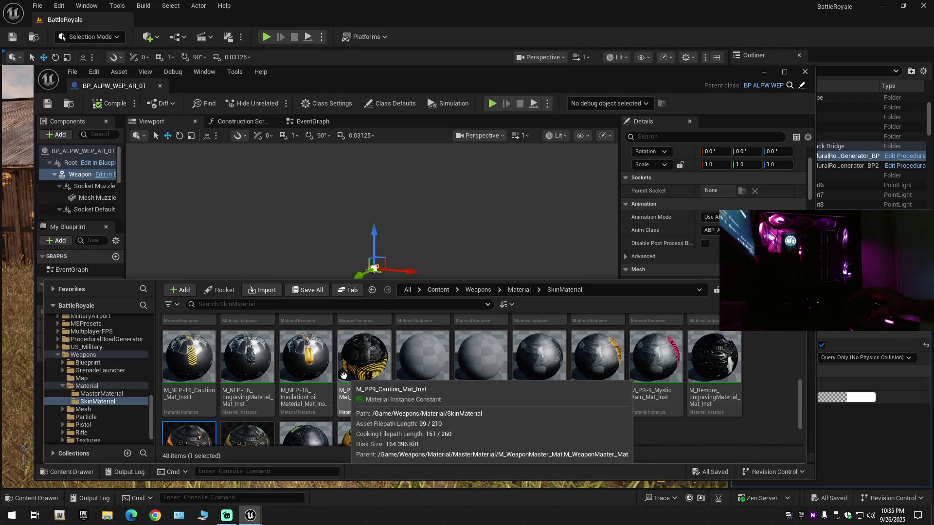
{"action": "left_click", "coordinate": [315, 403]}
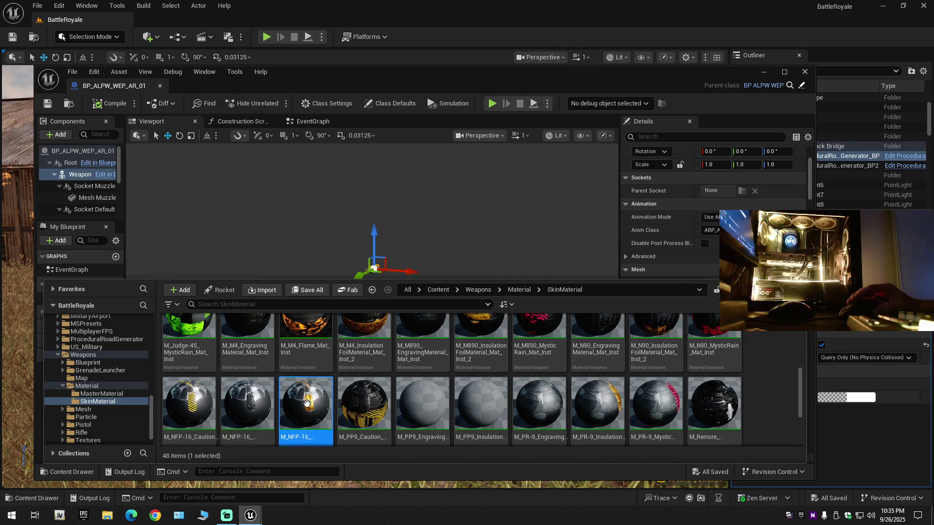
{"action": "double_click", "coordinate": [314, 398]}
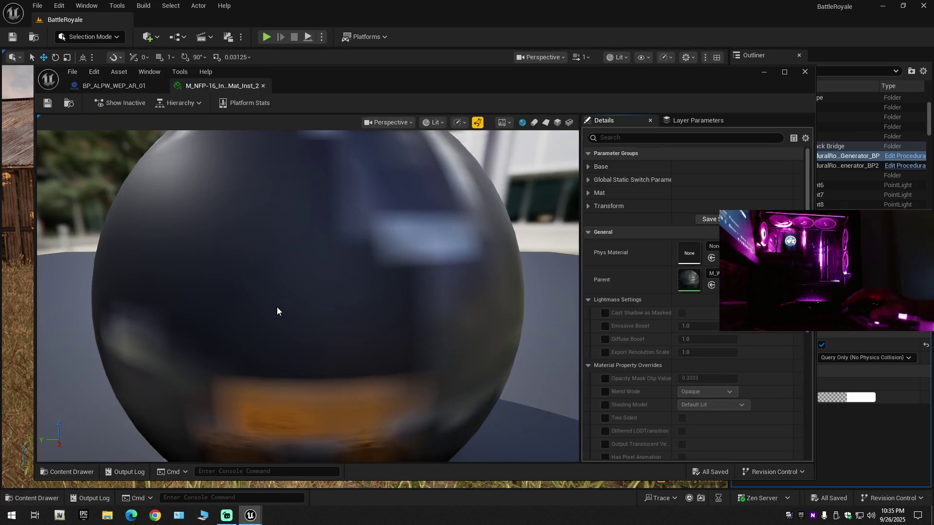
{"action": "mouse_move", "coordinate": [276, 307]}
{"action": "left_mouse_down"}
{"action": "mouse_move", "coordinate": [316, 311]}
{"action": "mouse_move", "coordinate": [270, 310]}
{"action": "left_mouse_up"}
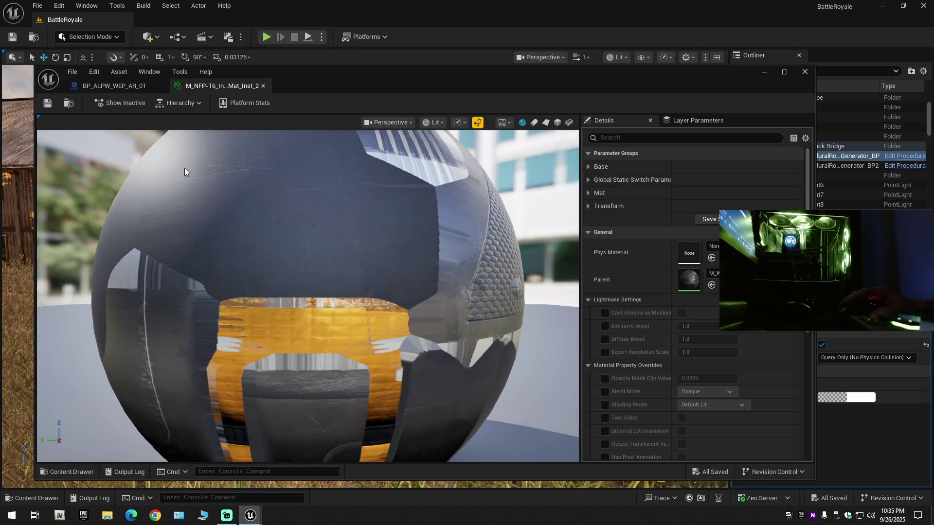
{"action": "left_click", "coordinate": [262, 86]}
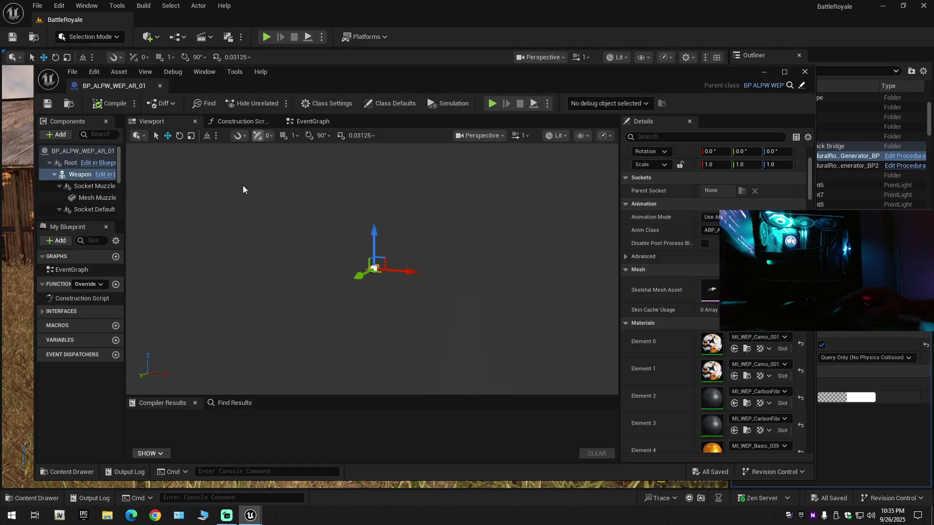
- Preview the M890 Mystic Rain skin material on the preview sphere
{"action": "left_click", "coordinate": [89, 475]}
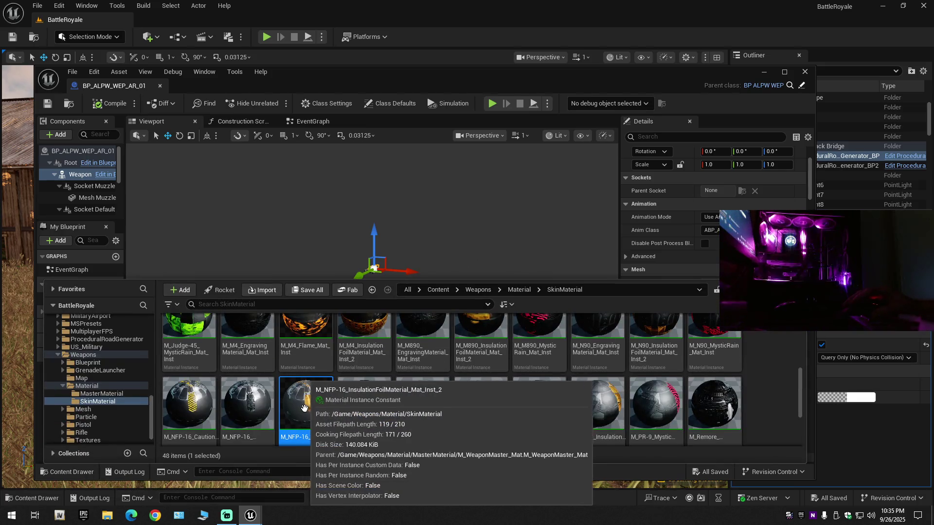
{"action": "scroll", "coordinate": [405, 411], "scroll_direction": "up", "scroll_amount": 1}
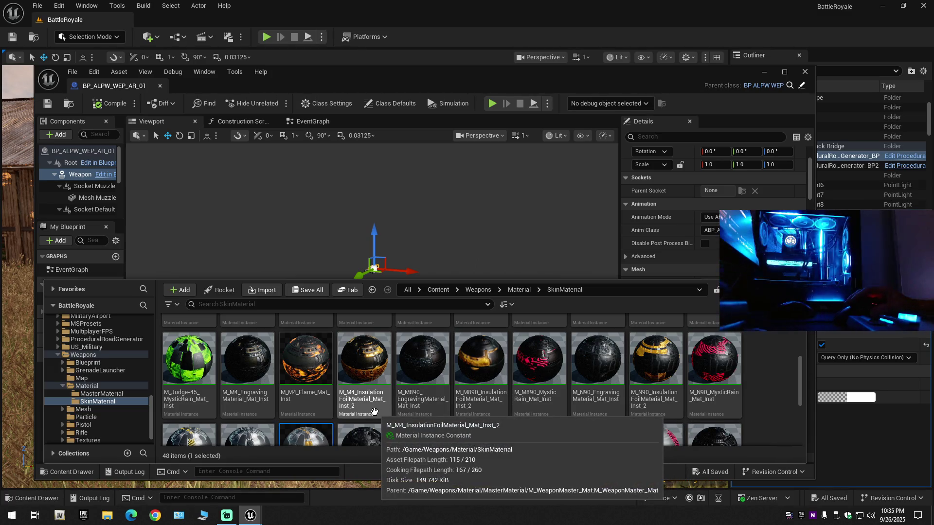
{"action": "left_click", "coordinate": [540, 375]}
{"action": "double_click", "coordinate": [540, 374]}
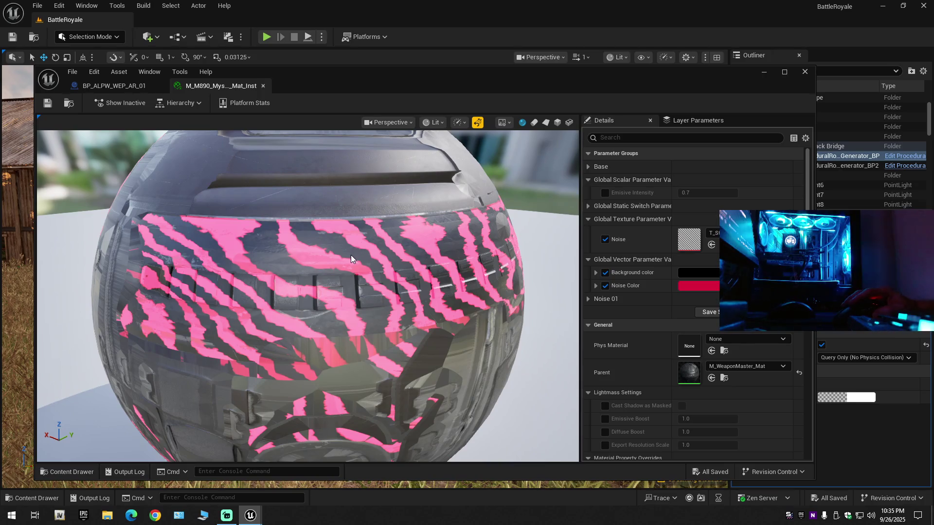
{"action": "scroll", "coordinate": [343, 262], "scroll_direction": "down", "scroll_amount": 3}
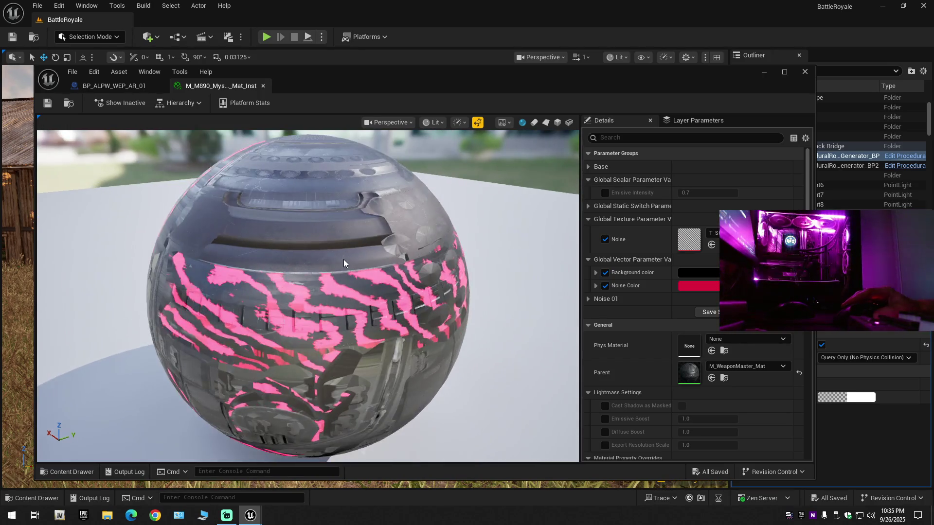
{"action": "mouse_move", "coordinate": [333, 243]}
{"action": "left_mouse_down"}
{"action": "mouse_move", "coordinate": [331, 252]}
{"action": "mouse_move", "coordinate": [333, 243]}
{"action": "left_mouse_up"}
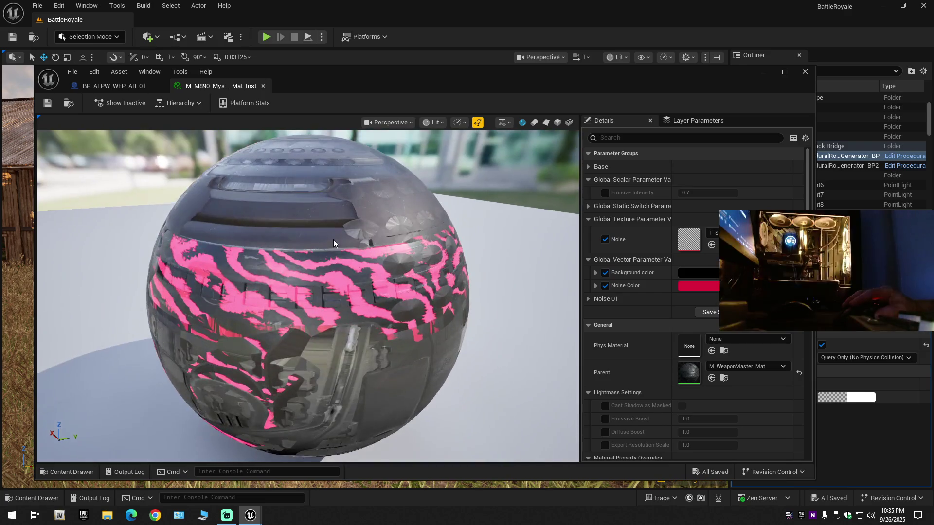
{"action": "left_click", "coordinate": [263, 86]}
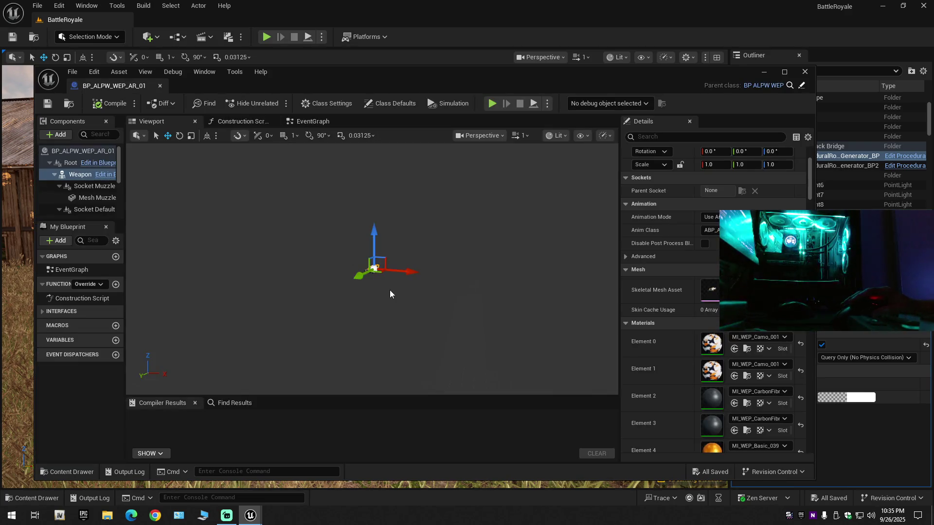
- Select M_ACWI_MysticRain_Mat_Inst and apply it to the rifle's material Element 1
{"action": "left_click", "coordinate": [61, 470]}
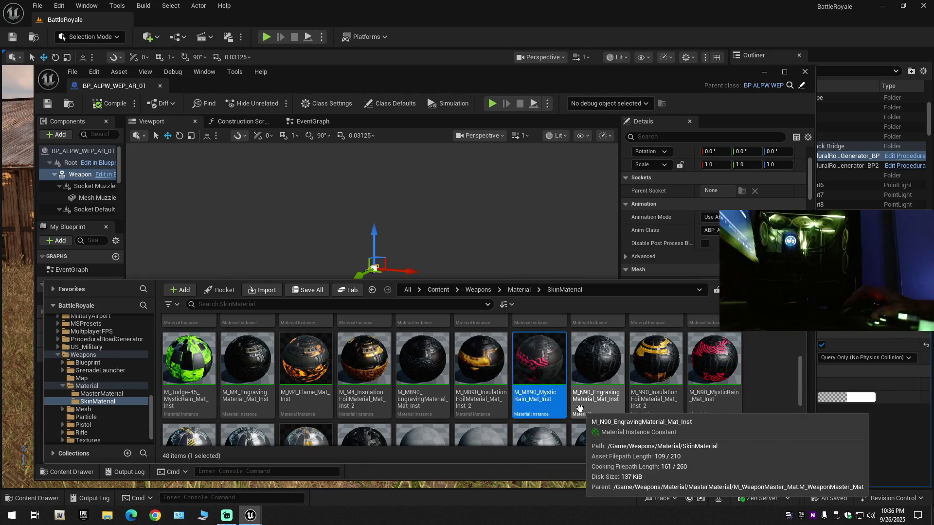
{"action": "scroll", "coordinate": [570, 410], "scroll_direction": "up", "scroll_amount": 2}
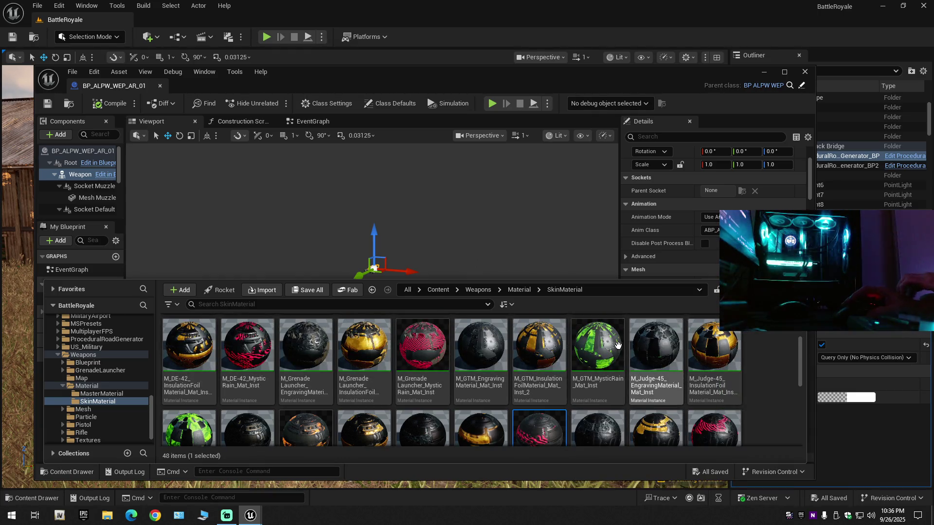
{"action": "scroll", "coordinate": [317, 349], "scroll_direction": "up", "scroll_amount": 3}
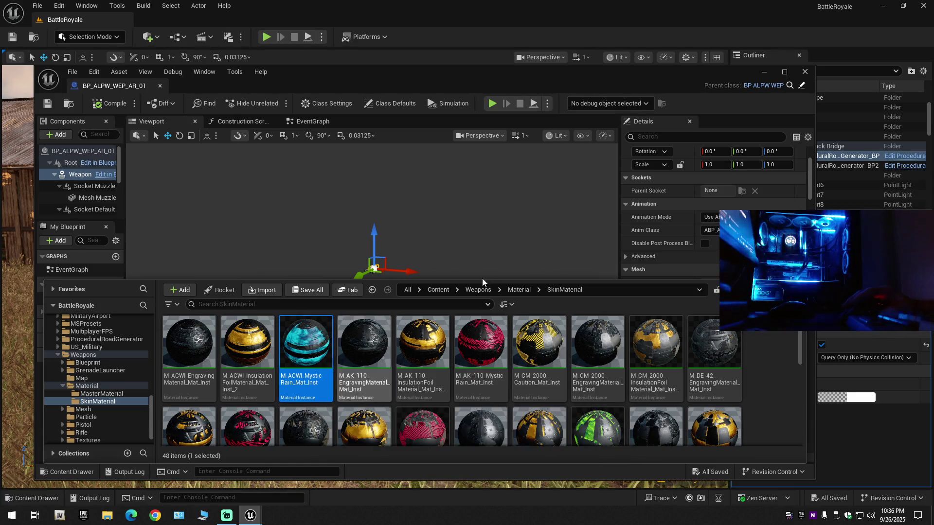
{"action": "left_click", "coordinate": [670, 116]}
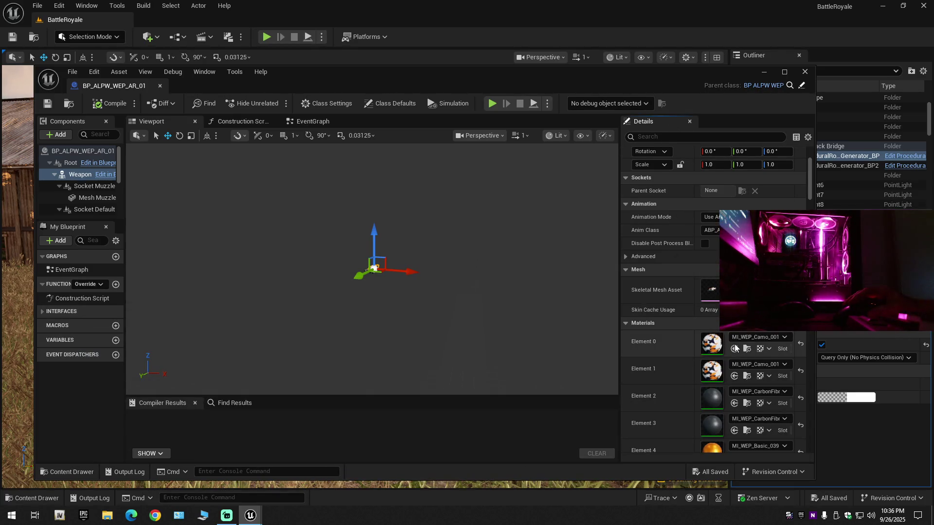
{"action": "left_click", "coordinate": [733, 376]}
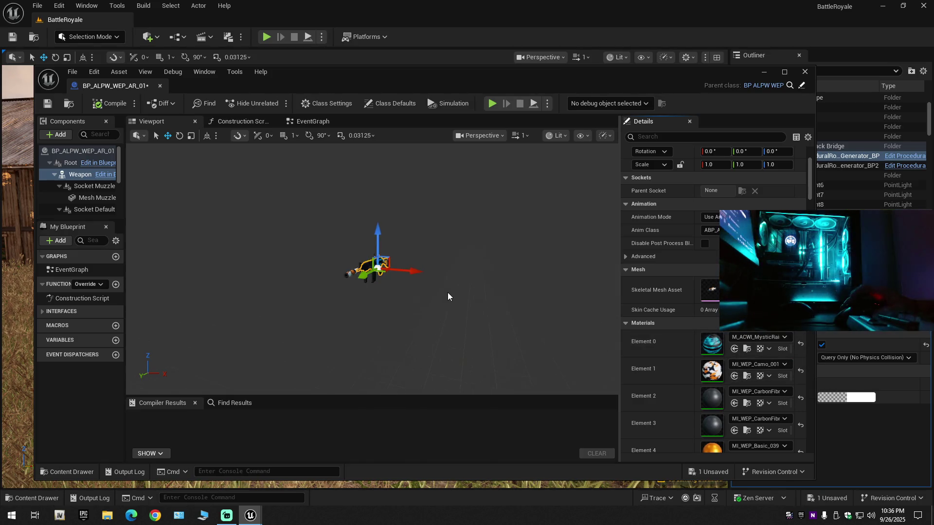
{"action": "left_click", "coordinate": [734, 376]}
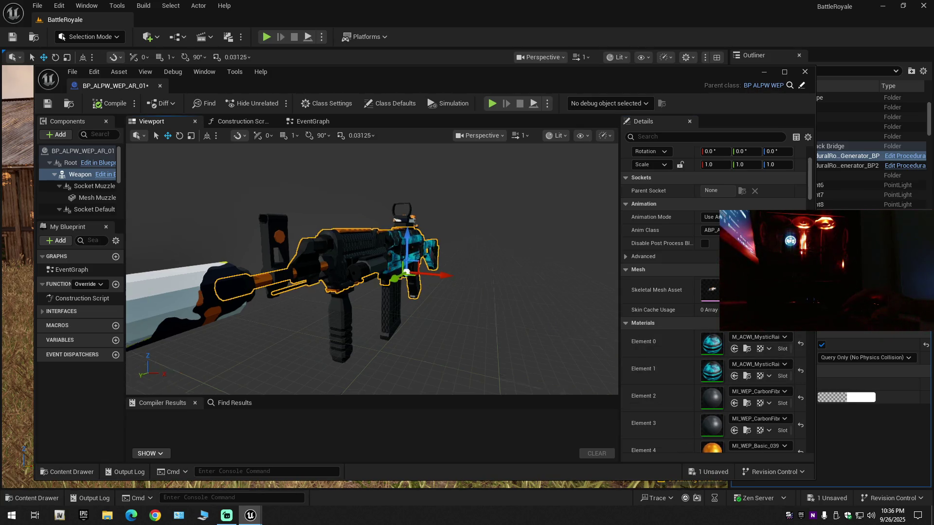
- Scroll the Details panel and select the muzzle attachment mesh
{"action": "scroll", "coordinate": [358, 284], "scroll_direction": "up", "scroll_amount": 3}
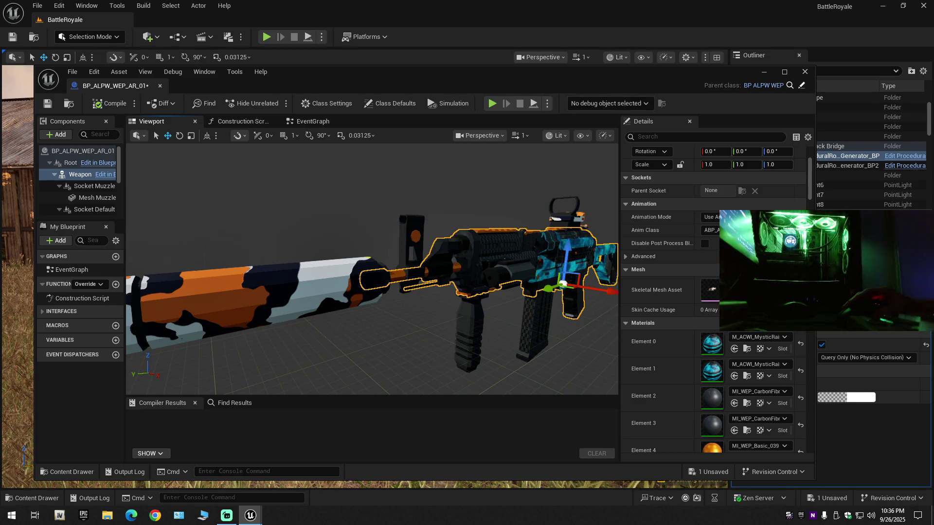
{"action": "scroll", "coordinate": [358, 284], "scroll_direction": "down", "scroll_amount": 5}
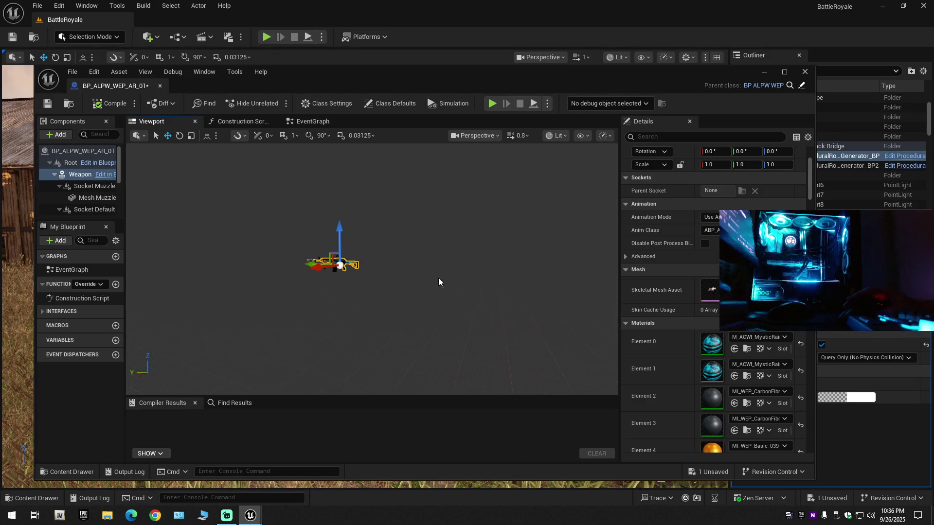
{"action": "scroll", "coordinate": [372, 269], "scroll_direction": "up", "scroll_amount": 5}
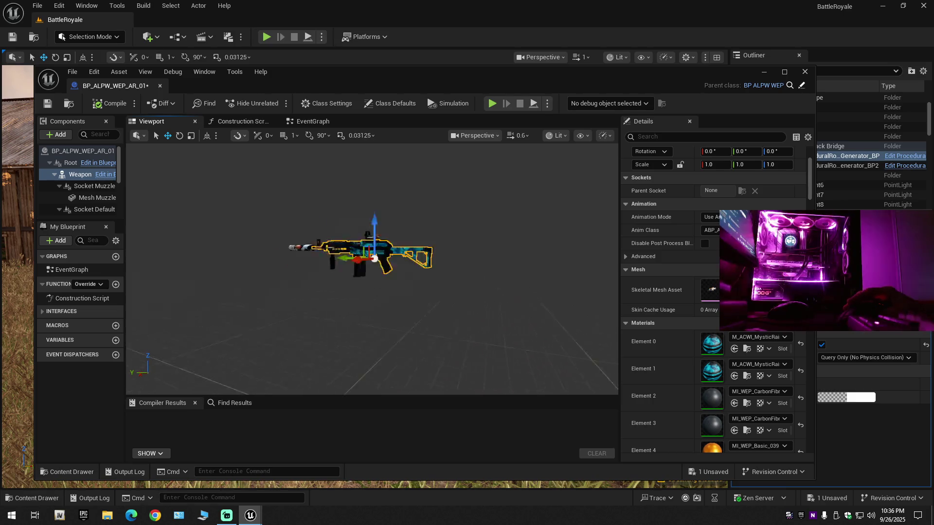
{"action": "scroll", "coordinate": [374, 276], "scroll_direction": "down", "scroll_amount": 4}
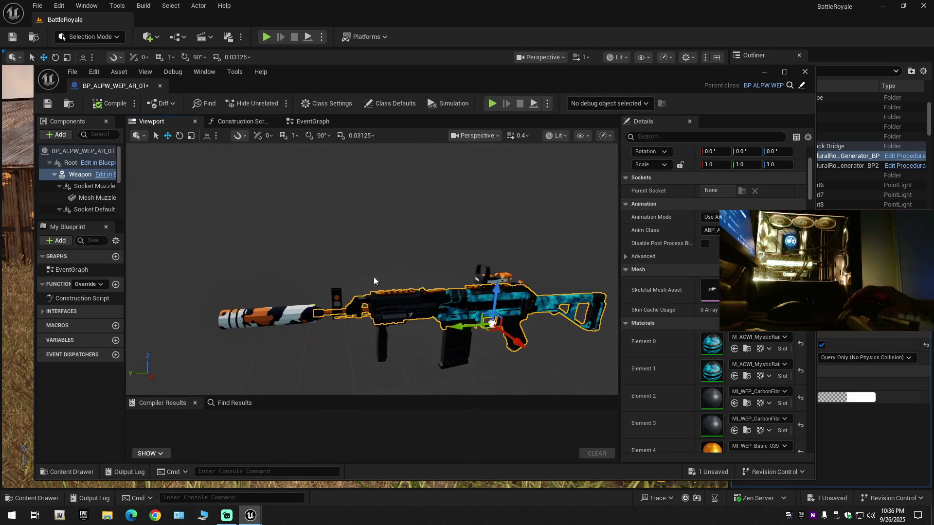
{"action": "left_click", "coordinate": [270, 318]}
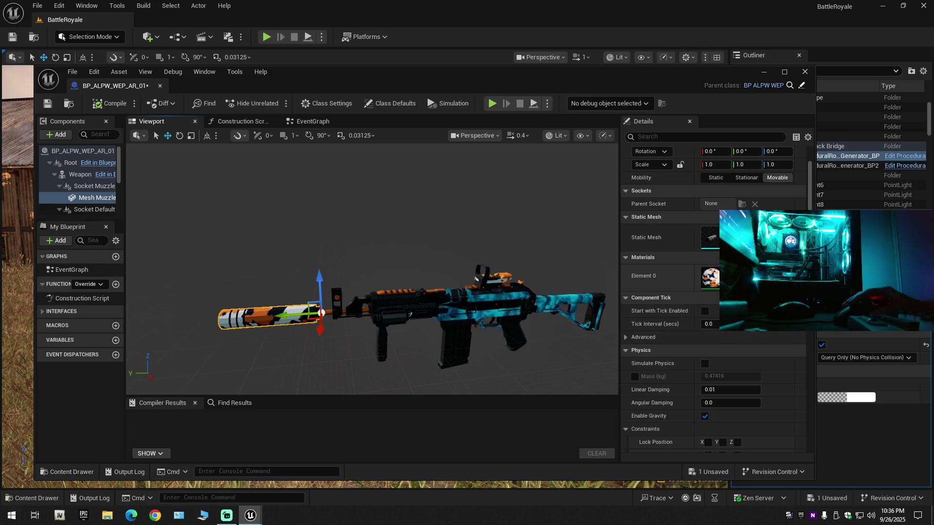
- Give the muzzle the cyan skin, then undo the top rail part's material change
{"action": "left_click", "coordinate": [800, 275]}
{"action": "left_click_drag", "start_coordinate": [456, 254], "coordinate": [431, 240]}
{"action": "scroll", "coordinate": [432, 240], "scroll_direction": "up", "scroll_amount": 5}
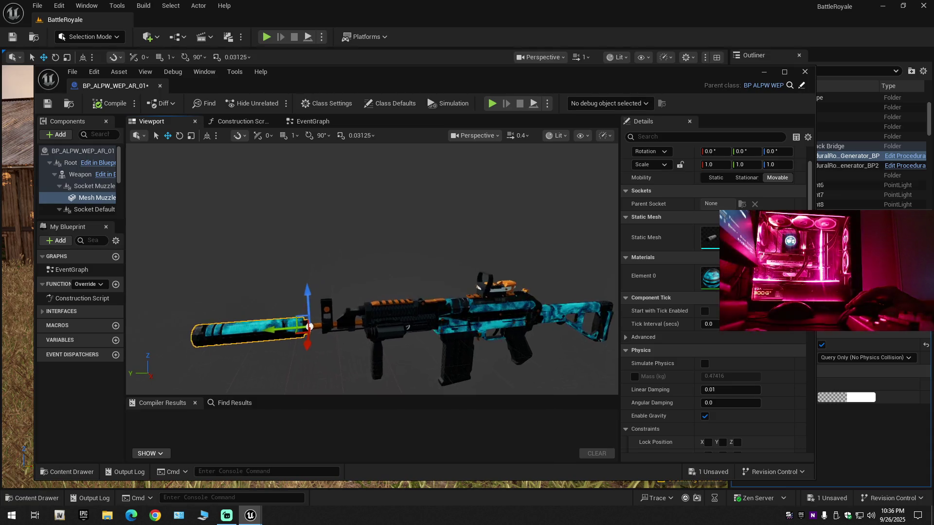
{"action": "left_click", "coordinate": [423, 319]}
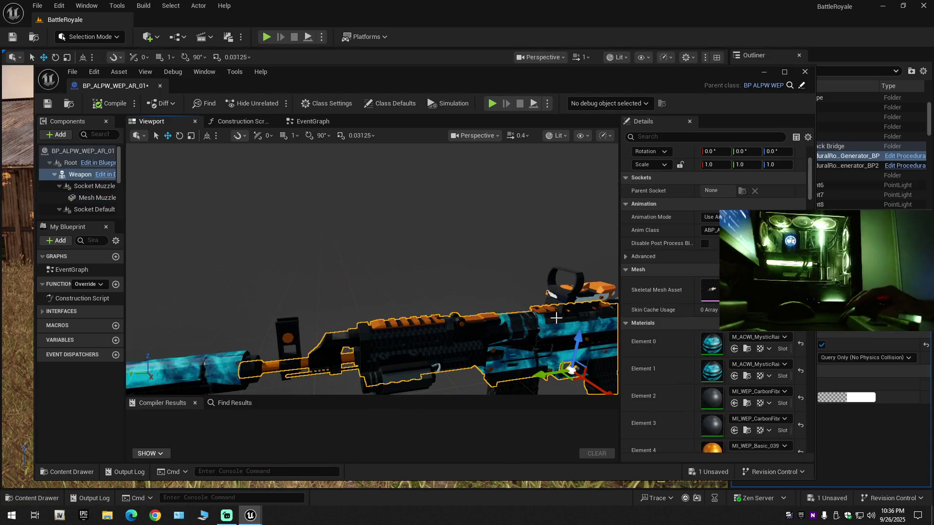
{"action": "left_click", "coordinate": [570, 268]}
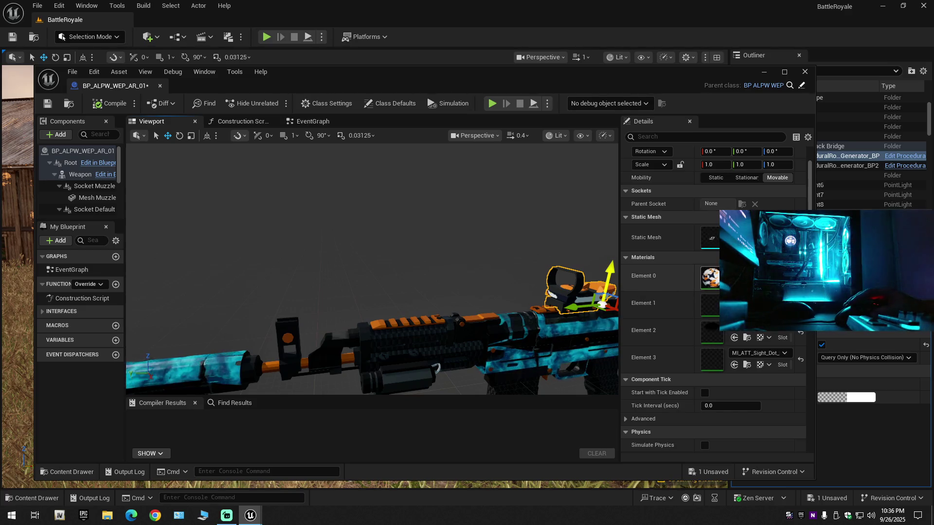
{"action": "mouse_move", "coordinate": [570, 268]}
{"action": "left_mouse_down"}
{"action": "mouse_move", "coordinate": [418, 276]}
{"action": "mouse_move", "coordinate": [369, 267]}
{"action": "mouse_move", "coordinate": [527, 240]}
{"action": "left_mouse_up"}
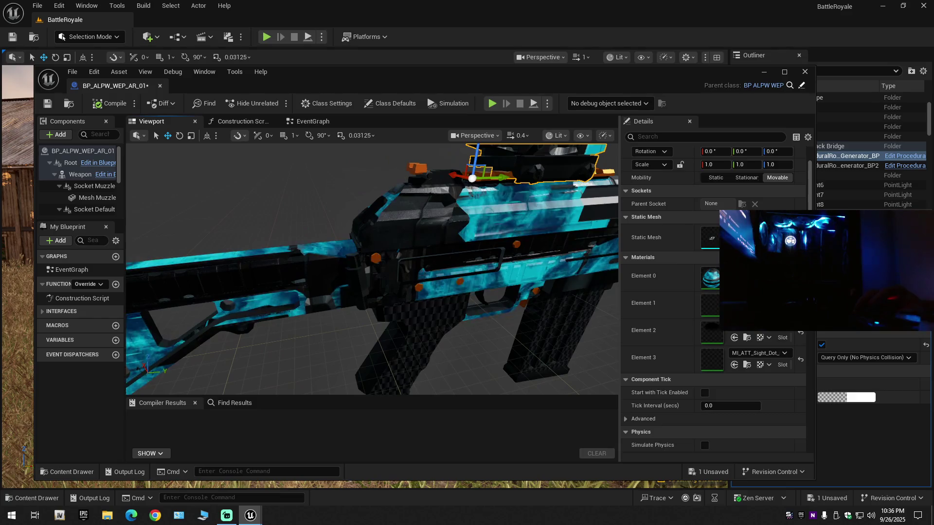
{"action": "left_click", "coordinate": [399, 257]}
{"action": "mouse_move", "coordinate": [398, 256]}
{"action": "left_mouse_down"}
{"action": "mouse_move", "coordinate": [340, 263]}
{"action": "mouse_move", "coordinate": [413, 244]}
{"action": "left_mouse_up"}
{"action": "left_click", "coordinate": [413, 244]}
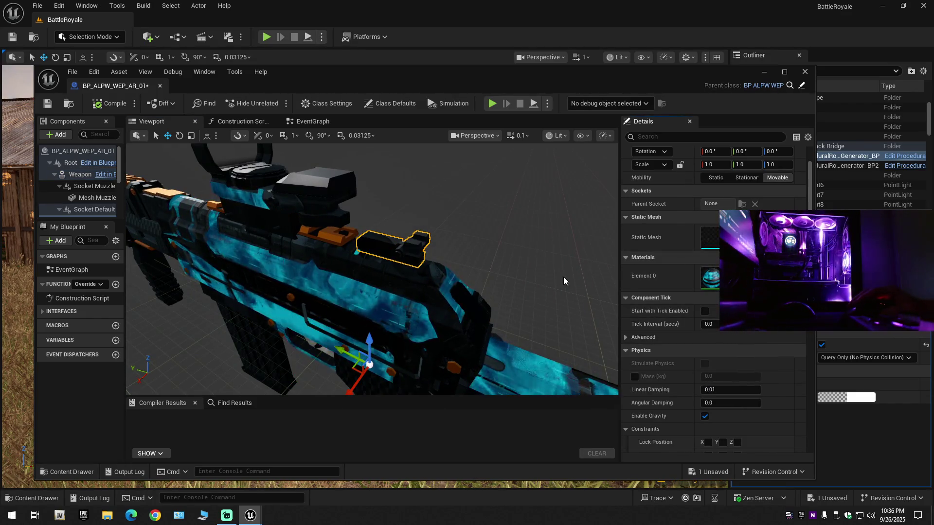
{"action": "mouse_move", "coordinate": [500, 242]}
{"action": "left_mouse_down"}
{"action": "mouse_move", "coordinate": [487, 236]}
{"action": "mouse_move", "coordinate": [498, 242]}
{"action": "left_mouse_up"}
{"action": "key", "text": "ctrl+z"}
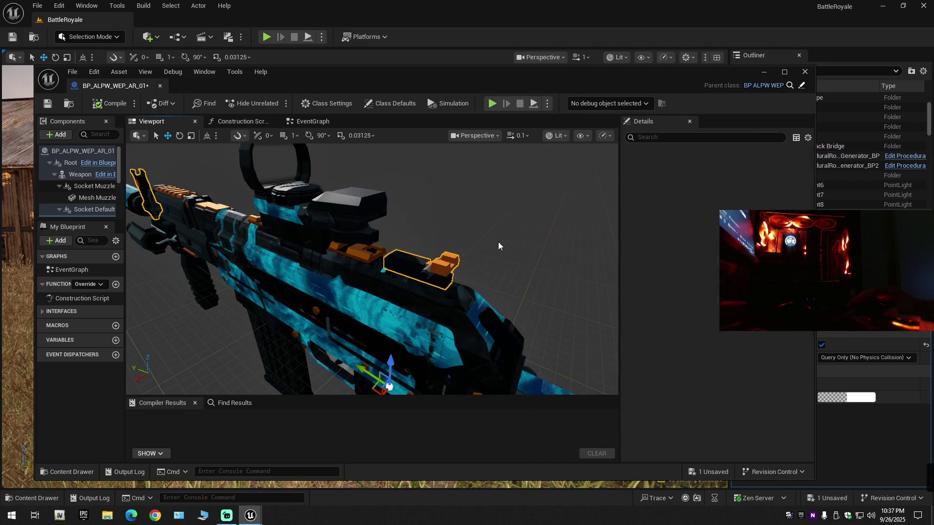
- Undo the material changes on the front sight and the foregrip
{"action": "left_click", "coordinate": [367, 252]}
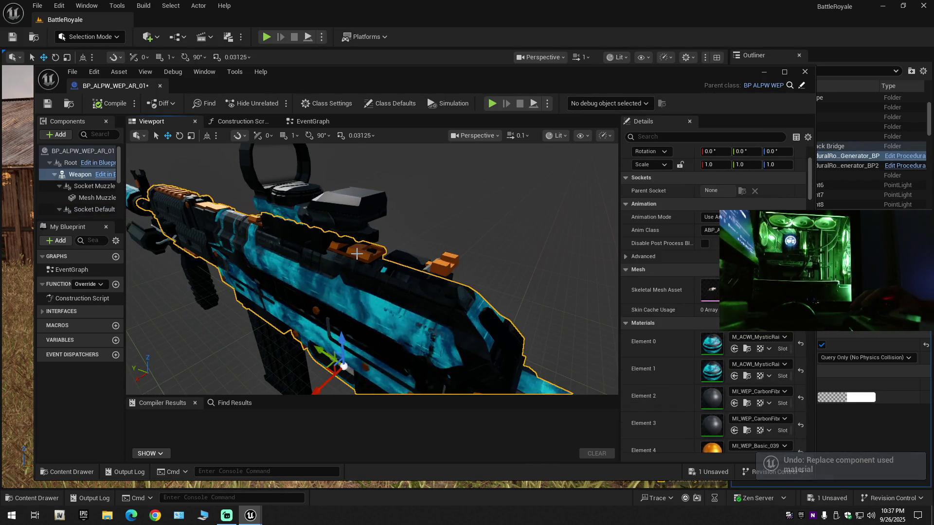
{"action": "mouse_move", "coordinate": [358, 253]}
{"action": "left_mouse_down"}
{"action": "mouse_move", "coordinate": [244, 251]}
{"action": "mouse_move", "coordinate": [416, 291]}
{"action": "left_mouse_up"}
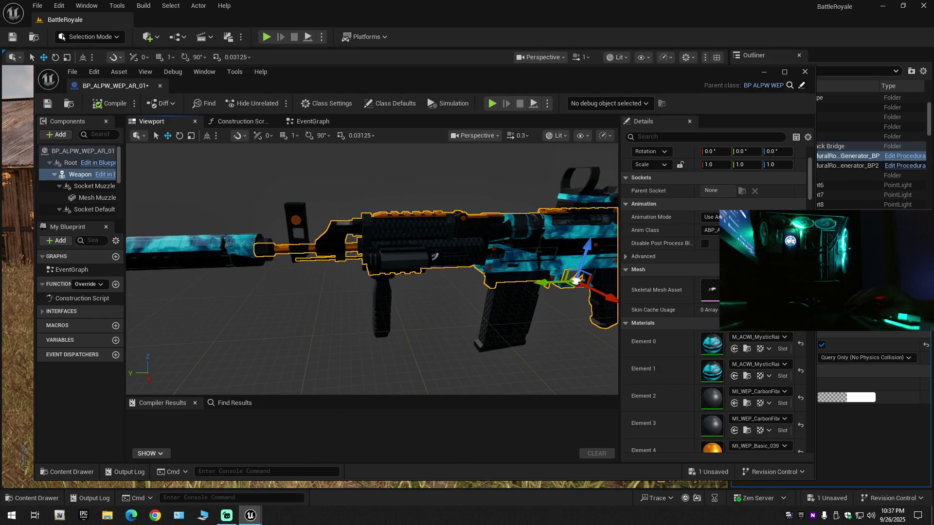
{"action": "left_click", "coordinate": [298, 230]}
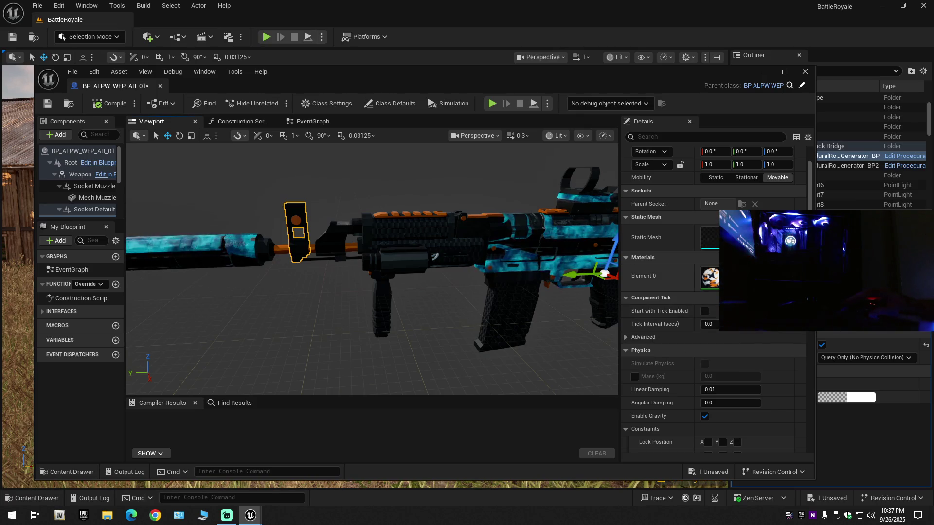
{"action": "left_click_drag", "start_coordinate": [500, 282], "coordinate": [467, 284]}
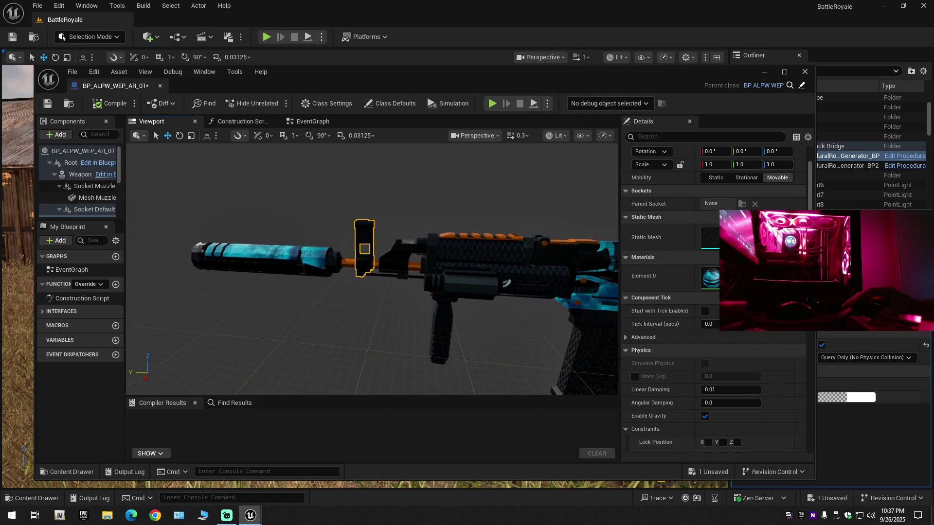
{"action": "key", "text": "ctrl+z"}
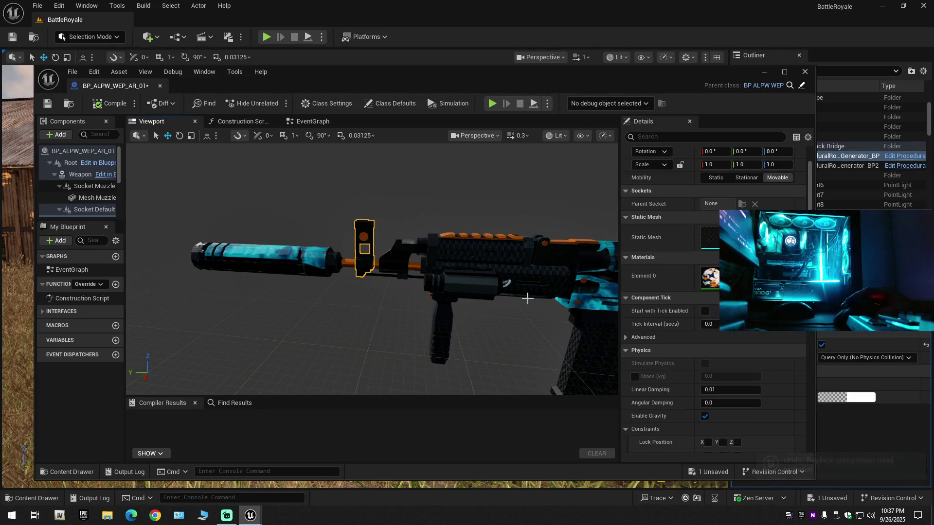
{"action": "left_click", "coordinate": [440, 330]}
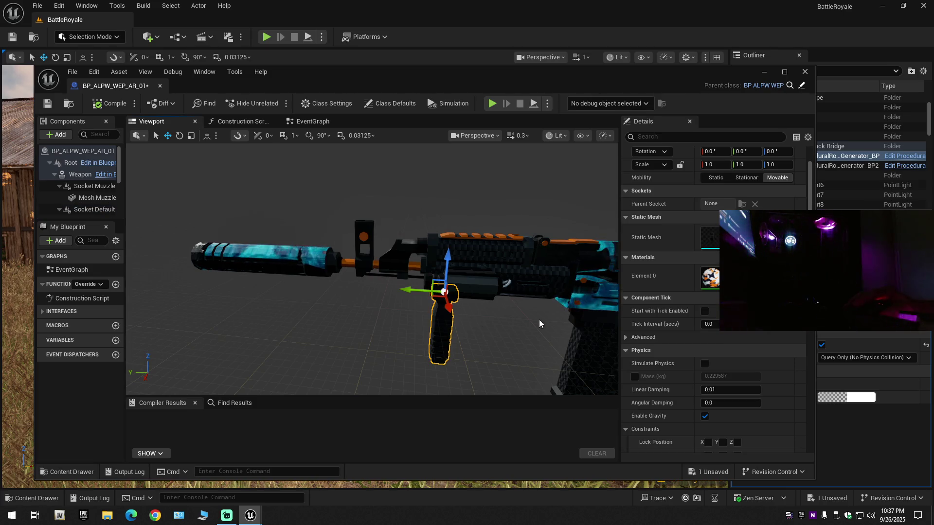
{"action": "left_click_drag", "start_coordinate": [519, 287], "coordinate": [518, 283]}
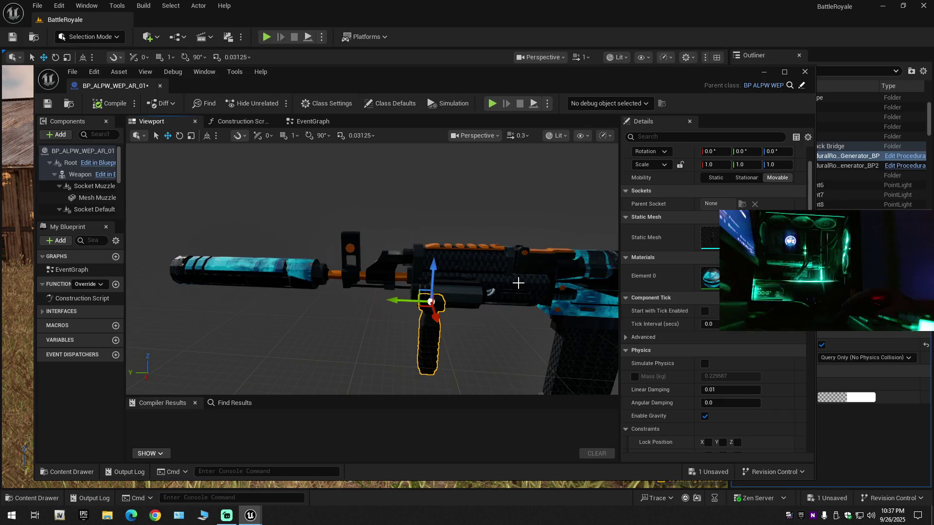
{"action": "key", "text": "ctrl+z"}
{"action": "left_click_drag", "start_coordinate": [521, 288], "coordinate": [521, 288]}
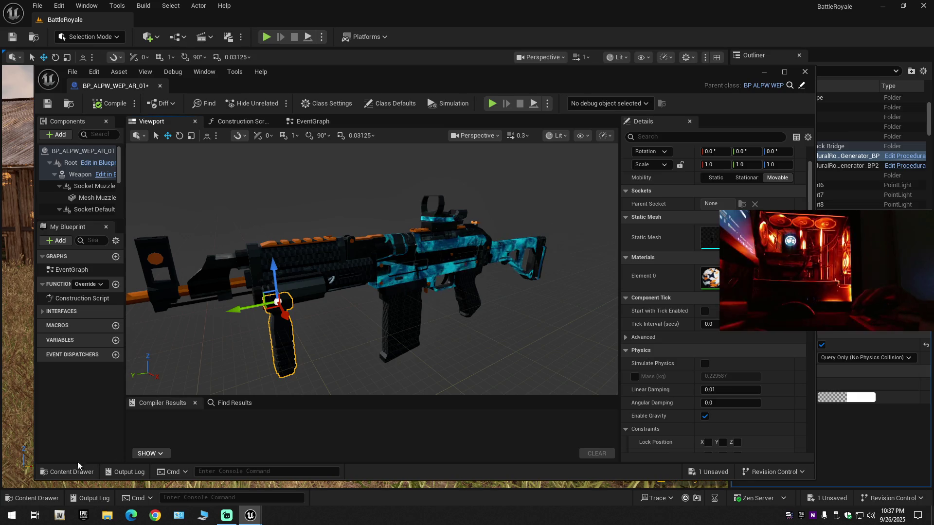
- Select M_M4_Flame_Mat_Inst in the skin material assets and close the drawer
{"action": "left_click", "coordinate": [57, 469]}
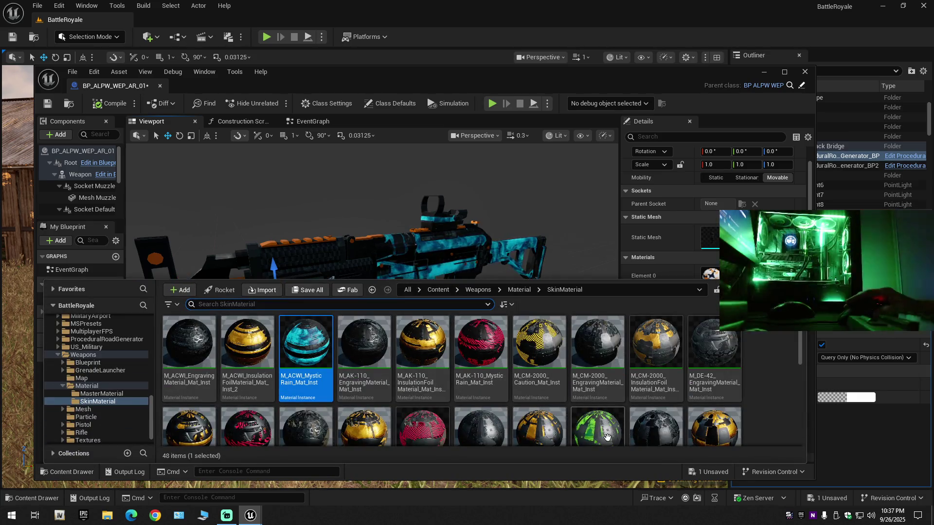
{"action": "scroll", "coordinate": [607, 437], "scroll_direction": "down", "scroll_amount": 5}
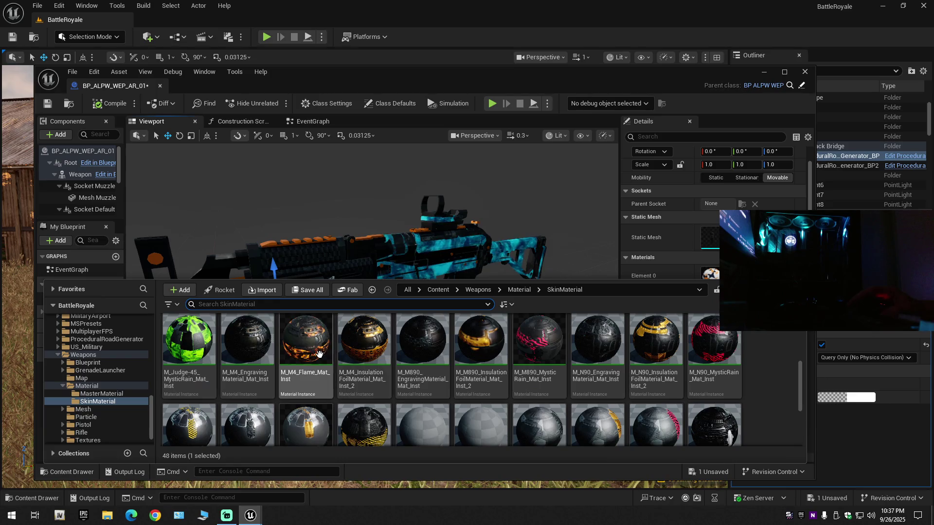
{"action": "left_click", "coordinate": [319, 354]}
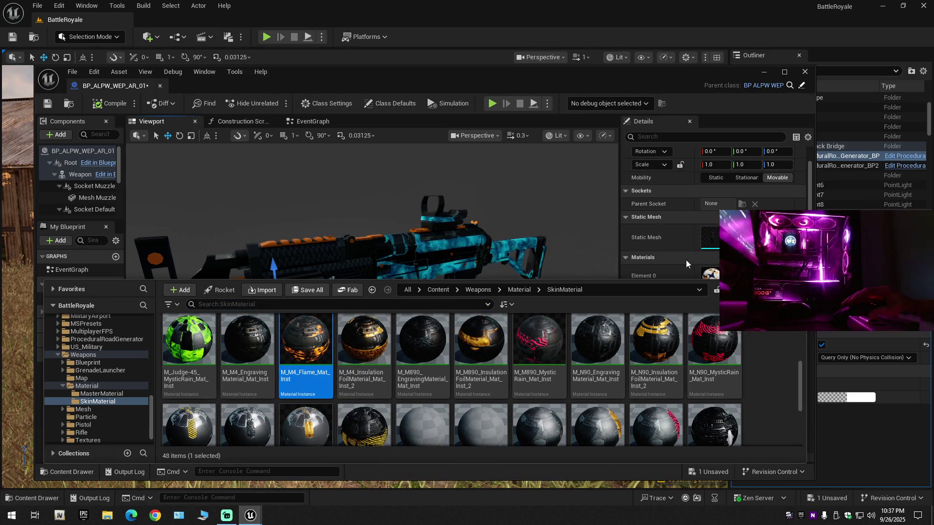
{"action": "left_click", "coordinate": [686, 260]}
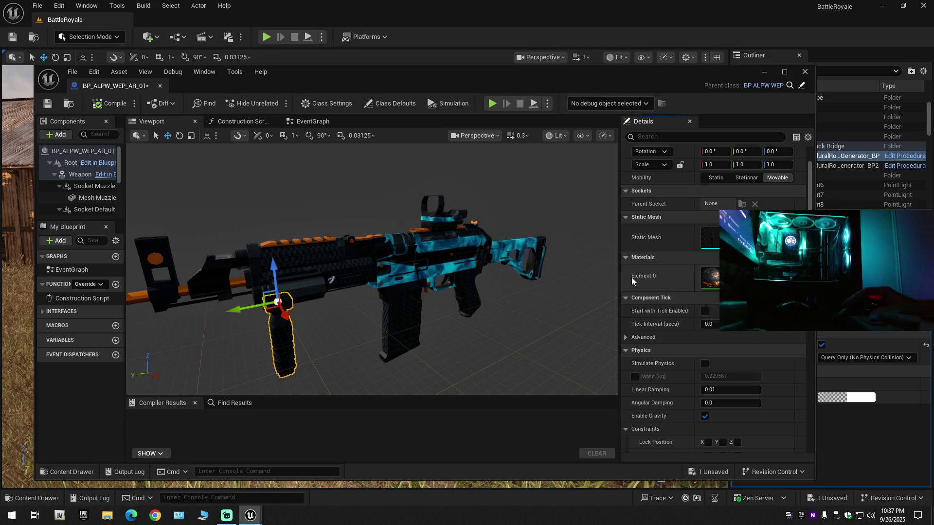
- Undo the last material change on the rifle mesh and select the suppressor
{"action": "left_click", "coordinate": [518, 251]}
{"action": "key", "text": "ctrl+z"}
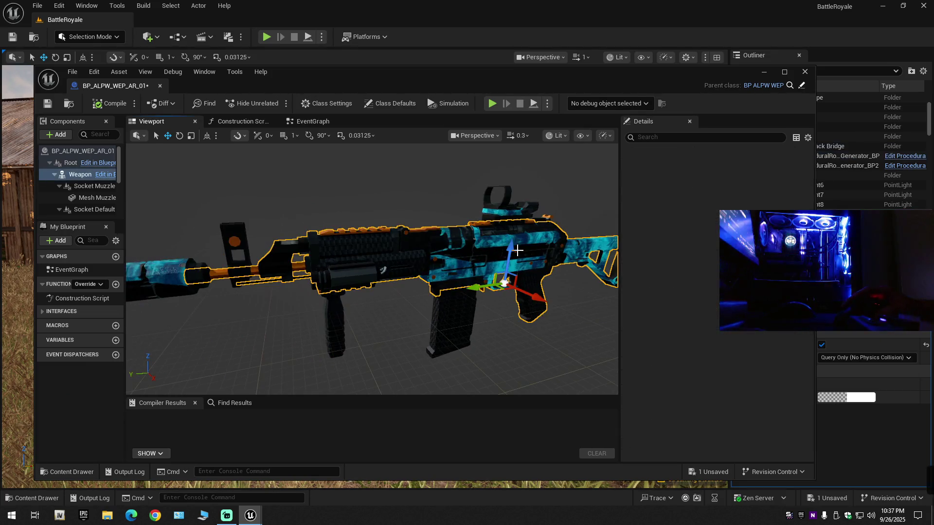
{"action": "left_click", "coordinate": [97, 197]}
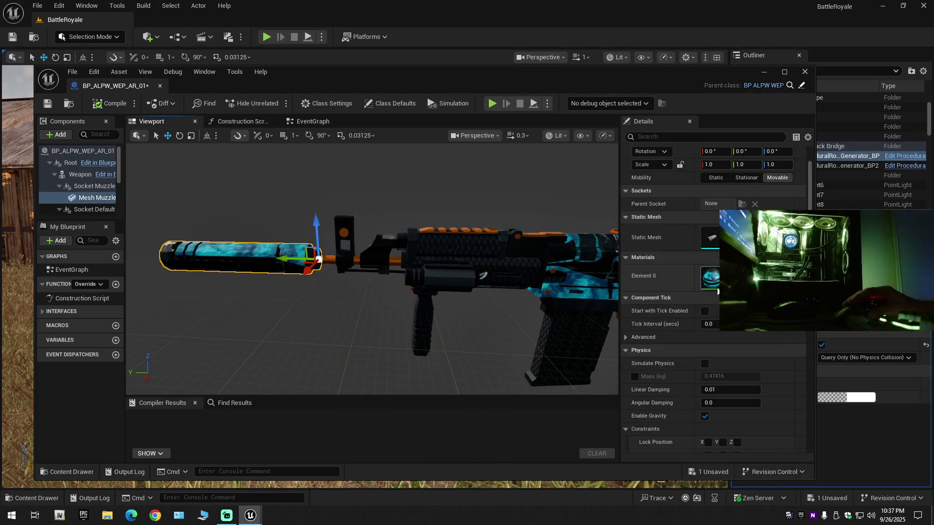
{"action": "left_click_drag", "start_coordinate": [436, 294], "coordinate": [484, 294]}
{"action": "left_click", "coordinate": [485, 294]}
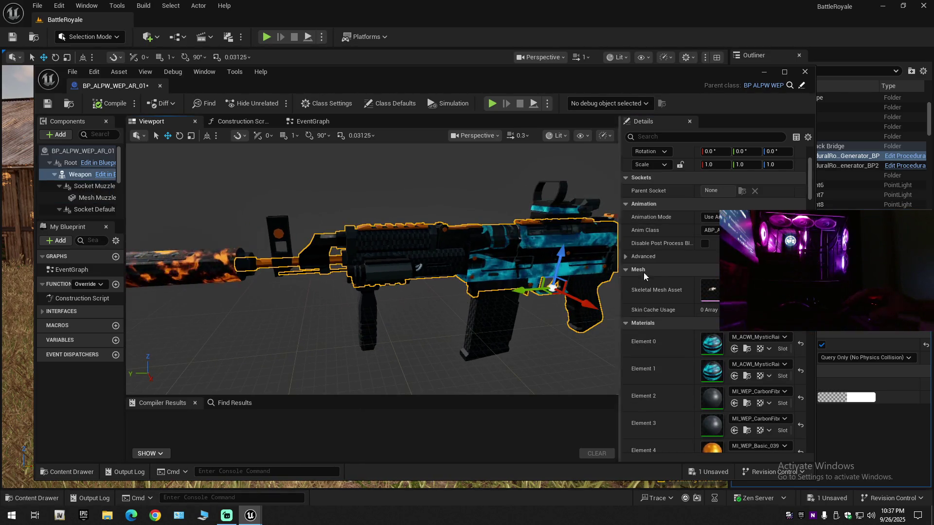
- Apply M_M4_Flame_Mat_Inst to the rifle body's Element 0 and Element 1, reapplying Element 1
{"action": "left_click", "coordinate": [734, 348]}
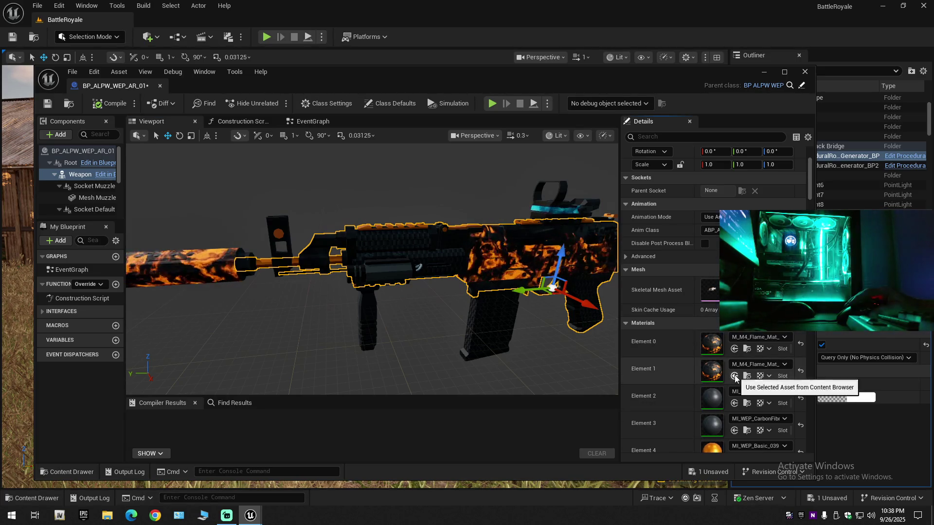
{"action": "left_click", "coordinate": [513, 340]}
{"action": "left_click_drag", "start_coordinate": [541, 353], "coordinate": [477, 350]}
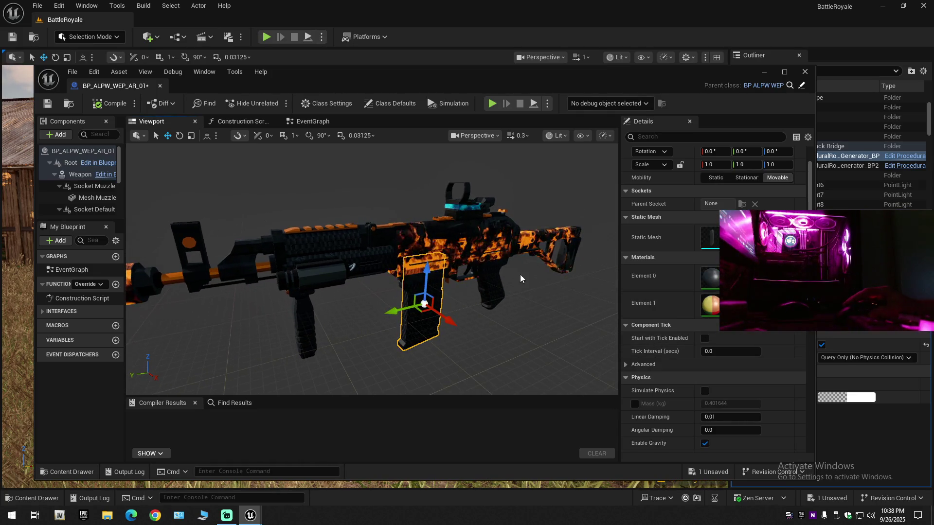
{"action": "left_click", "coordinate": [474, 245]}
{"action": "left_click_drag", "start_coordinate": [542, 295], "coordinate": [540, 310]}
{"action": "key", "text": "ctrl+z"}
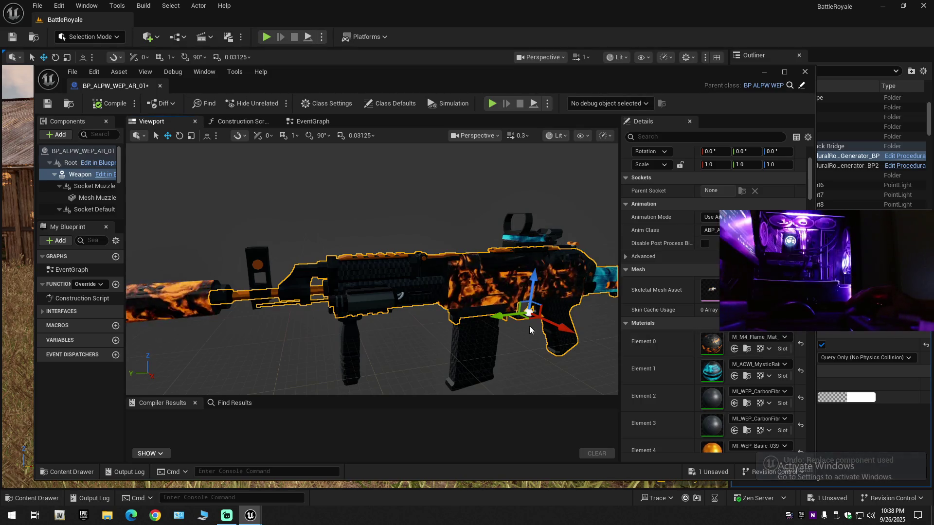
{"action": "left_click_drag", "start_coordinate": [529, 325], "coordinate": [506, 325]}
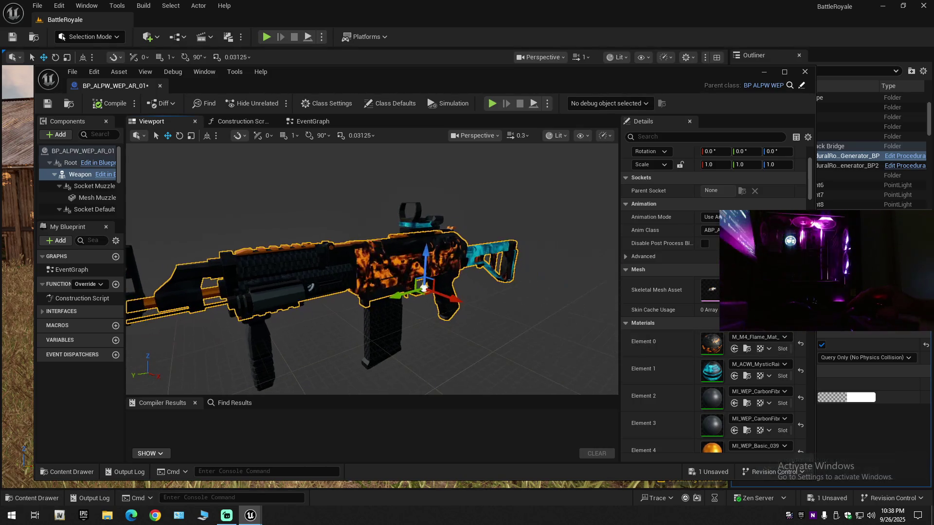
{"action": "left_click", "coordinate": [735, 376]}
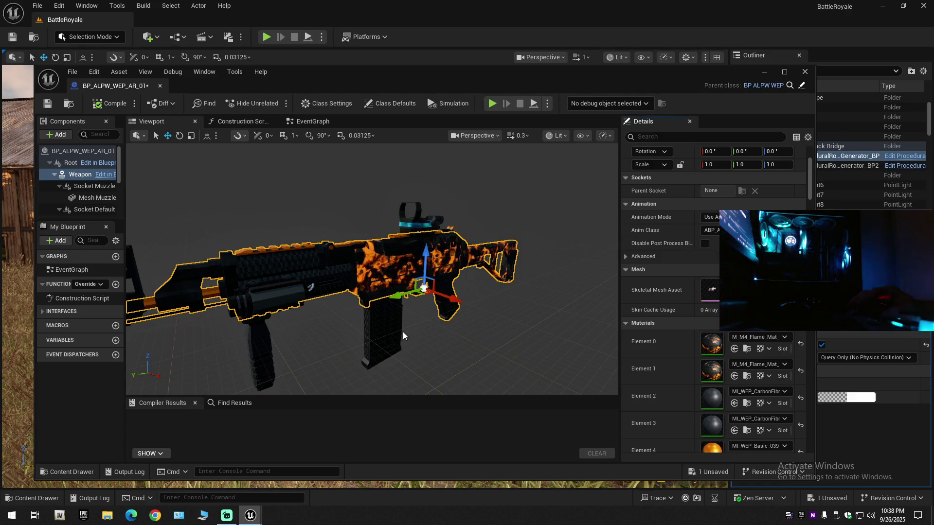
{"action": "left_click", "coordinate": [387, 330]}
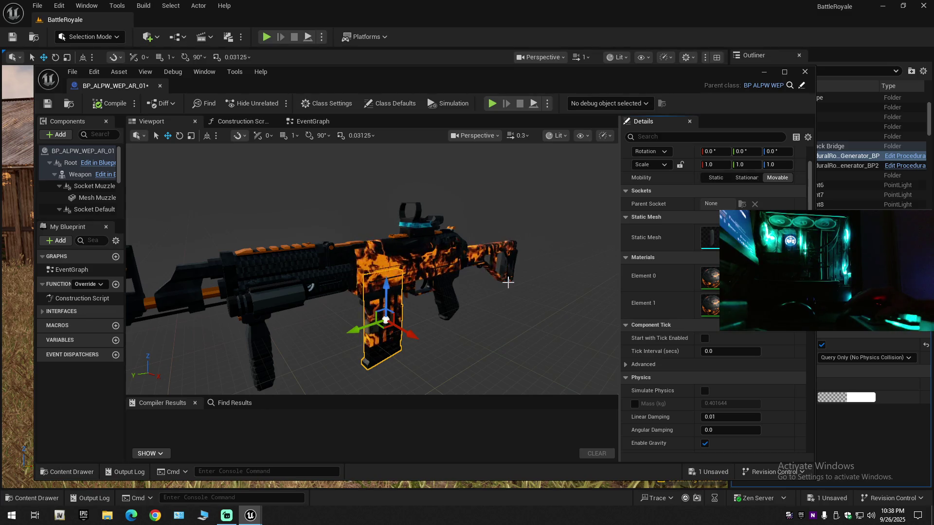
- Undo both flame materials on the rifle body, then select the suppressor and magazine
{"action": "left_click_drag", "start_coordinate": [509, 282], "coordinate": [452, 280]}
{"action": "left_click", "coordinate": [444, 309]}
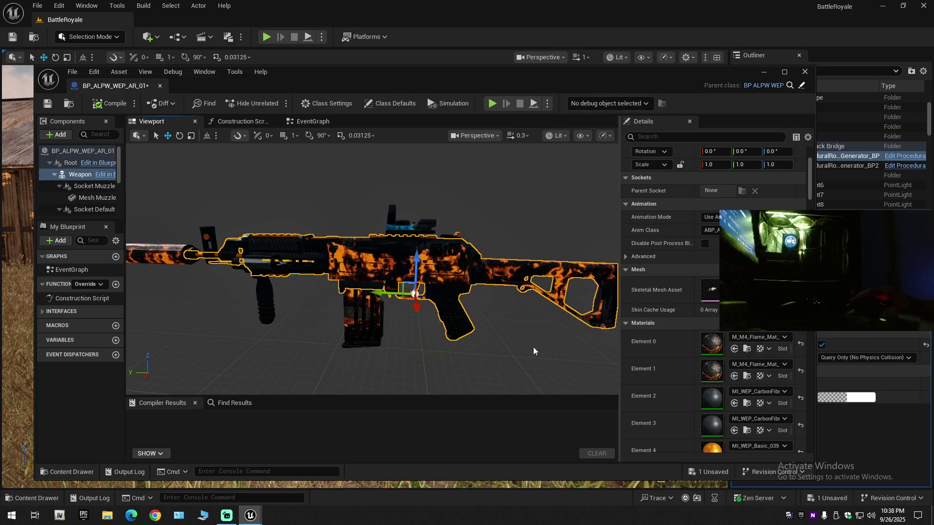
{"action": "left_click_drag", "start_coordinate": [444, 309], "coordinate": [428, 307]}
{"action": "mouse_move", "coordinate": [513, 342]}
{"action": "left_mouse_down"}
{"action": "mouse_move", "coordinate": [500, 340]}
{"action": "mouse_move", "coordinate": [513, 342]}
{"action": "left_mouse_up"}
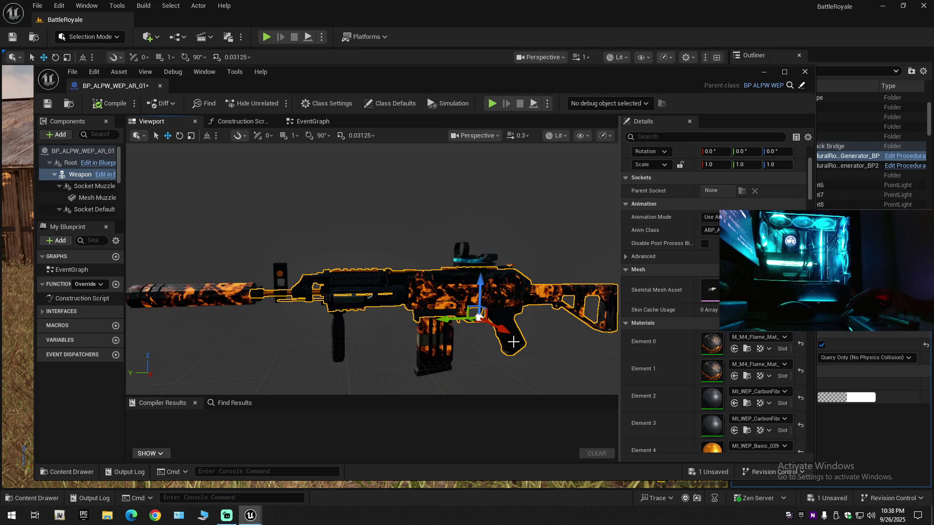
{"action": "key", "text": "ctrl+z"}
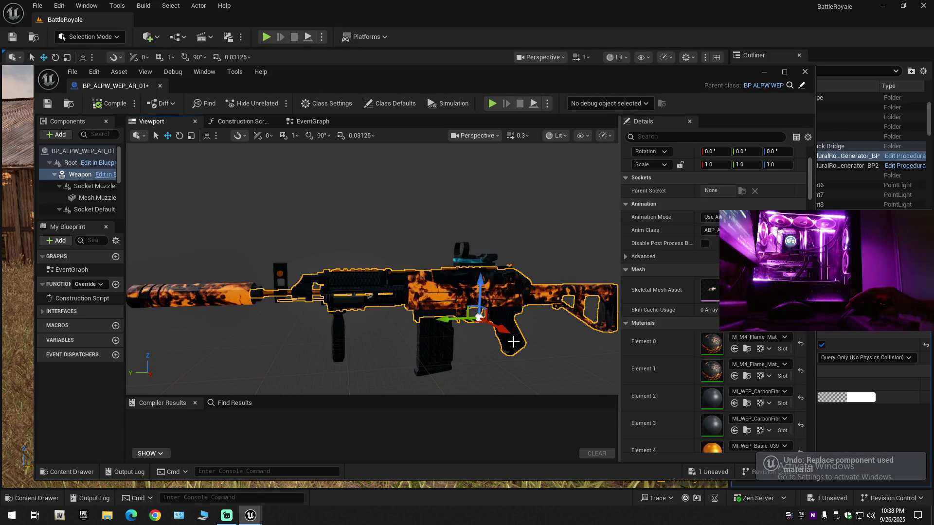
{"action": "key", "text": "ctrl+z"}
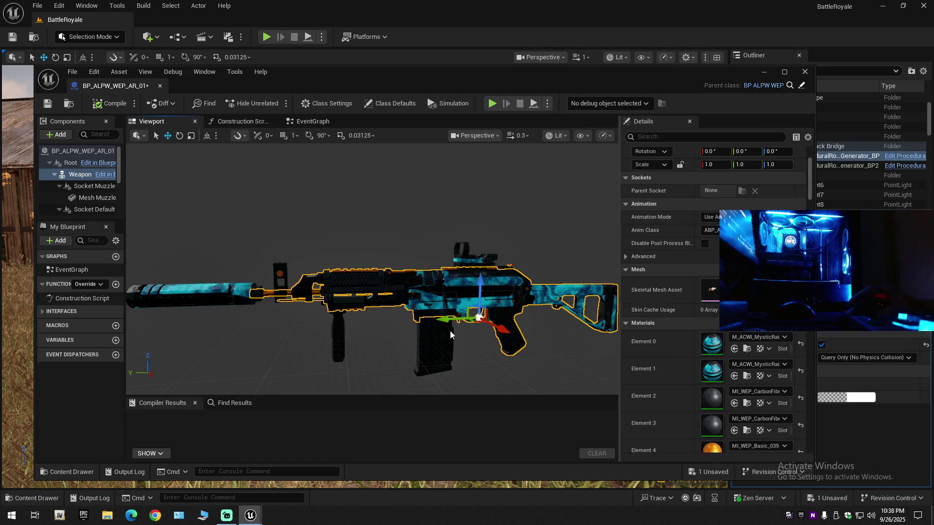
{"action": "left_click", "coordinate": [200, 294]}
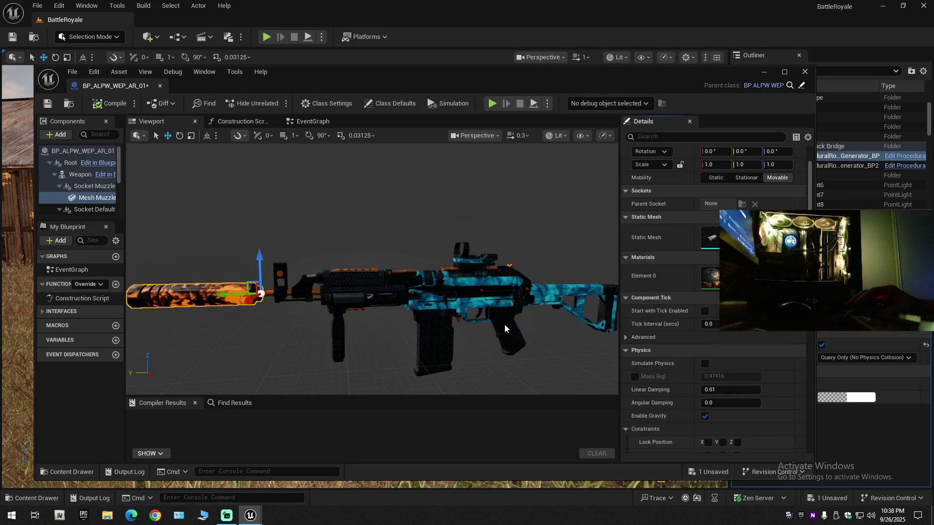
{"action": "left_click", "coordinate": [440, 327]}
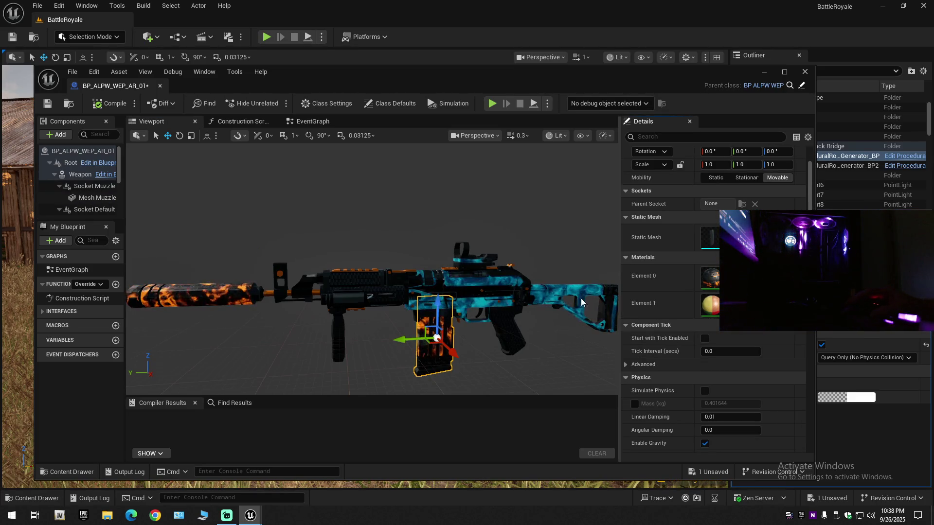
- Reapply Element 0's material and put M890 insulation foil on the rifle body's Element 1
{"action": "left_click", "coordinate": [451, 281]}
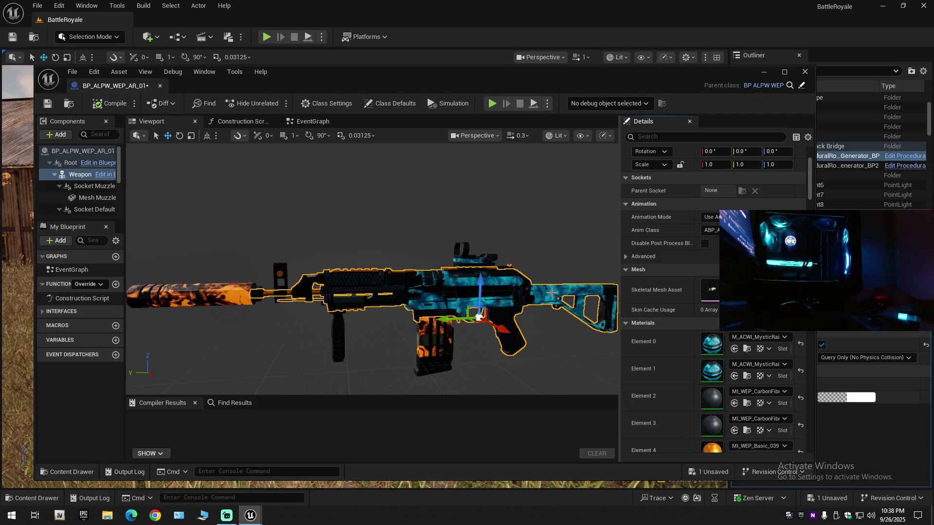
{"action": "left_click", "coordinate": [733, 349]}
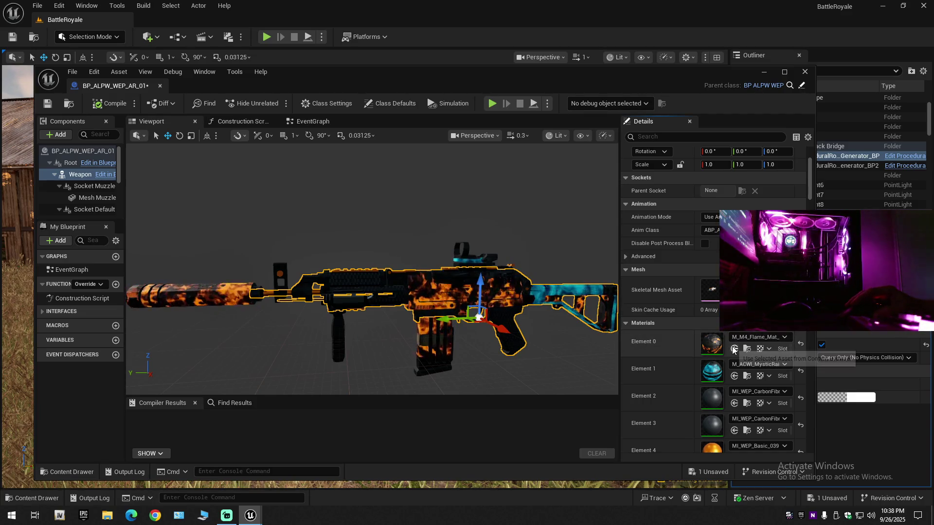
{"action": "left_click", "coordinate": [68, 471]}
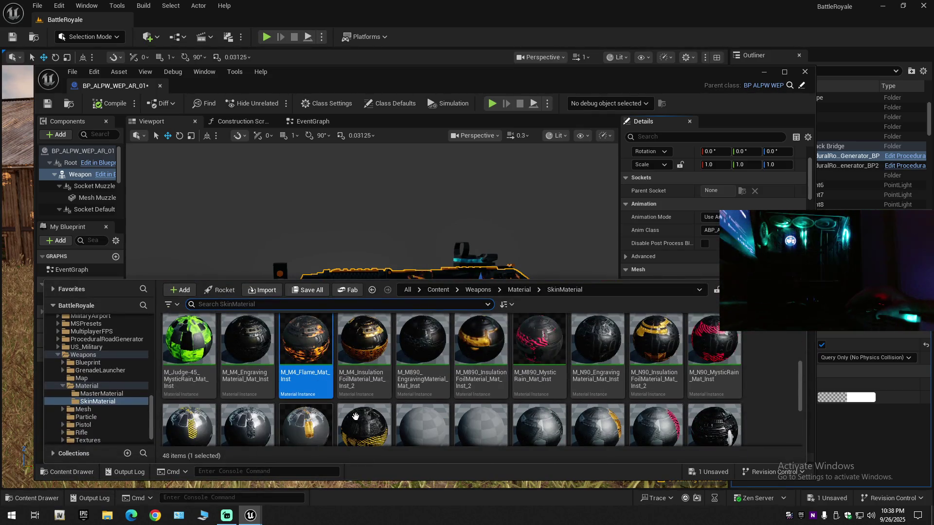
{"action": "scroll", "coordinate": [418, 418], "scroll_direction": "up", "scroll_amount": 2}
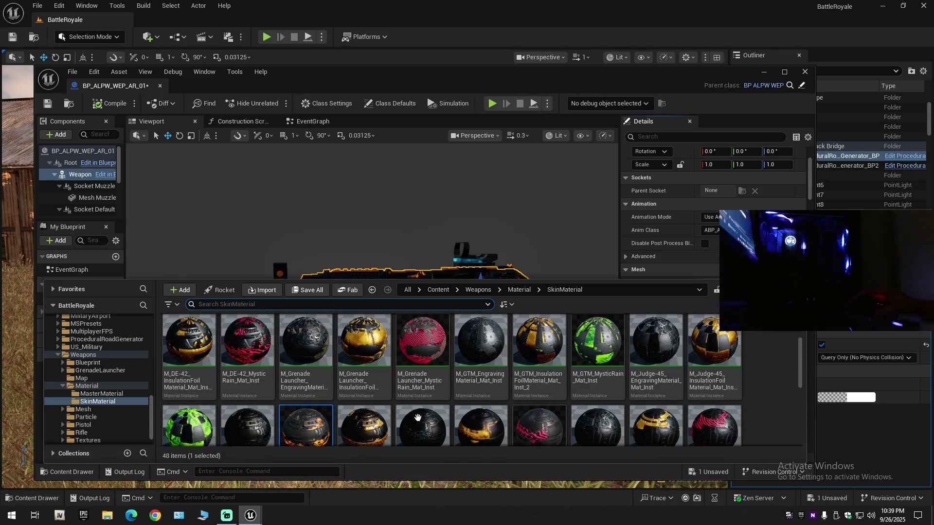
{"action": "mouse_move", "coordinate": [487, 440]}
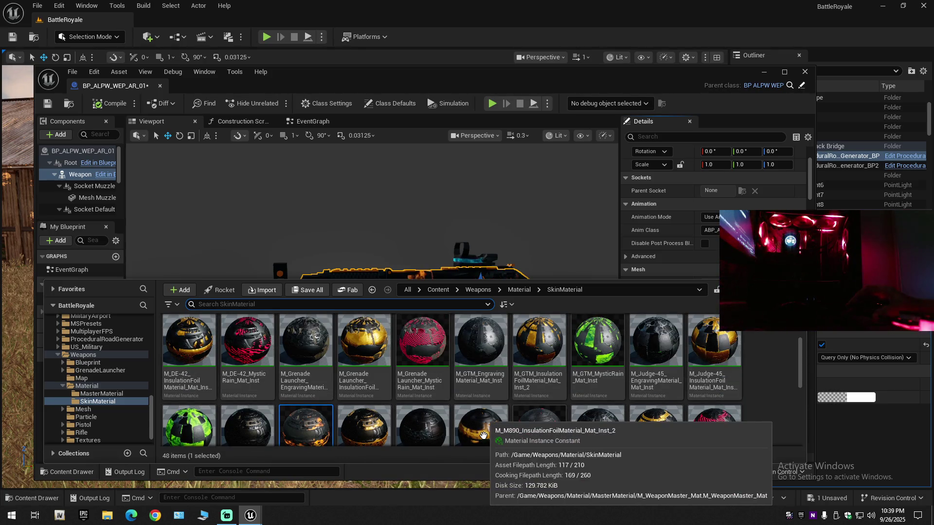
{"action": "left_click", "coordinate": [500, 422]}
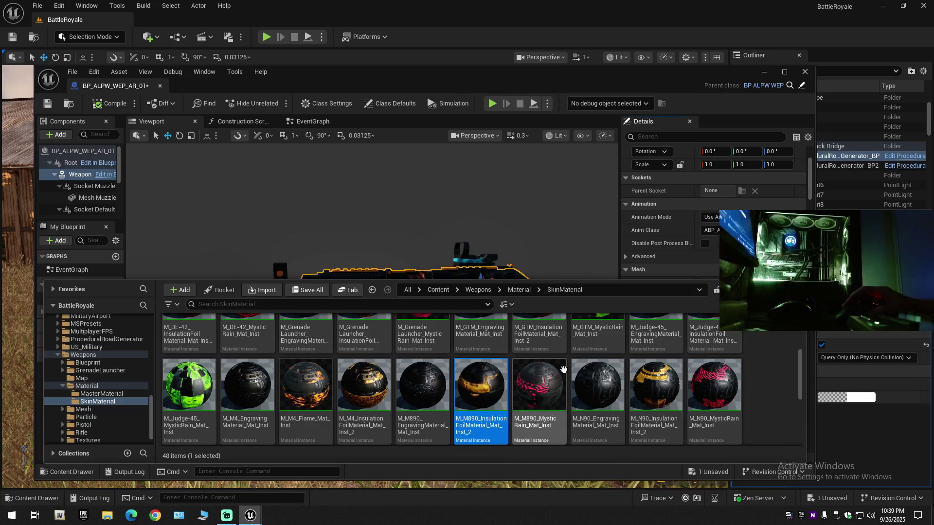
{"action": "left_click", "coordinate": [663, 121]}
{"action": "left_click", "coordinate": [734, 376]}
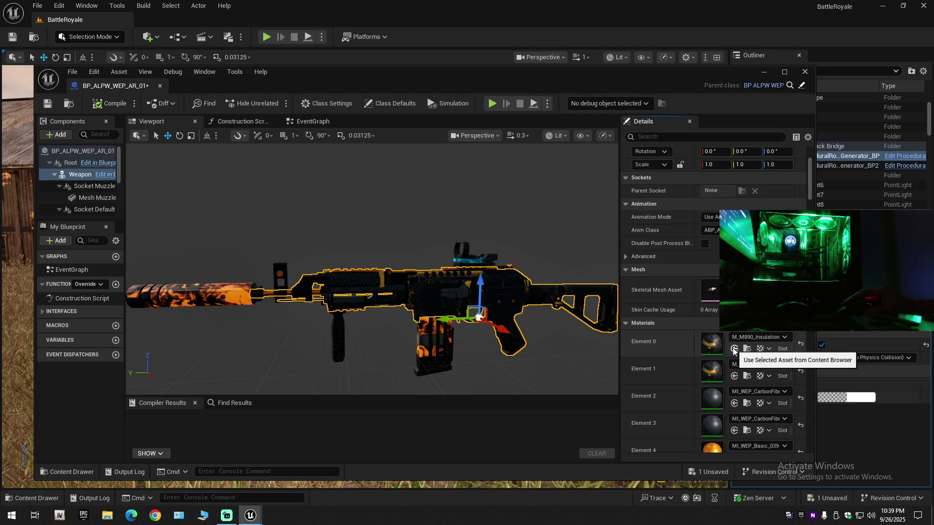
- Select the magazine and zoom in to inspect it
{"action": "left_click", "coordinate": [453, 324]}
{"action": "scroll", "coordinate": [372, 269], "scroll_direction": "up", "scroll_amount": 5}
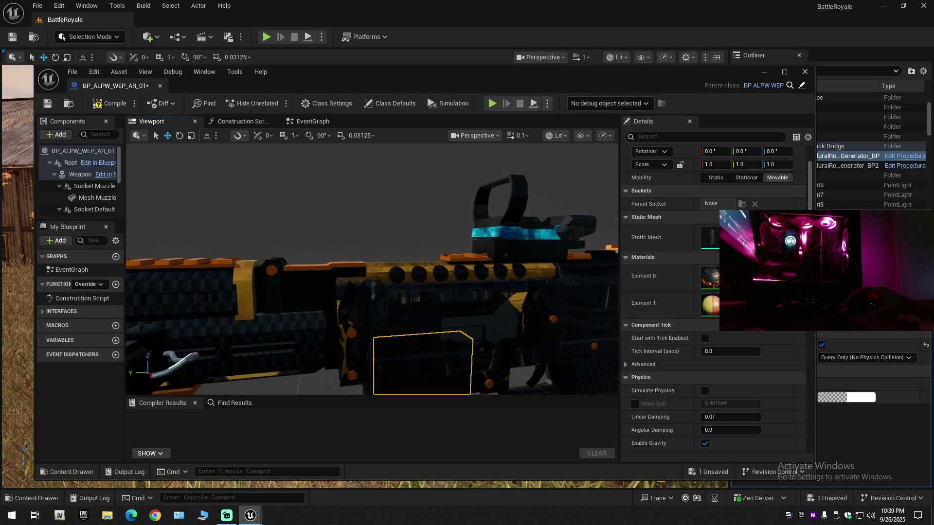
{"action": "scroll", "coordinate": [372, 269], "scroll_direction": "down", "scroll_amount": 5}
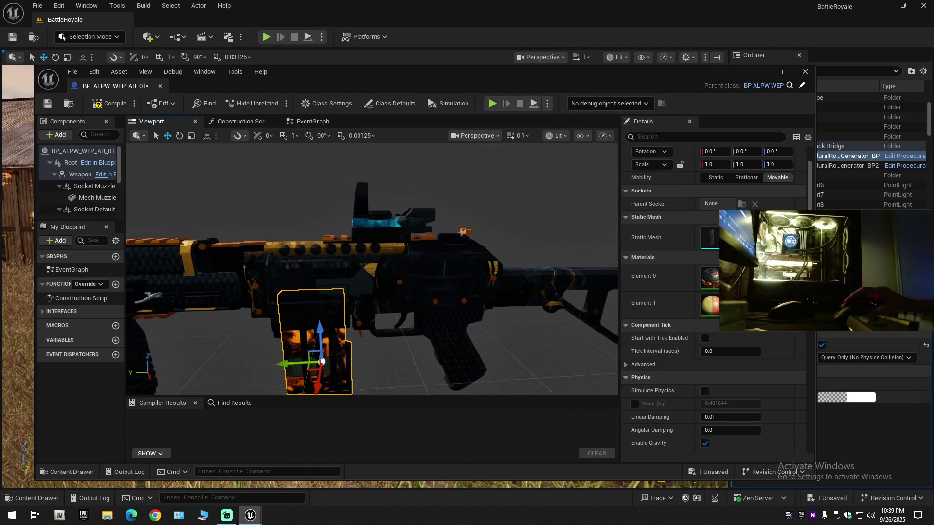
{"action": "scroll", "coordinate": [372, 268], "scroll_direction": "up", "scroll_amount": 8}
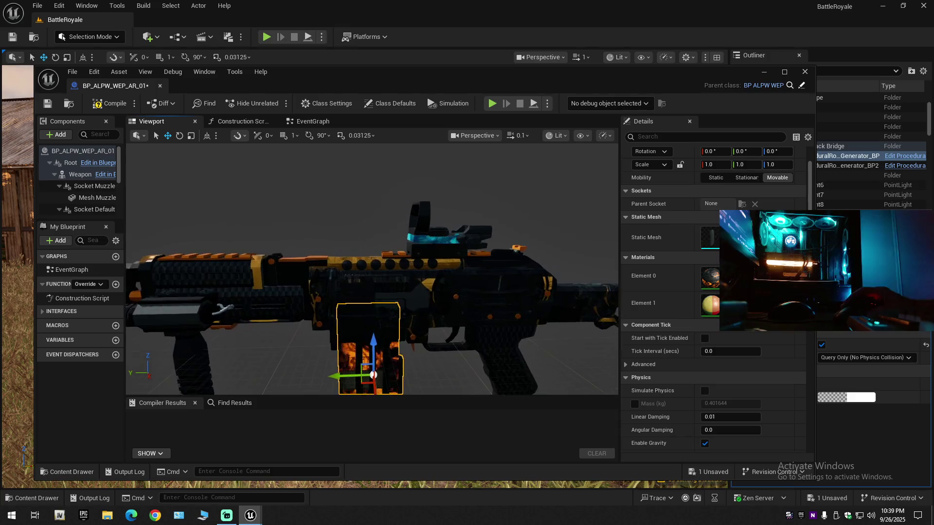
{"action": "scroll", "coordinate": [373, 269], "scroll_direction": "down", "scroll_amount": 8}
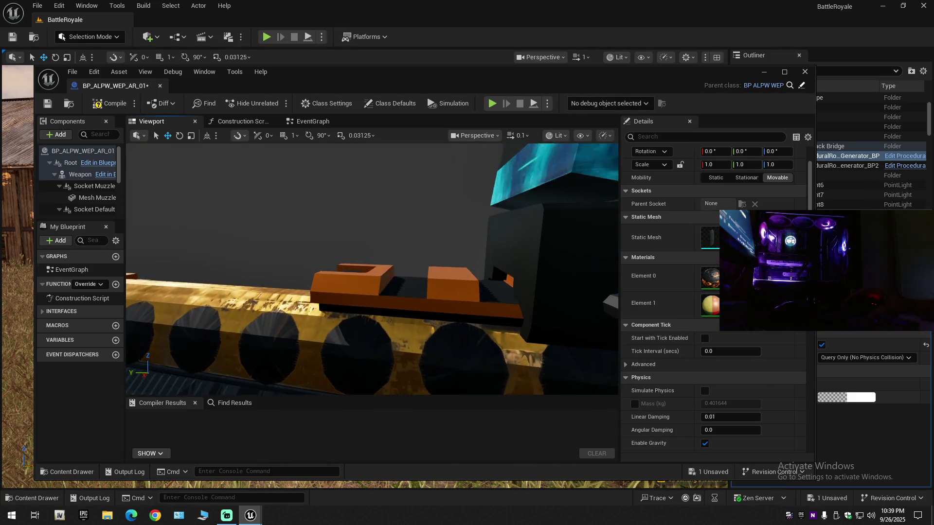
{"action": "scroll", "coordinate": [536, 356], "scroll_direction": "down", "scroll_amount": 3}
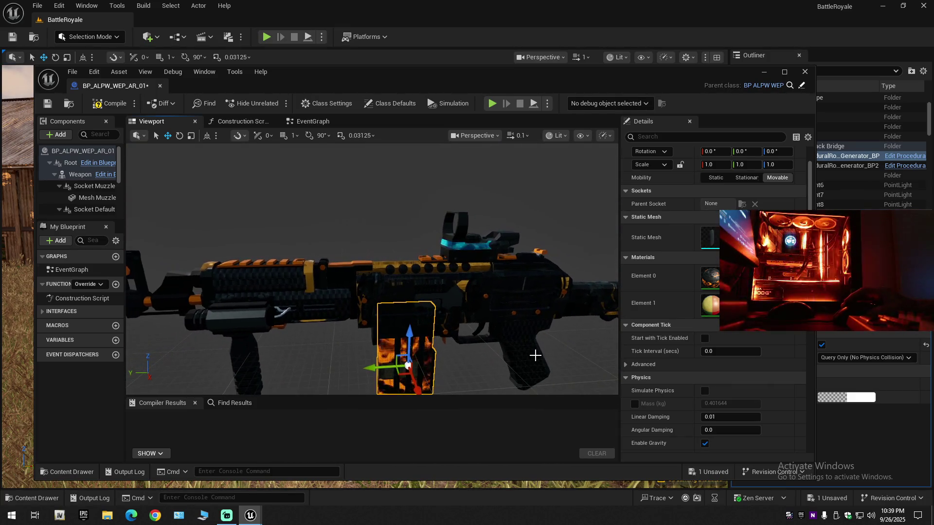
- Try M_M890_MysticRain_Mat_Inst on the magazine, then undo twice to restore the orange flame
{"action": "left_click", "coordinate": [52, 472]}
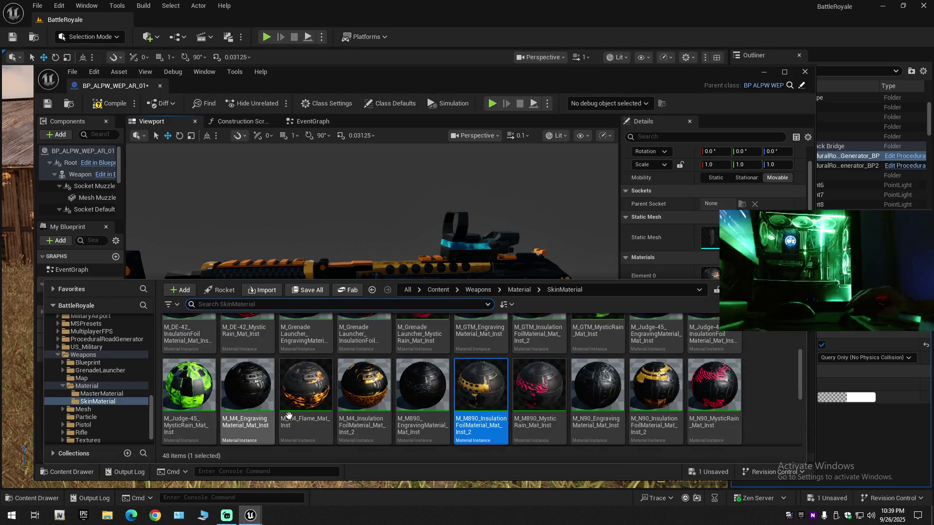
{"action": "left_click", "coordinate": [518, 411]}
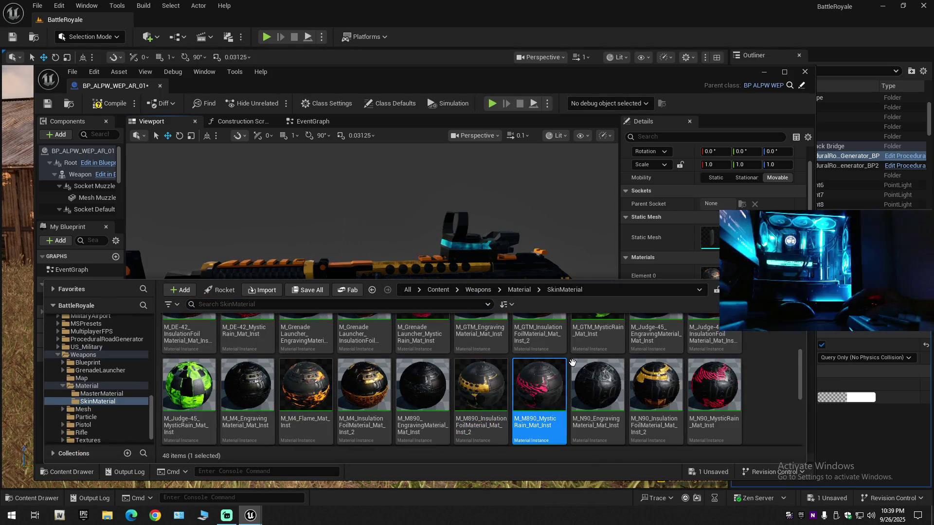
{"action": "left_click", "coordinate": [637, 147]}
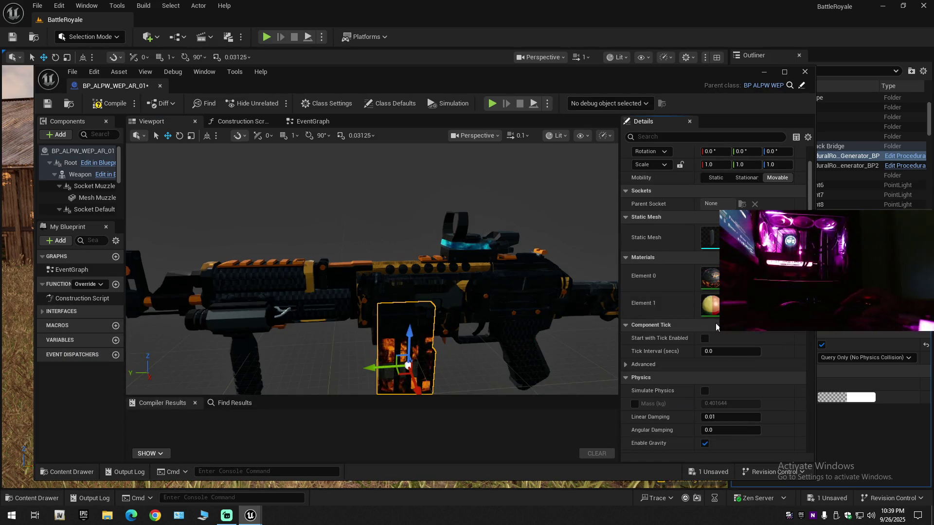
{"action": "left_click_drag", "start_coordinate": [407, 365], "coordinate": [407, 364]}
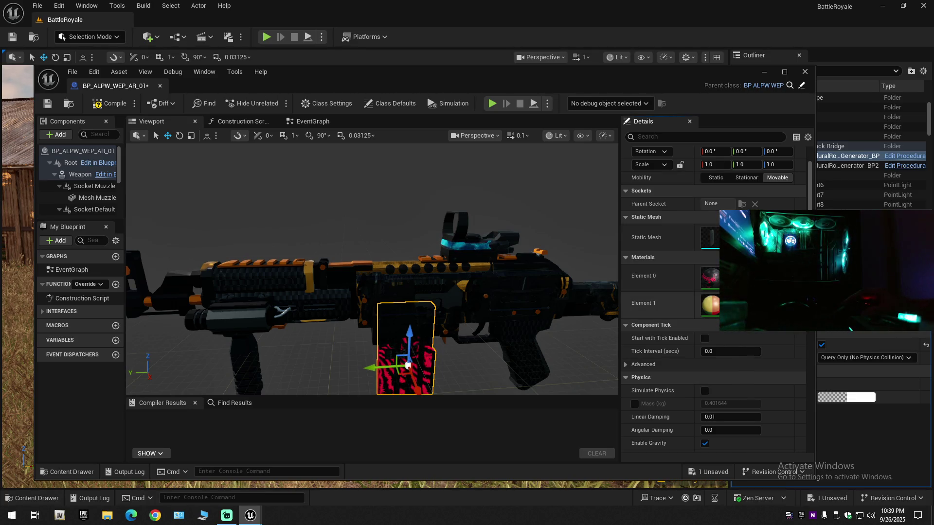
{"action": "mouse_move", "coordinate": [448, 308]}
{"action": "left_mouse_down"}
{"action": "mouse_move", "coordinate": [428, 296]}
{"action": "mouse_move", "coordinate": [448, 307]}
{"action": "left_mouse_up"}
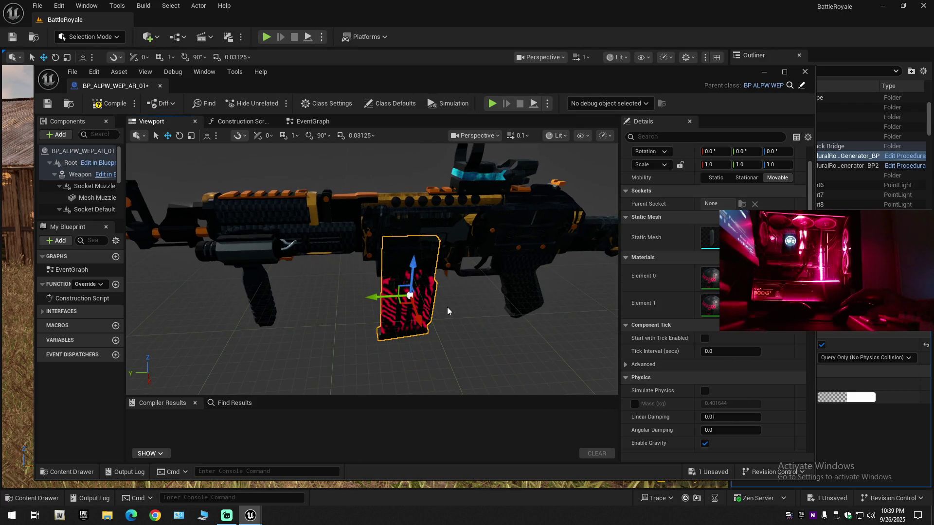
{"action": "key", "text": "ctrl+z"}
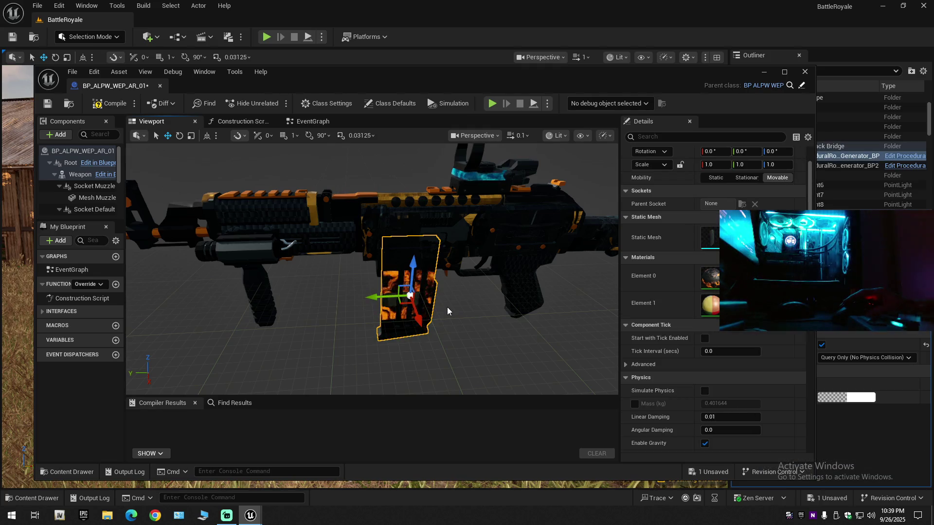
{"action": "key", "text": "ctrl+z"}
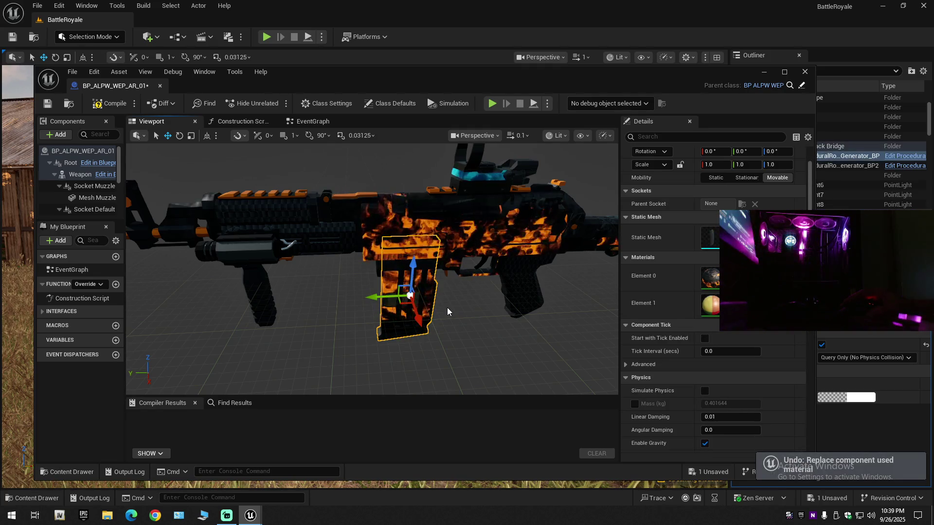
{"action": "left_click", "coordinate": [525, 233]}
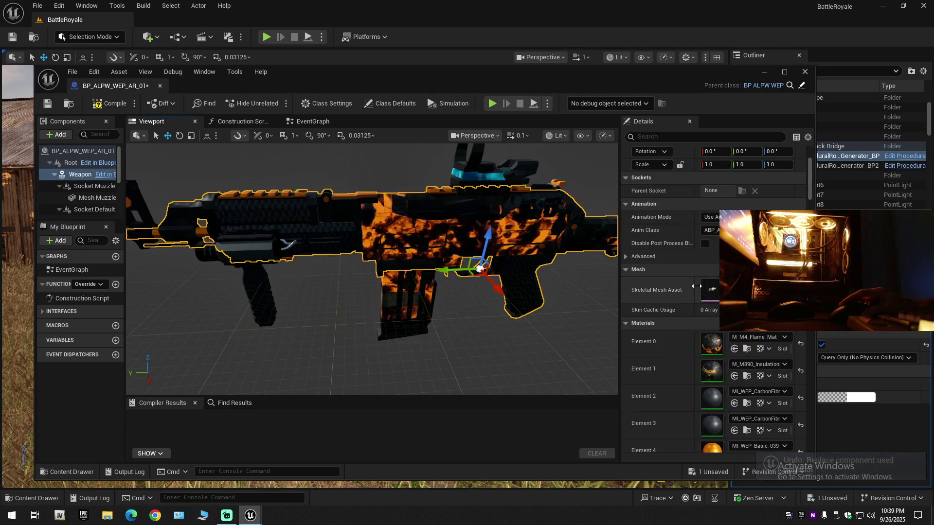
- Apply the pink M890 Mystic Rain material to Element 0 and reopen the skin material assets
{"action": "left_click", "coordinate": [735, 348]}
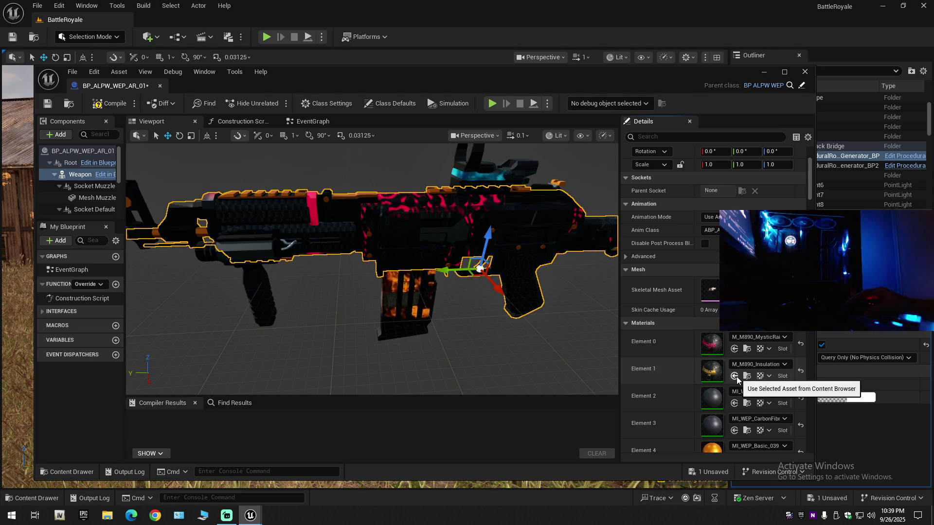
{"action": "mouse_move", "coordinate": [491, 337]}
{"action": "left_mouse_down"}
{"action": "mouse_move", "coordinate": [449, 334]}
{"action": "mouse_move", "coordinate": [284, 386]}
{"action": "left_mouse_up"}
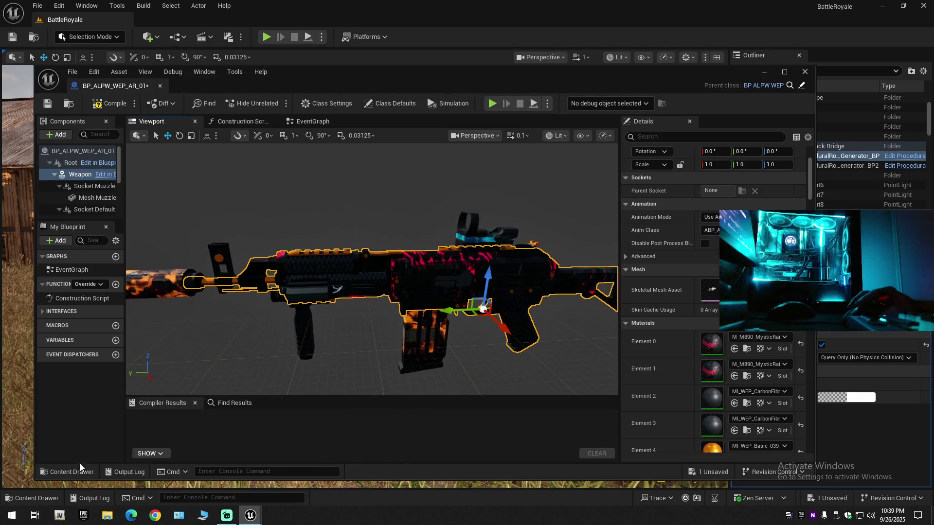
{"action": "left_click", "coordinate": [77, 470]}
{"action": "scroll", "coordinate": [486, 389], "scroll_direction": "up", "scroll_amount": 2}
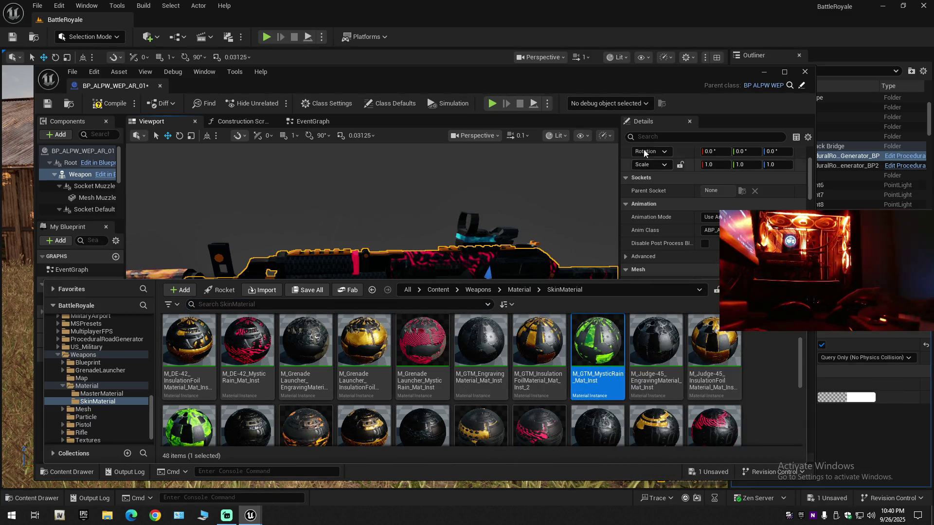
- Apply green M_GTM_MysticRain to the rifle body's Elements 0 and 1 and the muzzle
{"action": "key", "text": "ctrl+space"}
{"action": "left_click", "coordinate": [734, 349]}
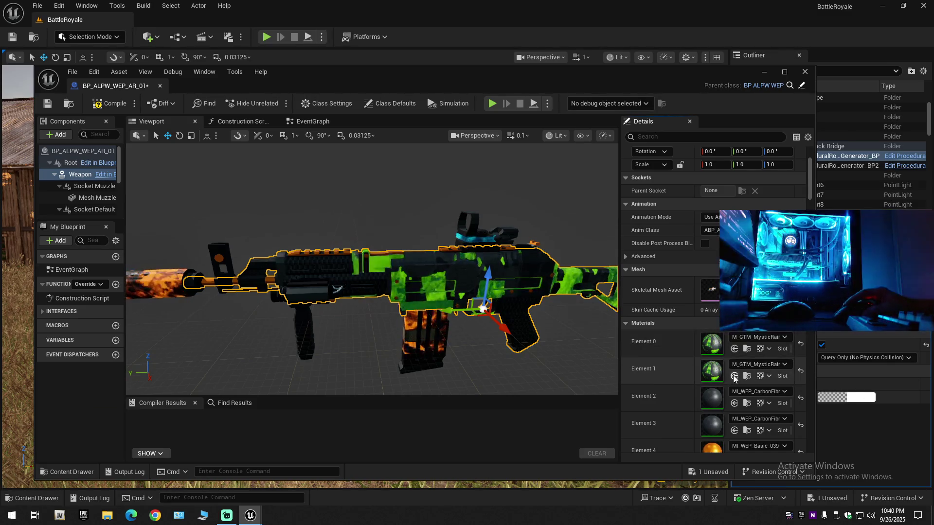
{"action": "left_click", "coordinate": [735, 377]}
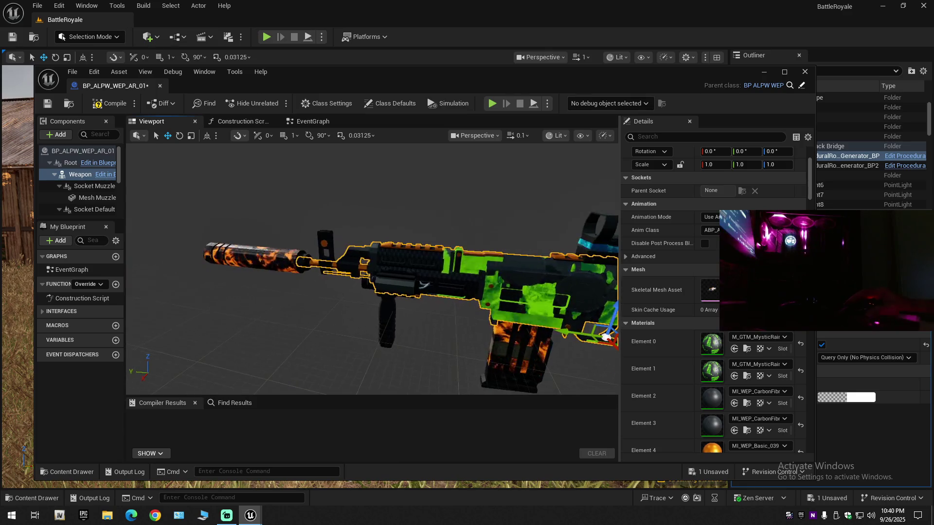
{"action": "left_click", "coordinate": [230, 251]}
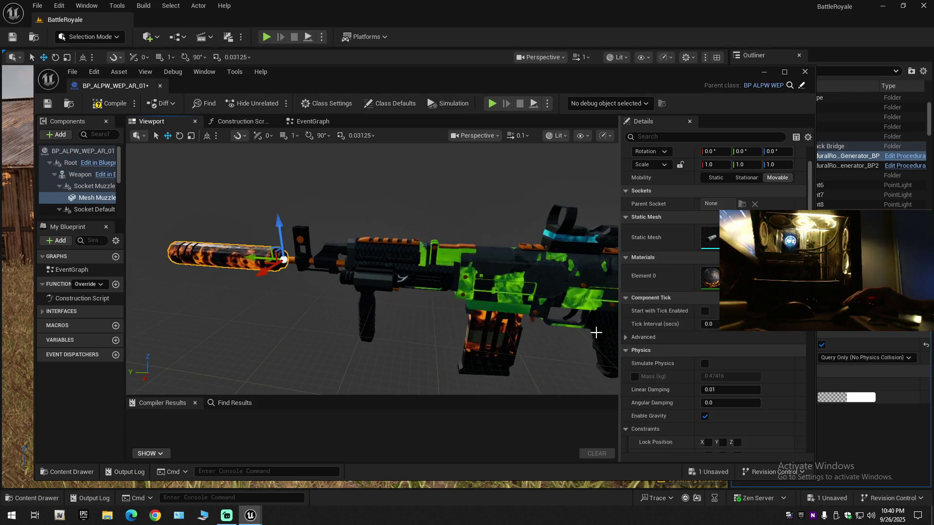
{"action": "left_click", "coordinate": [733, 282]}
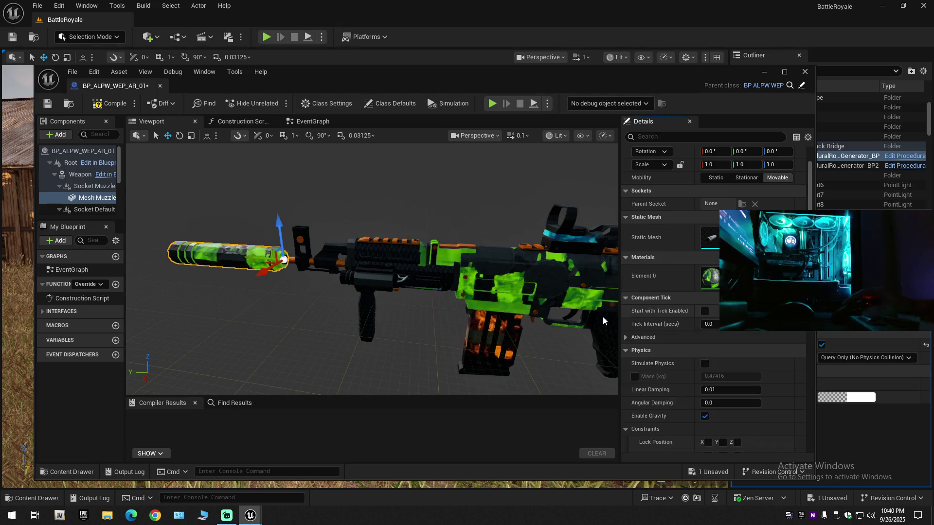
- Select the magazine and front sight, then undo the front sight's green material
{"action": "left_click", "coordinate": [498, 340]}
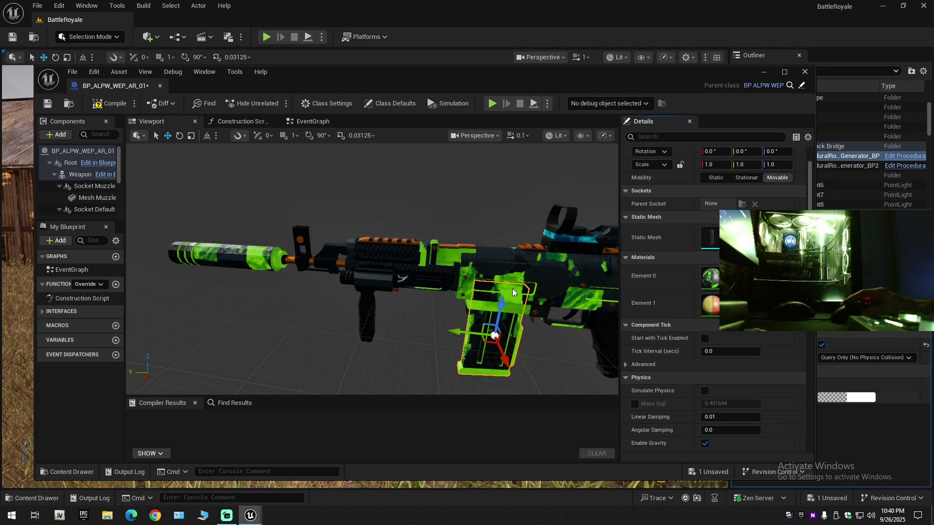
{"action": "left_click", "coordinate": [304, 232]}
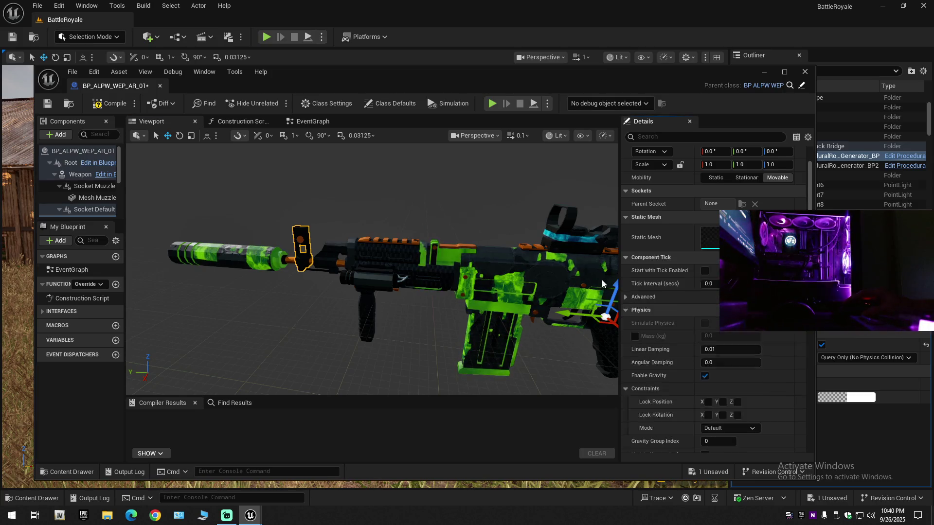
{"action": "left_click", "coordinate": [418, 270]}
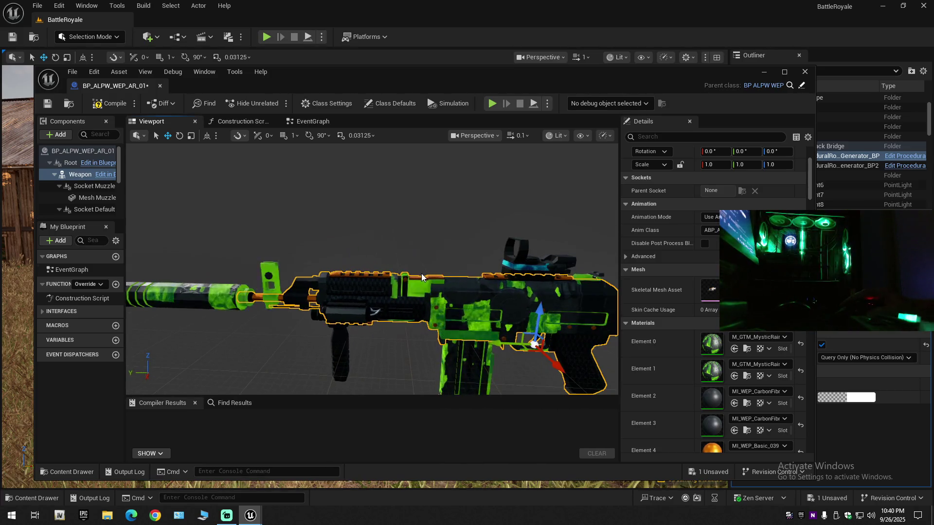
{"action": "key", "text": "ctrl+z"}
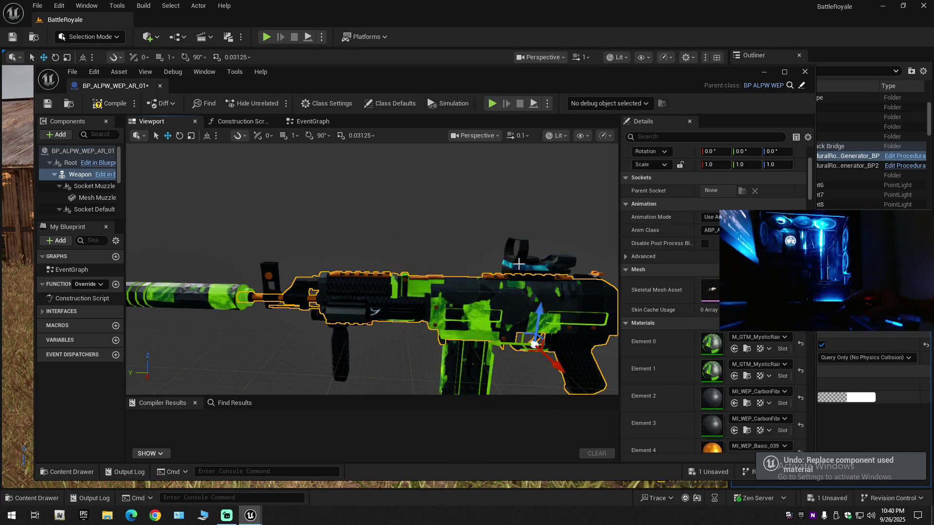
- Select the red-dot sight and the rear part behind it, then orbit to review the rifle
{"action": "left_click", "coordinate": [519, 263]}
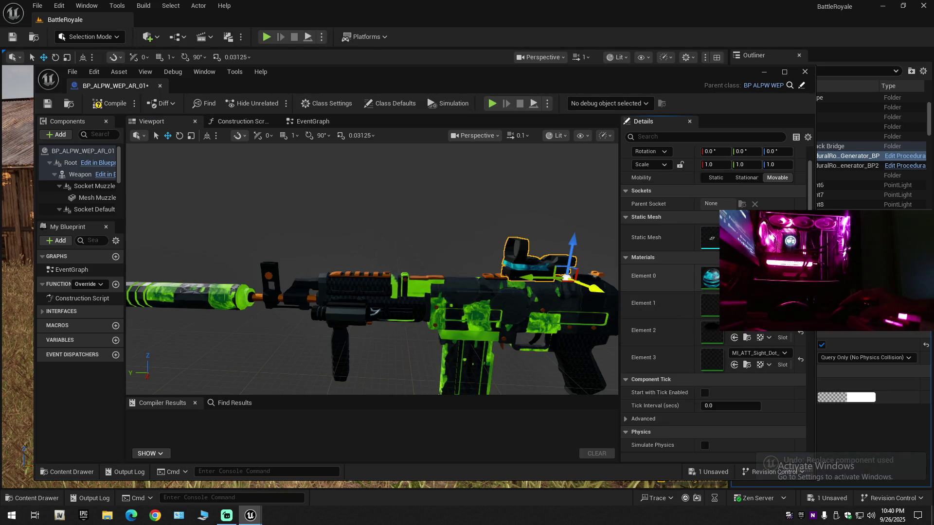
{"action": "mouse_move", "coordinate": [370, 268]}
{"action": "left_mouse_down"}
{"action": "mouse_move", "coordinate": [361, 268]}
{"action": "mouse_move", "coordinate": [354, 234]}
{"action": "mouse_move", "coordinate": [510, 245]}
{"action": "left_mouse_up"}
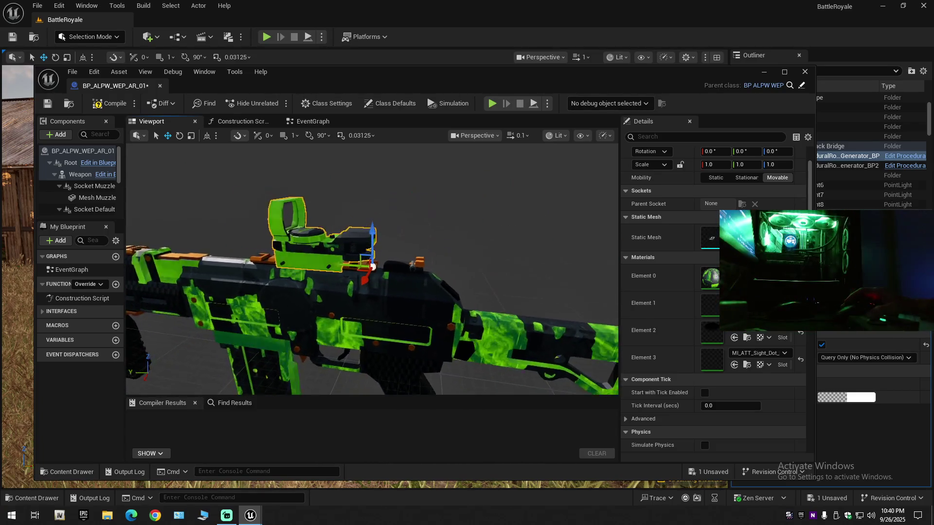
{"action": "left_click", "coordinate": [410, 264]}
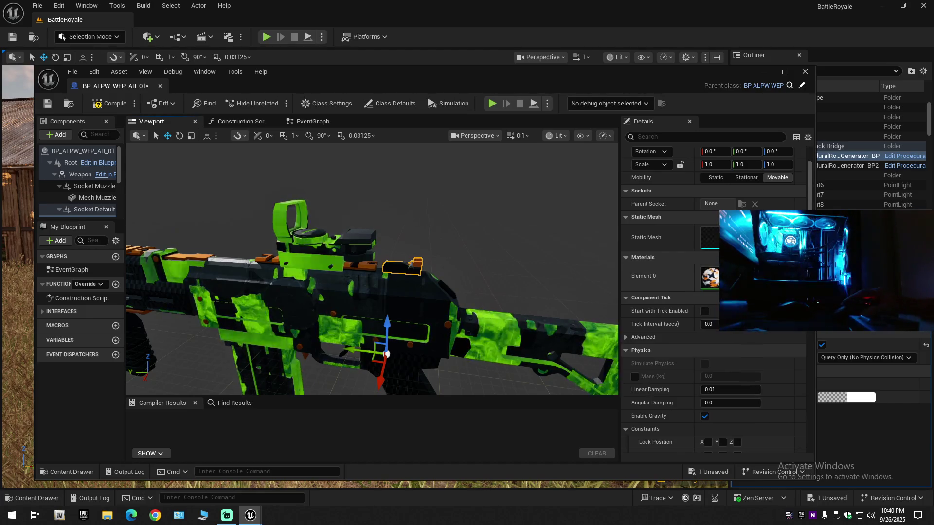
{"action": "left_click_drag", "start_coordinate": [538, 285], "coordinate": [539, 289]}
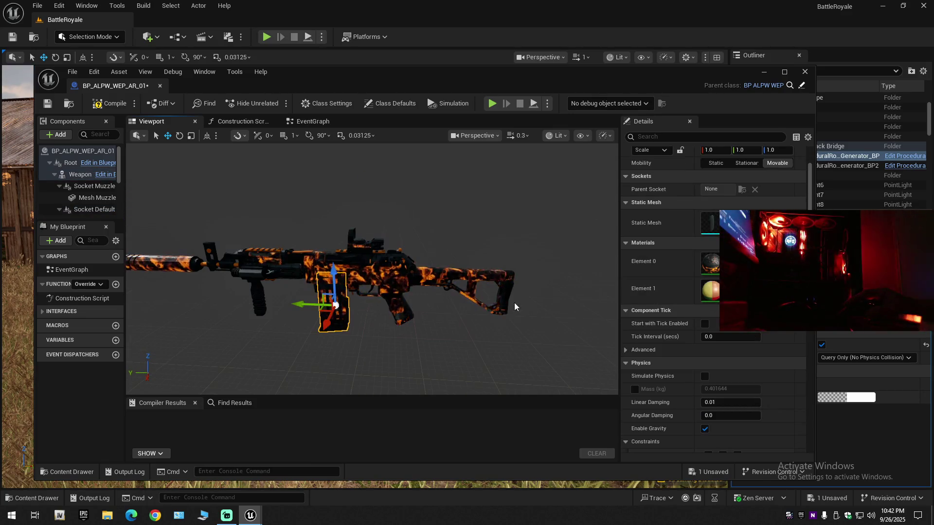
{"action": "mouse_move", "coordinate": [515, 302]}
{"action": "left_mouse_down"}
{"action": "mouse_move", "coordinate": [467, 294]}
{"action": "mouse_move", "coordinate": [501, 301]}
{"action": "left_mouse_up"}
- Inspect the magazine up close and undo its last material replacement
{"action": "scroll", "coordinate": [487, 297], "scroll_direction": "down", "scroll_amount": 1}
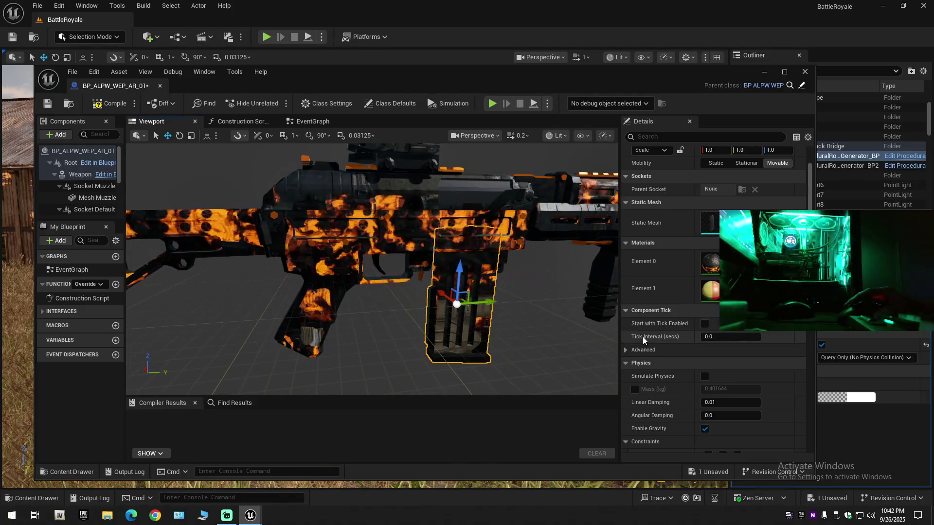
{"action": "left_click_drag", "start_coordinate": [593, 323], "coordinate": [592, 312]}
{"action": "key", "text": "w"}
{"action": "scroll", "coordinate": [372, 267], "scroll_direction": "down", "scroll_amount": 1}
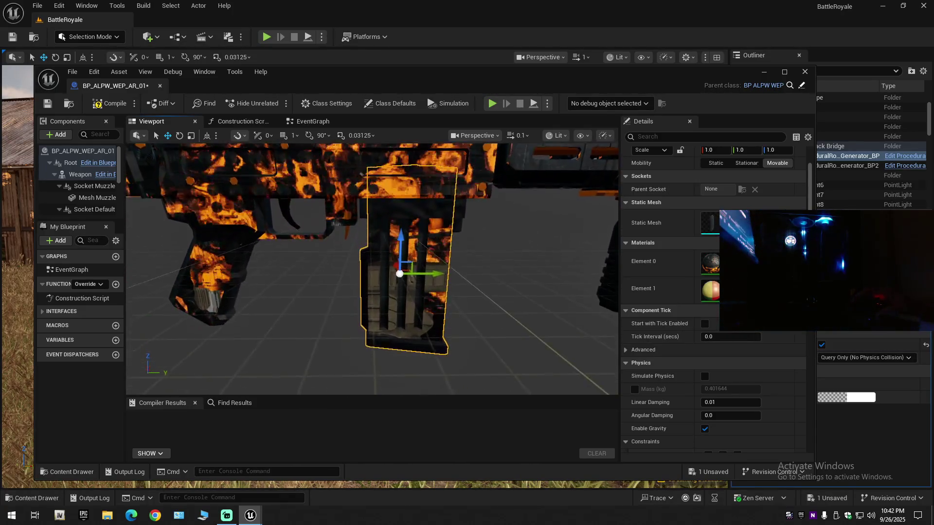
{"action": "key", "text": "s"}
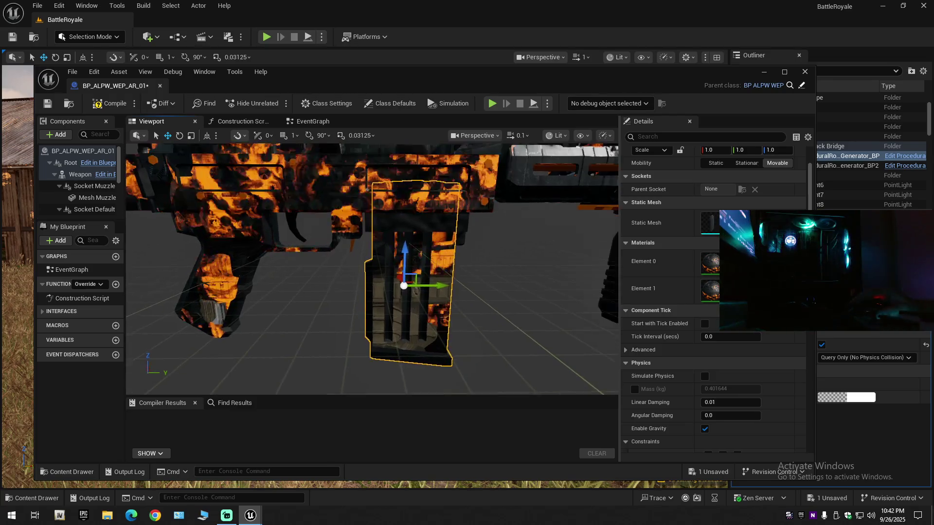
{"action": "key", "text": "ctrl+z"}
- Look around the magazine again, then select the main weapon mesh and frame the rifle
{"action": "scroll", "coordinate": [529, 298], "scroll_direction": "up", "scroll_amount": 1}
{"action": "key", "text": "w"}
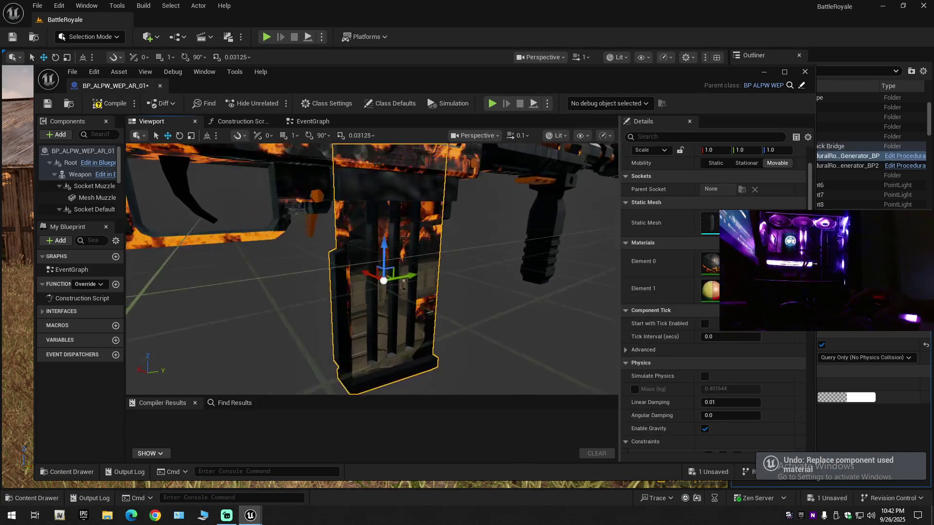
{"action": "key", "text": "w"}
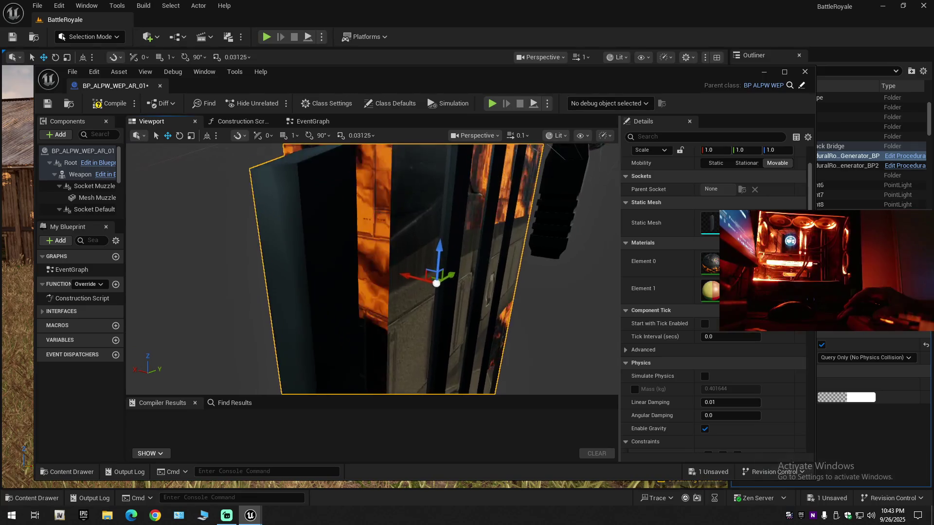
{"action": "key", "text": "s"}
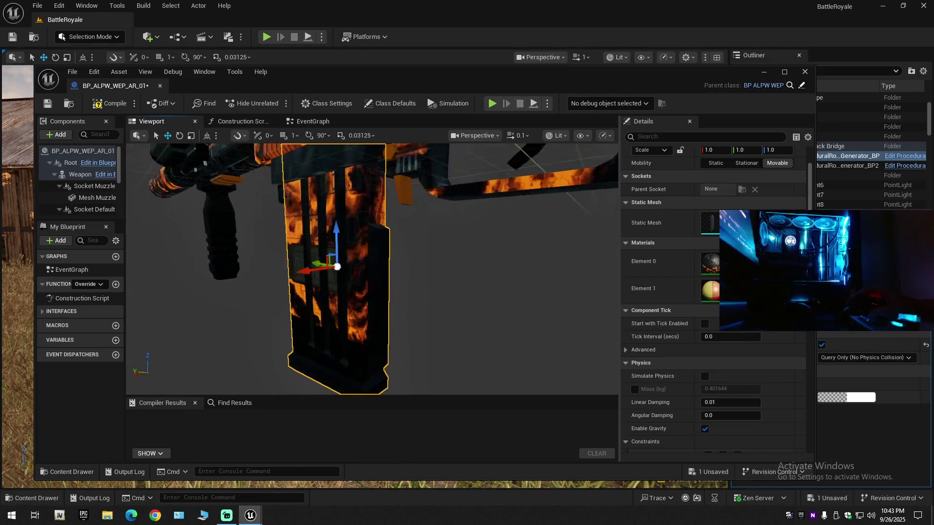
{"action": "key", "text": "s"}
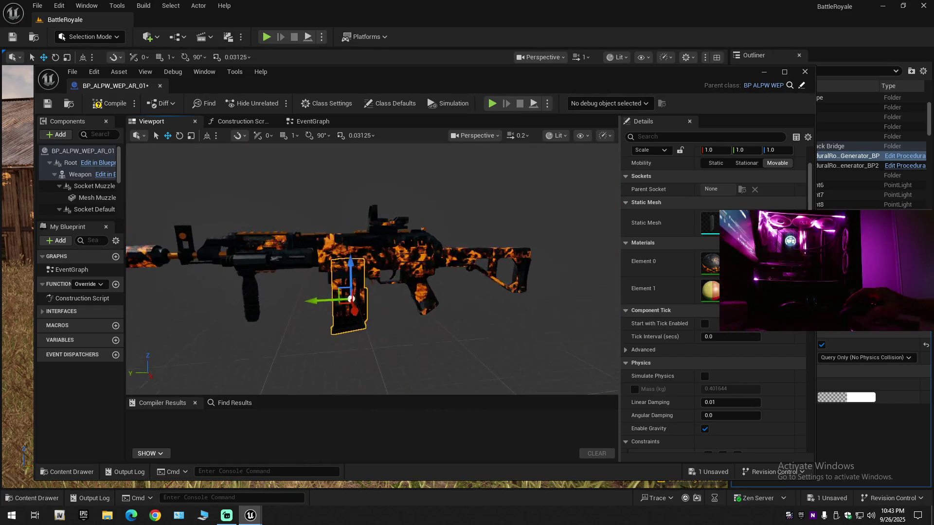
{"action": "key", "text": "w"}
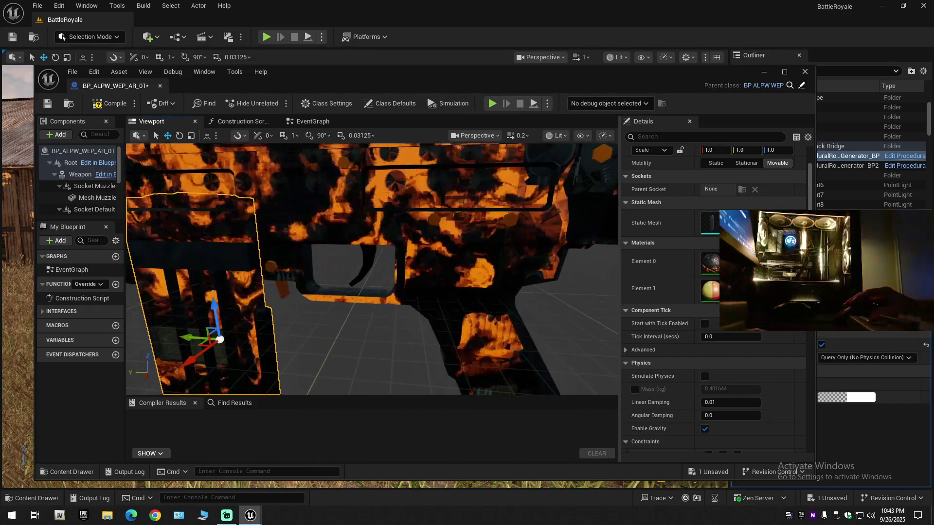
{"action": "left_click", "coordinate": [399, 278]}
{"action": "key", "text": "f"}
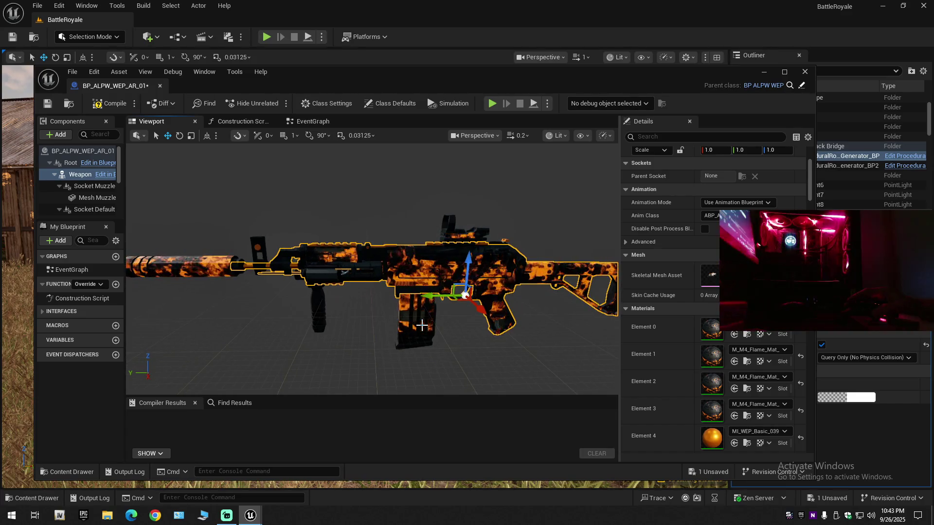
- Select the foregrip under the barrel and undo its last material replacement
{"action": "left_click", "coordinate": [322, 313]}
{"action": "key", "text": "f"}
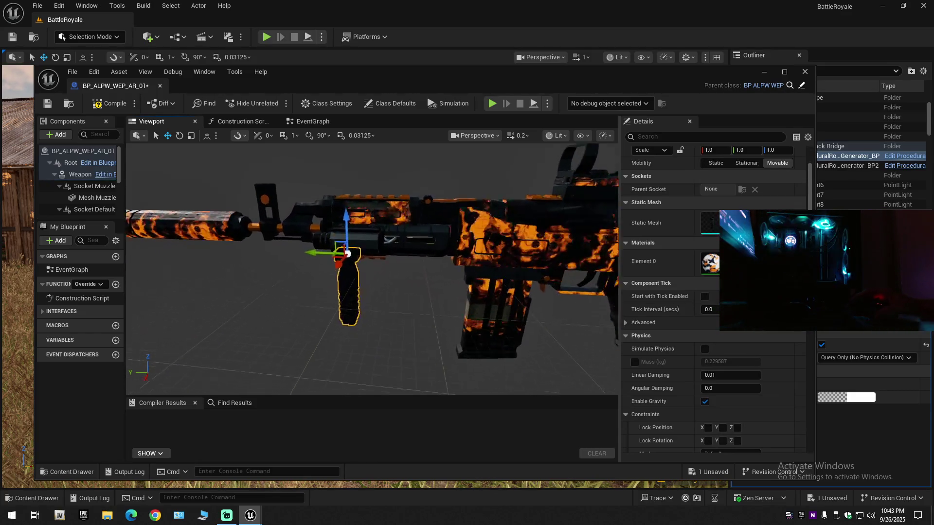
{"action": "scroll", "coordinate": [372, 269], "scroll_direction": "up", "scroll_amount": 5}
{"action": "mouse_move", "coordinate": [503, 312]}
{"action": "left_mouse_down"}
{"action": "mouse_move", "coordinate": [491, 307]}
{"action": "mouse_move", "coordinate": [502, 312]}
{"action": "left_mouse_up"}
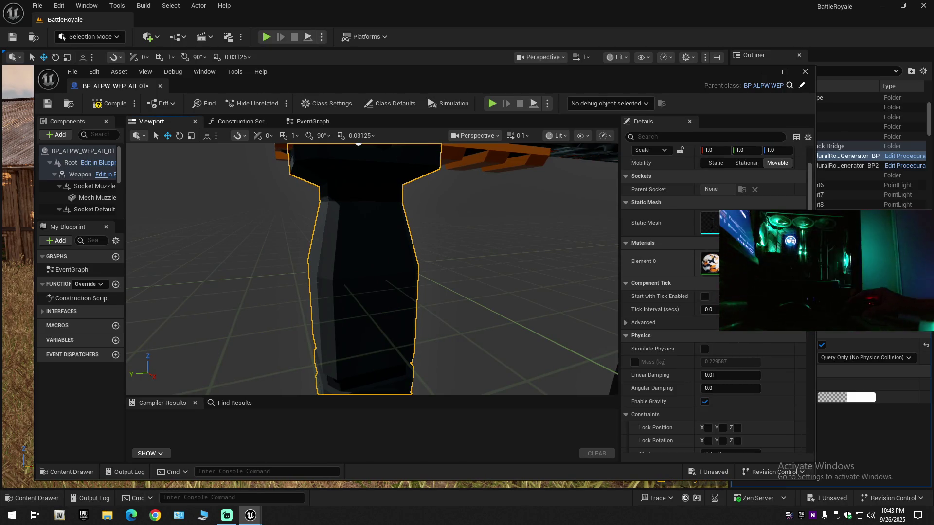
{"action": "scroll", "coordinate": [450, 272], "scroll_direction": "down", "scroll_amount": 5}
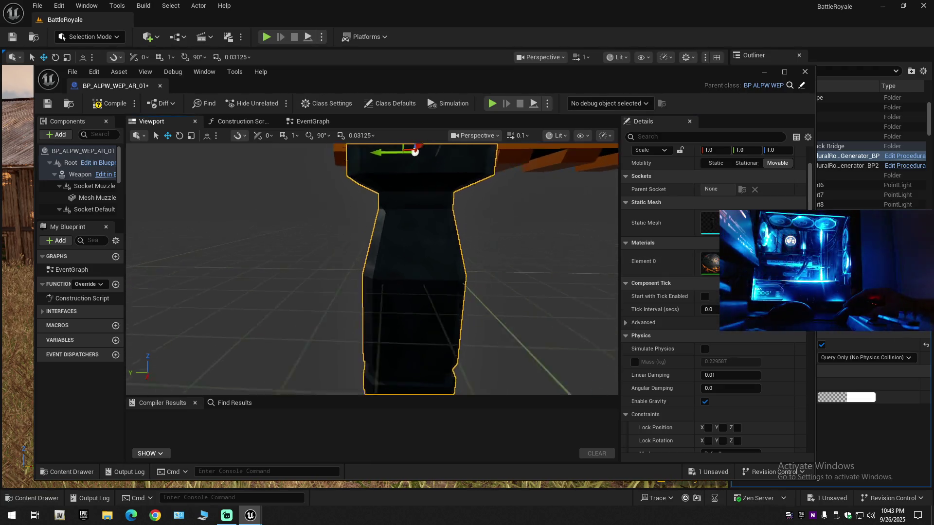
{"action": "key", "text": "ctrl+z"}
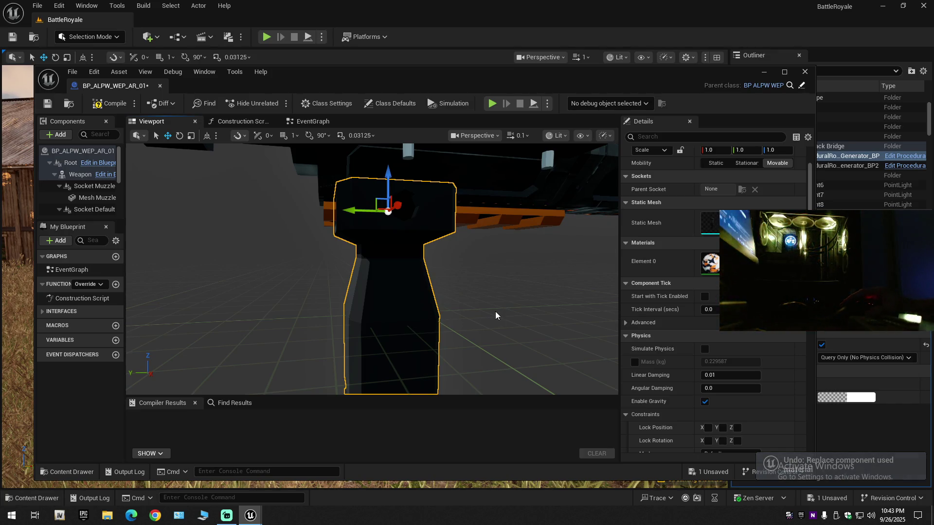
- Try the M_M4 insulation foil material on the foregrip, then undo it
{"action": "left_click", "coordinate": [73, 472]}
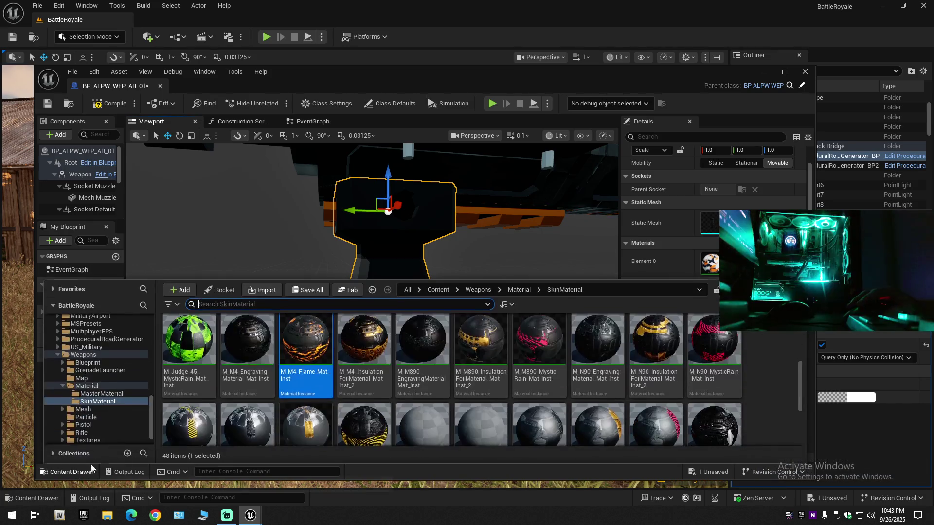
{"action": "scroll", "coordinate": [357, 421], "scroll_direction": "up", "scroll_amount": 1}
{"action": "left_click", "coordinate": [362, 409]}
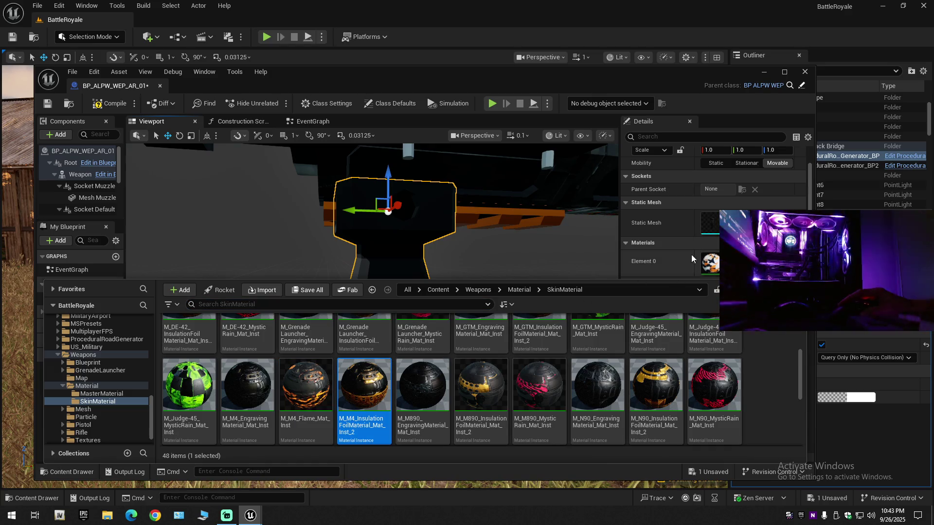
{"action": "left_click", "coordinate": [793, 258]}
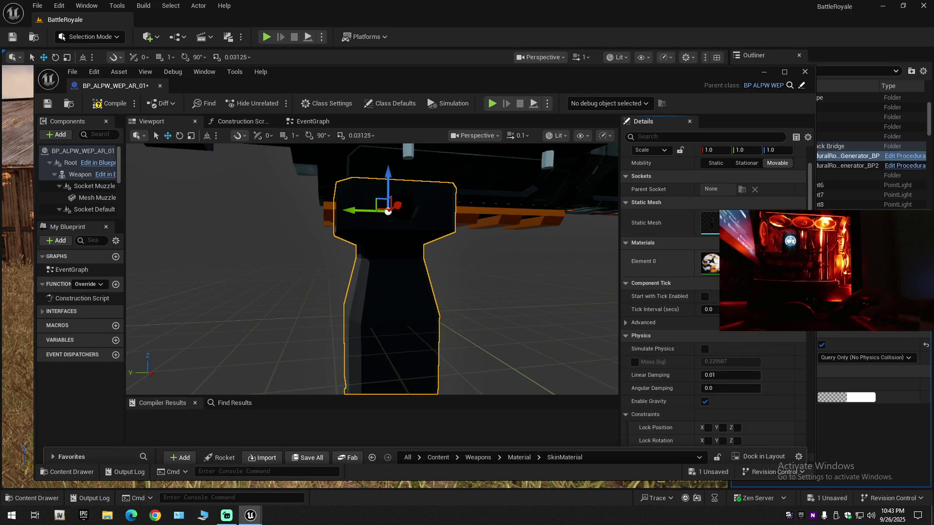
{"action": "left_click_drag", "start_coordinate": [305, 368], "coordinate": [305, 366]}
{"action": "key", "text": "ctrl+z"}
- Apply the red grenade launcher Mystic Rain material to the grip and frame the weapon
{"action": "left_click", "coordinate": [71, 472]}
{"action": "left_click", "coordinate": [422, 384]}
{"action": "scroll", "coordinate": [468, 344], "scroll_direction": "down", "scroll_amount": 1}
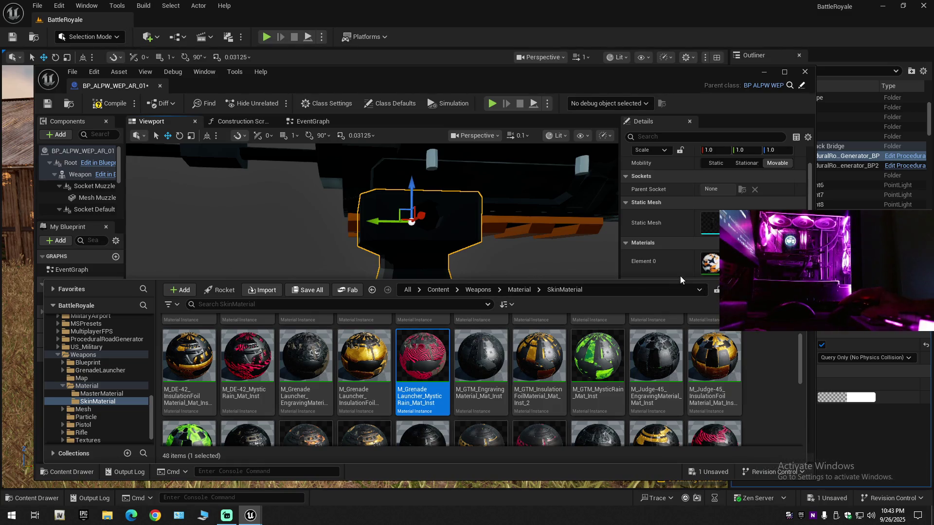
{"action": "left_click", "coordinate": [792, 258]}
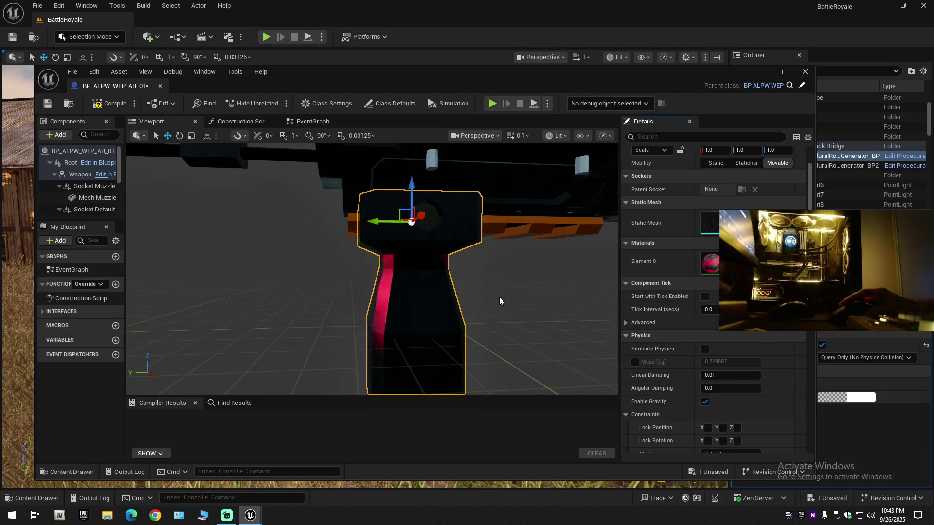
{"action": "scroll", "coordinate": [482, 306], "scroll_direction": "up", "scroll_amount": 2}
{"action": "left_click_drag", "start_coordinate": [482, 306], "coordinate": [483, 305]}
{"action": "key", "text": "f"}
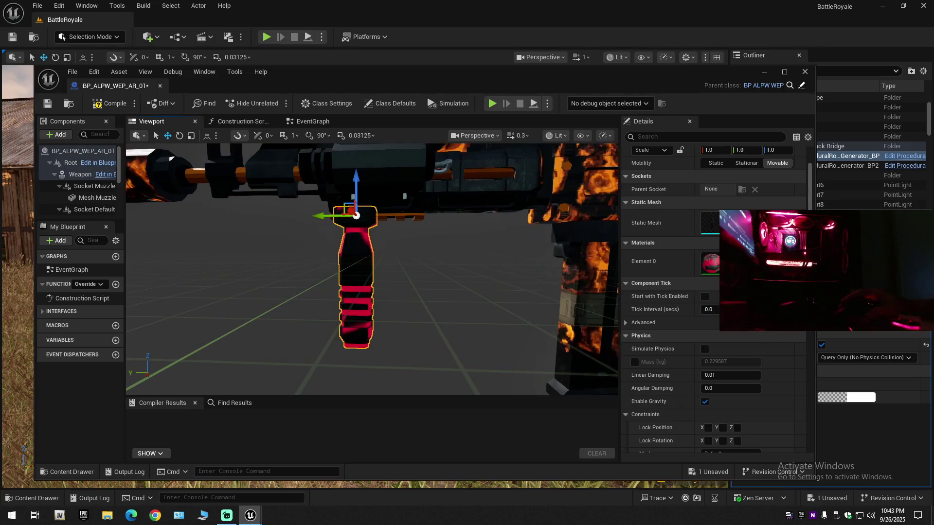
- Try the DE-42, green M_GTM and cyan ACWI Mystic Rain materials on the foregrip
{"action": "key", "text": "ctrl+space"}
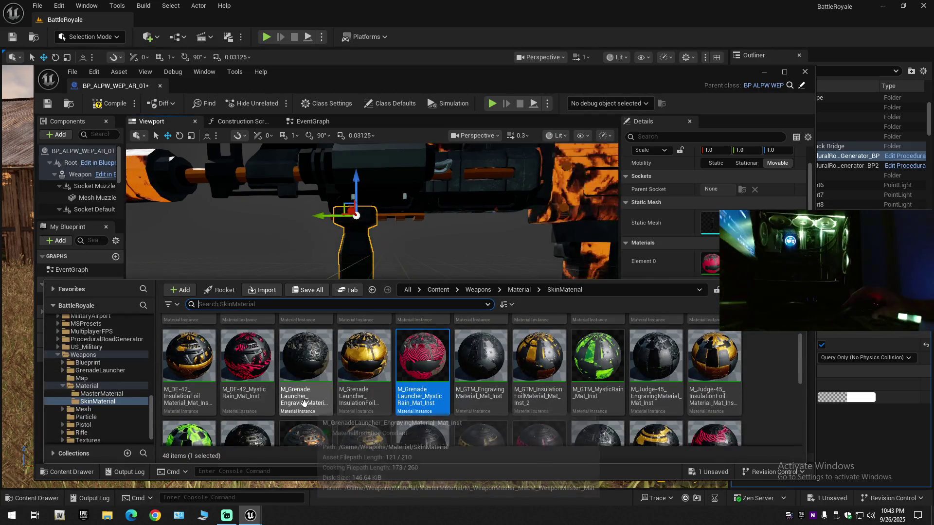
{"action": "left_click", "coordinate": [273, 375]}
{"action": "left_click", "coordinate": [354, 365]}
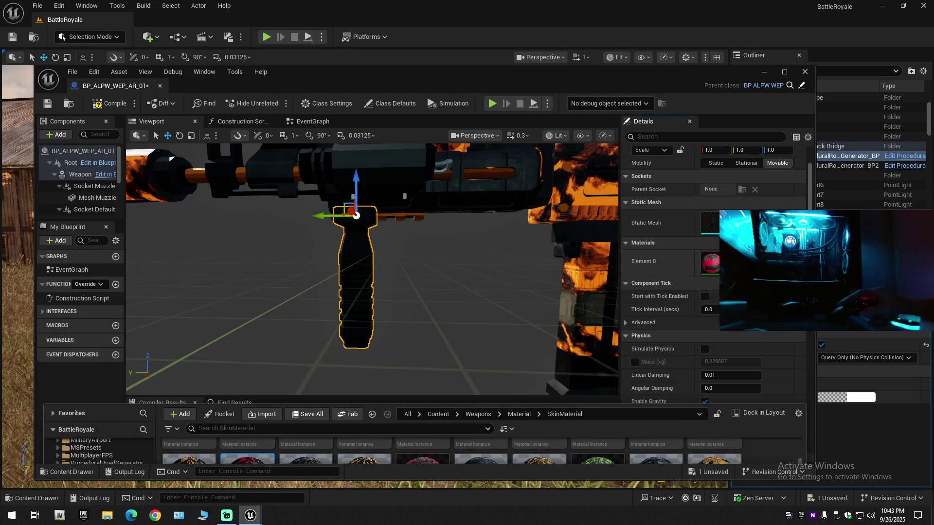
{"action": "left_click", "coordinate": [87, 466]}
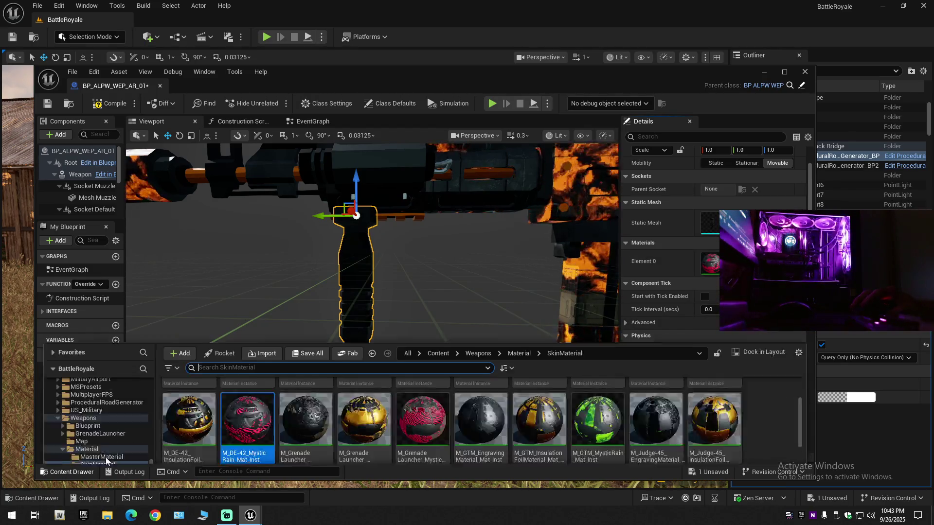
{"action": "left_click", "coordinate": [599, 401]}
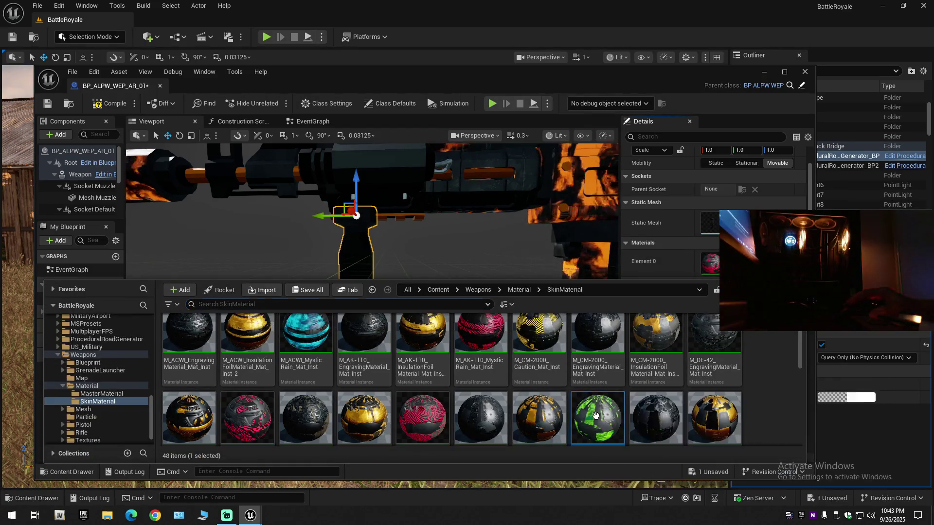
{"action": "mouse_move", "coordinate": [600, 400]}
{"action": "left_mouse_down"}
{"action": "mouse_move", "coordinate": [360, 292]}
{"action": "mouse_move", "coordinate": [357, 316]}
{"action": "left_mouse_up"}
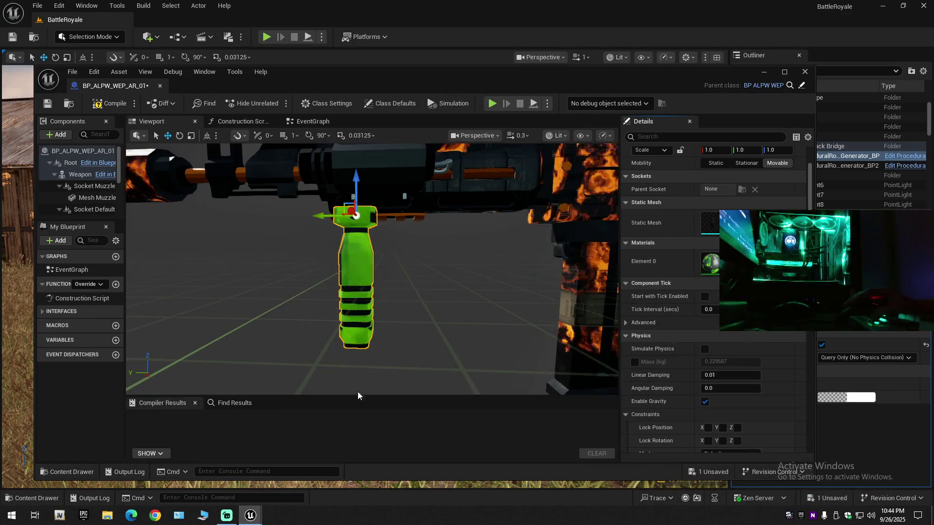
{"action": "key", "text": "ctrl+space"}
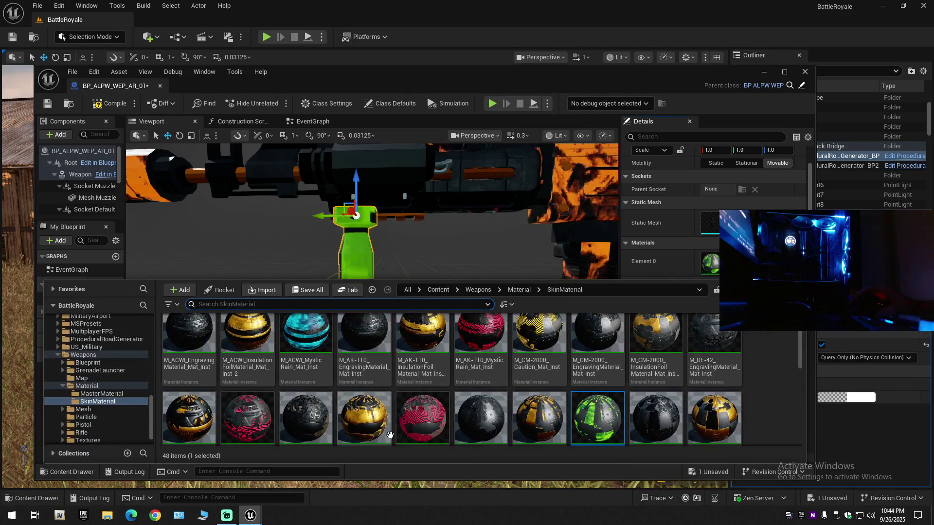
{"action": "left_click", "coordinate": [316, 351]}
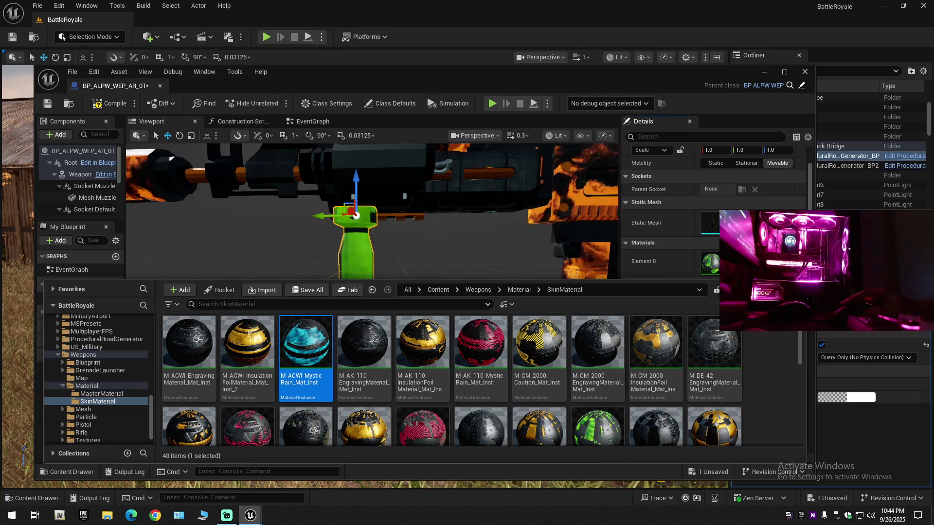
{"action": "mouse_move", "coordinate": [316, 351]}
{"action": "left_mouse_down"}
{"action": "mouse_move", "coordinate": [357, 292]}
{"action": "mouse_move", "coordinate": [357, 311]}
{"action": "left_mouse_up"}
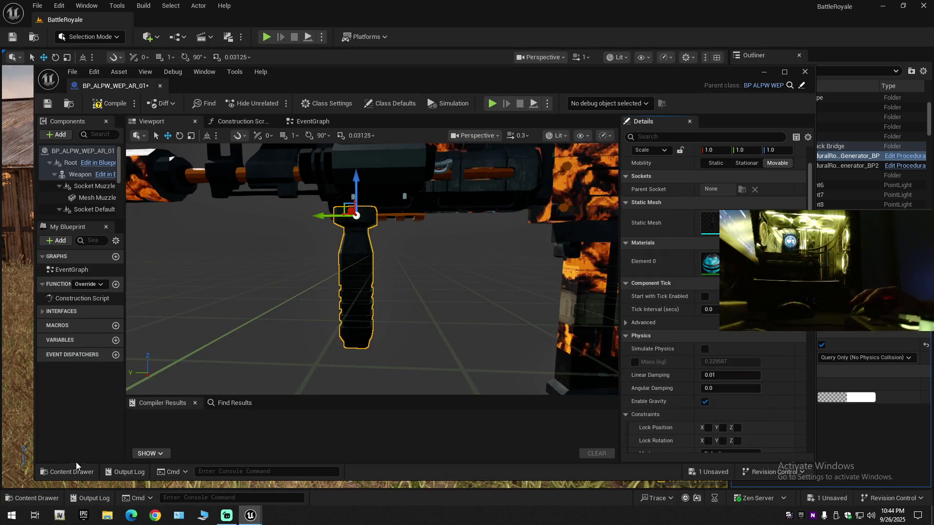
- Put the gold insulation foil material on the grip's Element 0 and hide the material list
{"action": "left_click", "coordinate": [59, 470]}
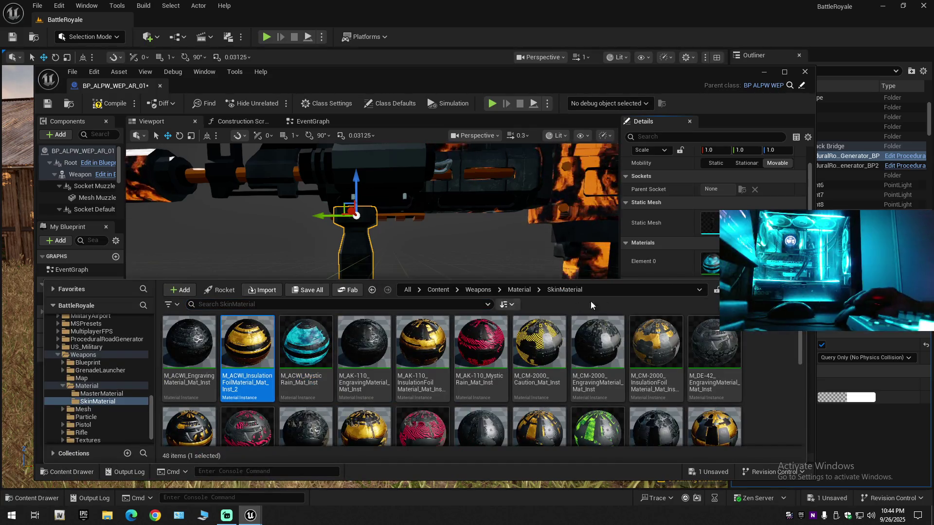
{"action": "left_click_drag", "start_coordinate": [247, 350], "coordinate": [710, 262]}
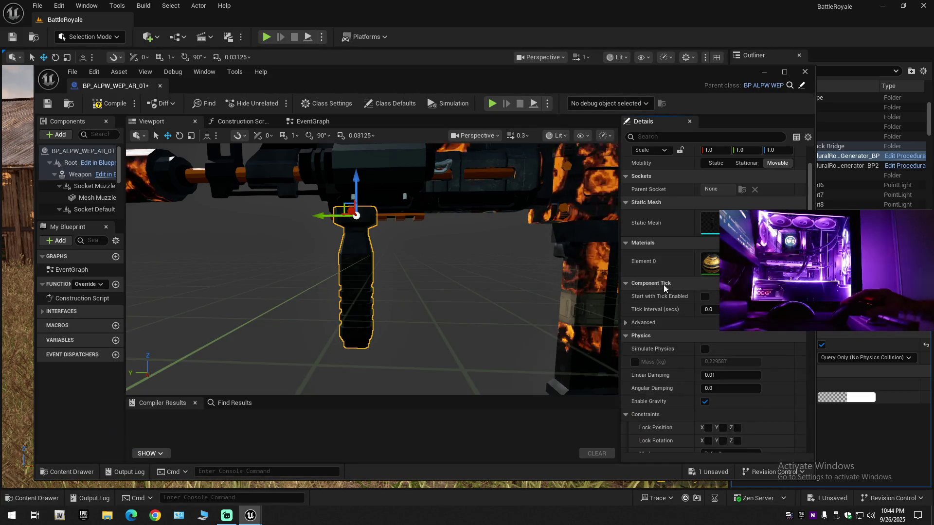
{"action": "left_click", "coordinate": [57, 479]}
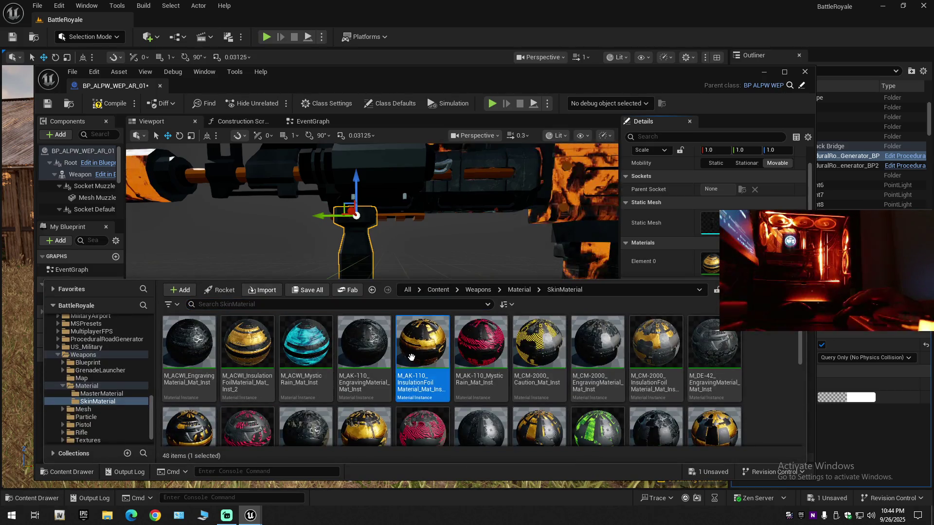
{"action": "key", "text": "ctrl+space"}
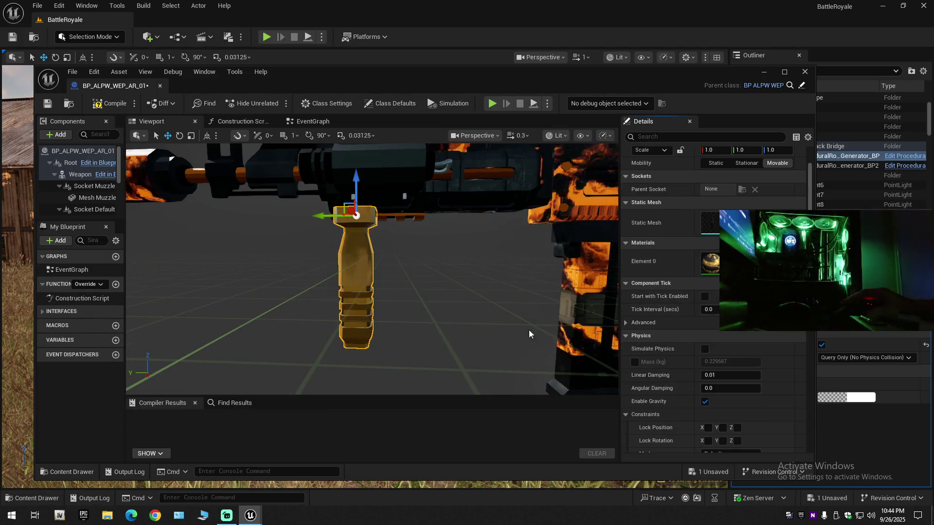
{"action": "scroll", "coordinate": [436, 346], "scroll_direction": "down", "scroll_amount": 5}
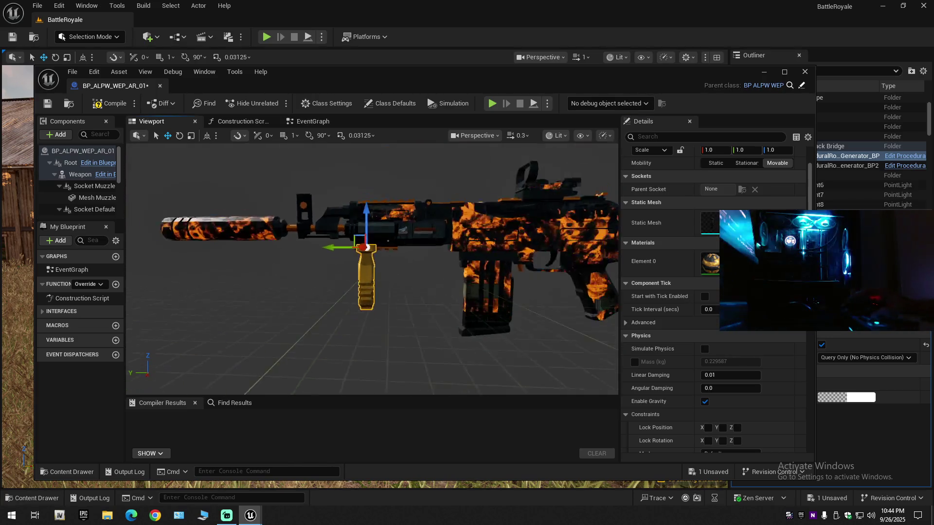
- View the rifle from above, undo the foregrip's gold foil, and reselect the foregrip
{"action": "scroll", "coordinate": [372, 267], "scroll_direction": "up", "scroll_amount": 5}
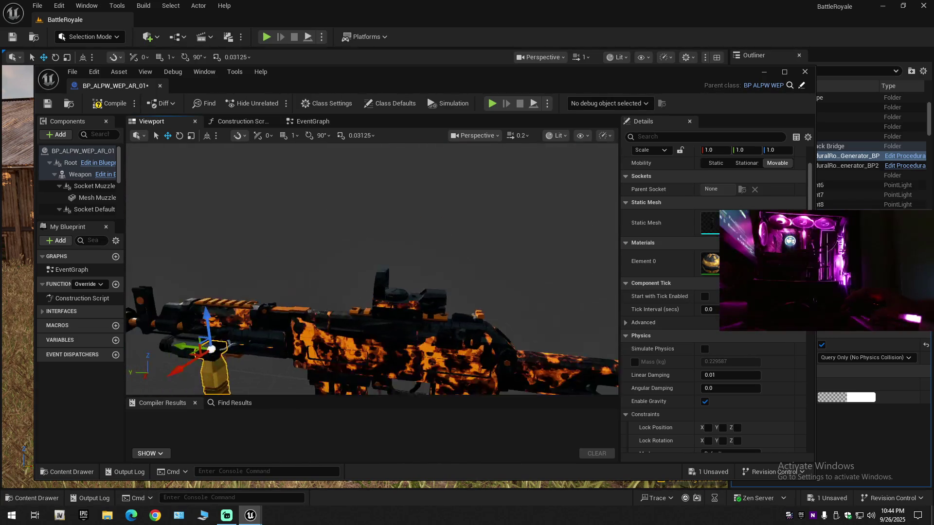
{"action": "scroll", "coordinate": [436, 345], "scroll_direction": "down", "scroll_amount": 5}
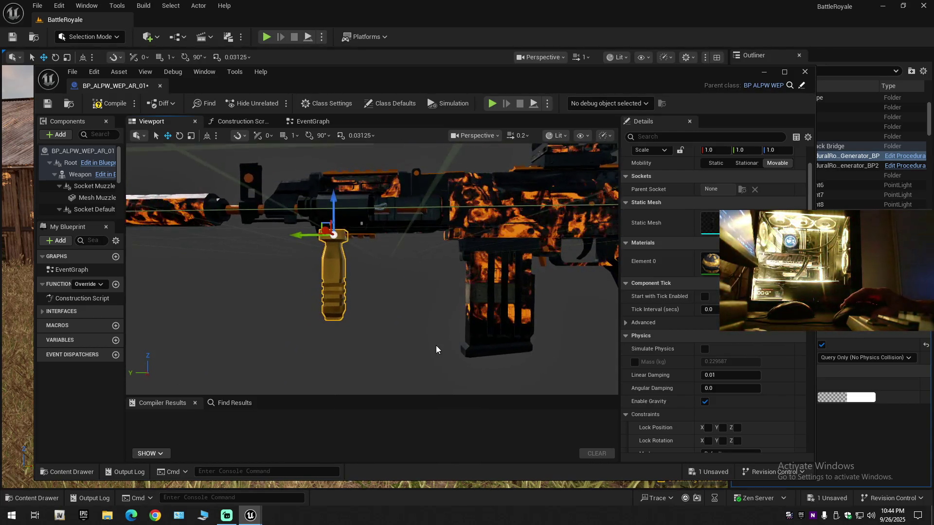
{"action": "scroll", "coordinate": [436, 345], "scroll_direction": "up", "scroll_amount": 4}
{"action": "scroll", "coordinate": [525, 276], "scroll_direction": "down", "scroll_amount": 3}
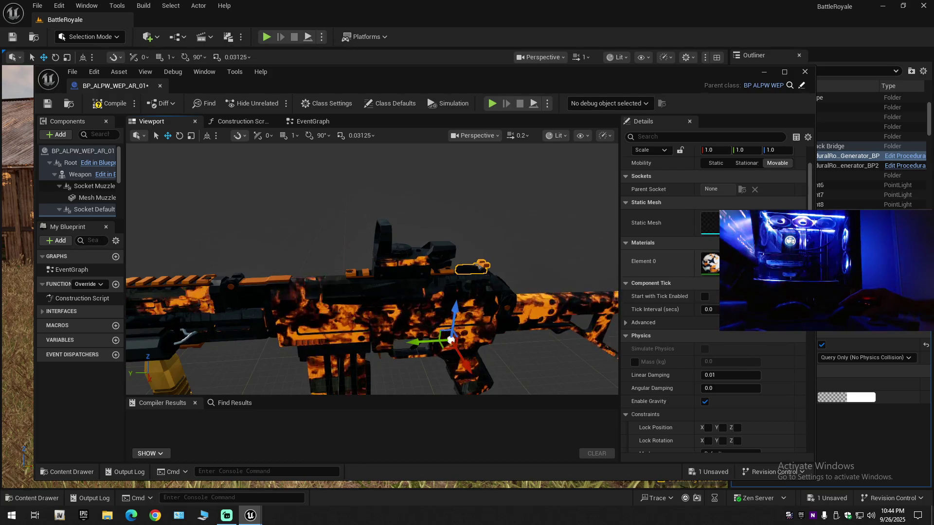
{"action": "mouse_move", "coordinate": [372, 269]}
{"action": "left_mouse_down"}
{"action": "mouse_move", "coordinate": [229, 321]}
{"action": "mouse_move", "coordinate": [464, 276]}
{"action": "mouse_move", "coordinate": [432, 306]}
{"action": "left_mouse_up"}
{"action": "key", "text": "ctrl+z"}
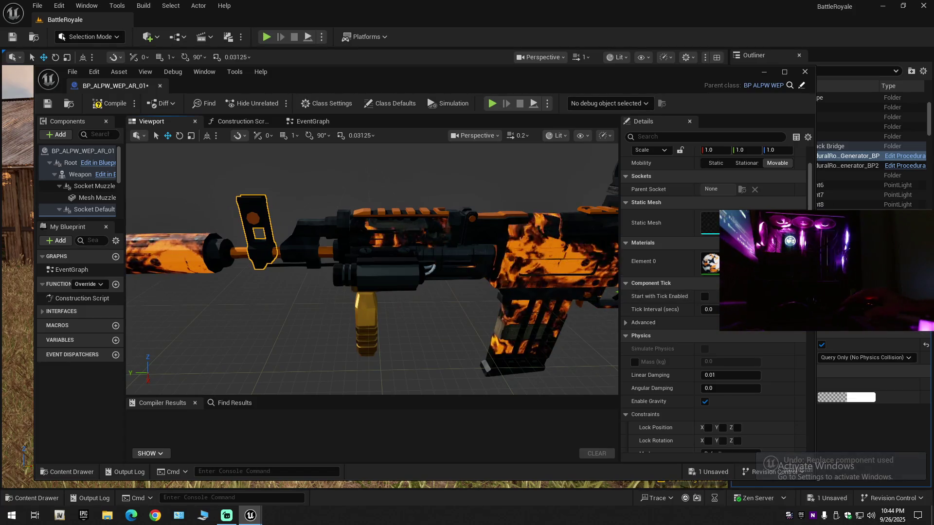
{"action": "left_click", "coordinate": [367, 321]}
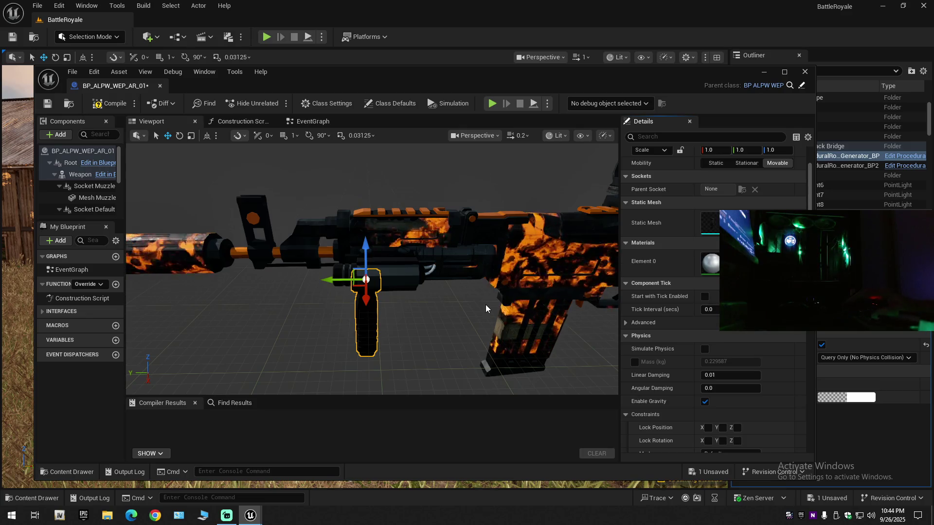
- Try the pink M890 MysticRain and yellow PP9 Caution materials on the grip
{"action": "left_click", "coordinate": [64, 479]}
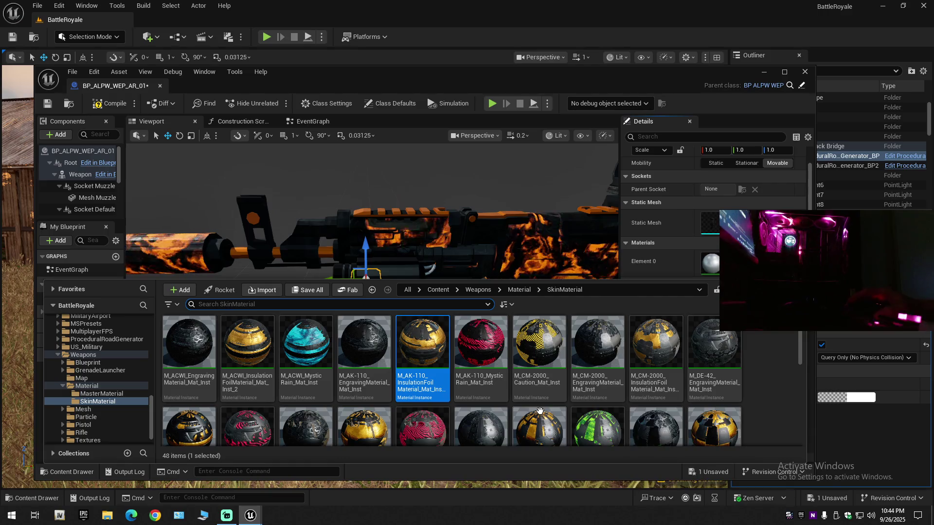
{"action": "scroll", "coordinate": [758, 424], "scroll_direction": "down", "scroll_amount": 2}
{"action": "scroll", "coordinate": [758, 424], "scroll_direction": "down", "scroll_amount": 2}
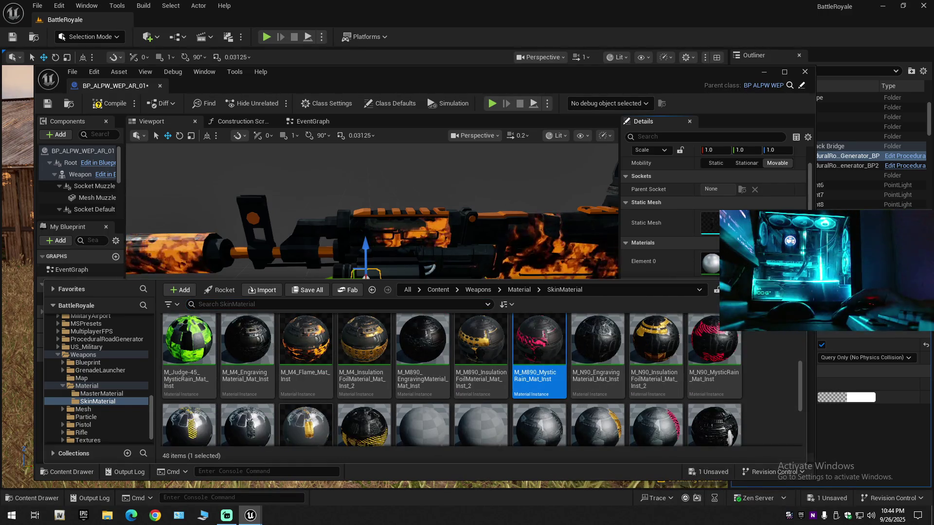
{"action": "left_click", "coordinate": [730, 272]}
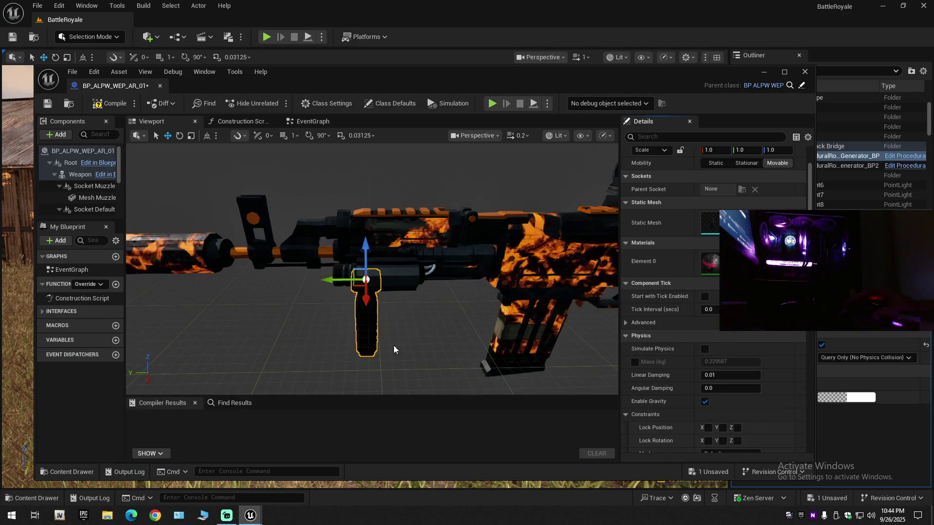
{"action": "left_click", "coordinate": [83, 475]}
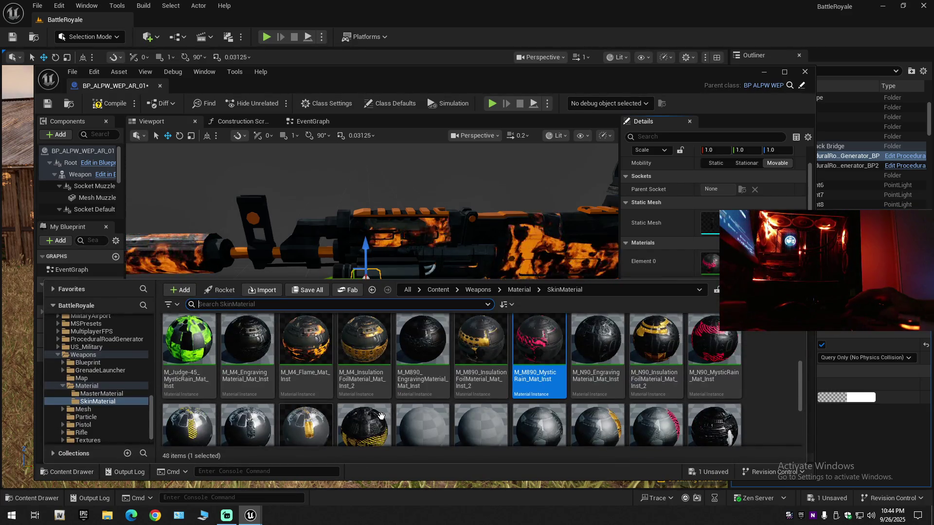
{"action": "scroll", "coordinate": [380, 416], "scroll_direction": "down", "scroll_amount": 1}
{"action": "left_click", "coordinate": [381, 389]}
{"action": "left_click", "coordinate": [729, 263]}
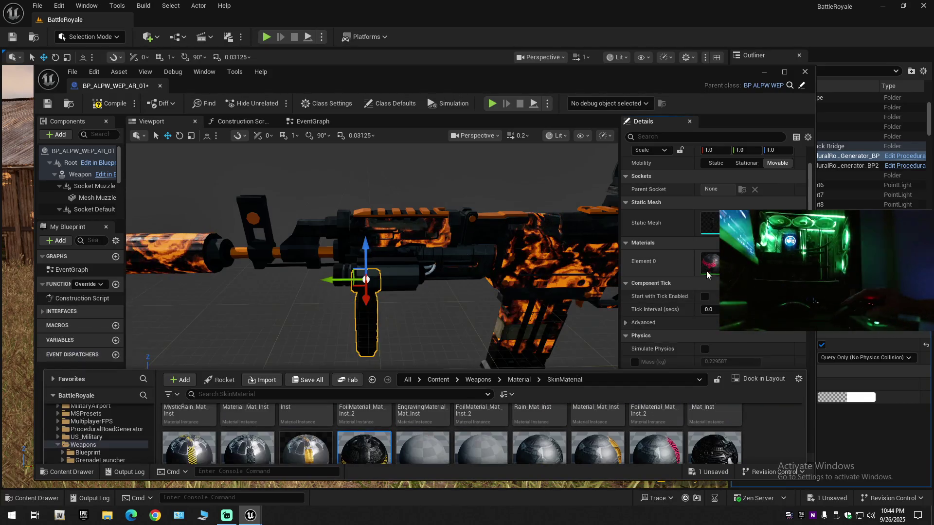
- Try the NFP-16 Caution, NFP-16 InsulationFoil and V014 MysticRain materials on the grip
{"action": "left_click", "coordinate": [68, 473]}
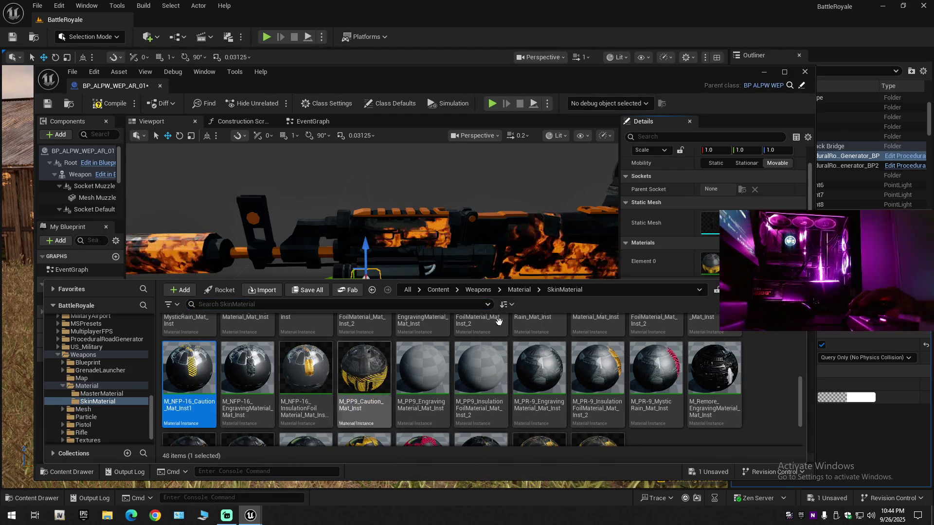
{"action": "left_click", "coordinate": [729, 262]}
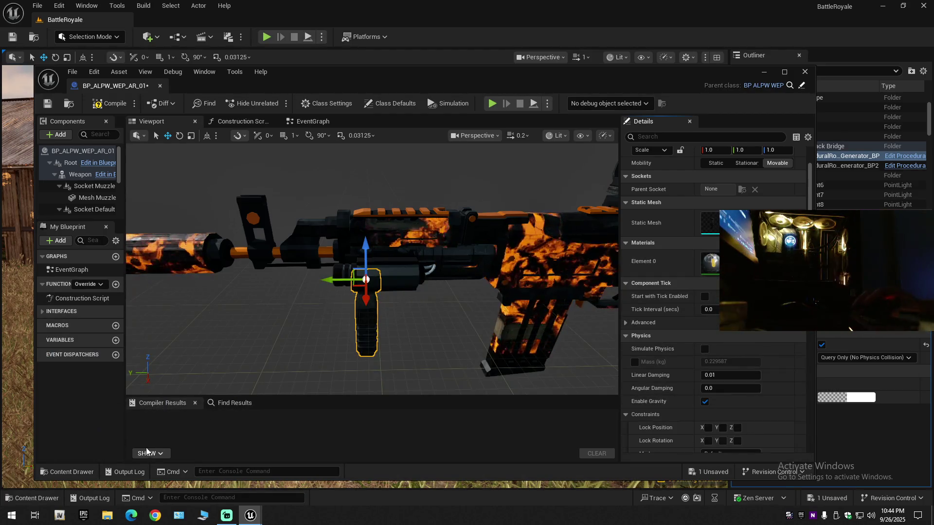
{"action": "left_click", "coordinate": [68, 473]}
{"action": "left_click", "coordinate": [331, 361]}
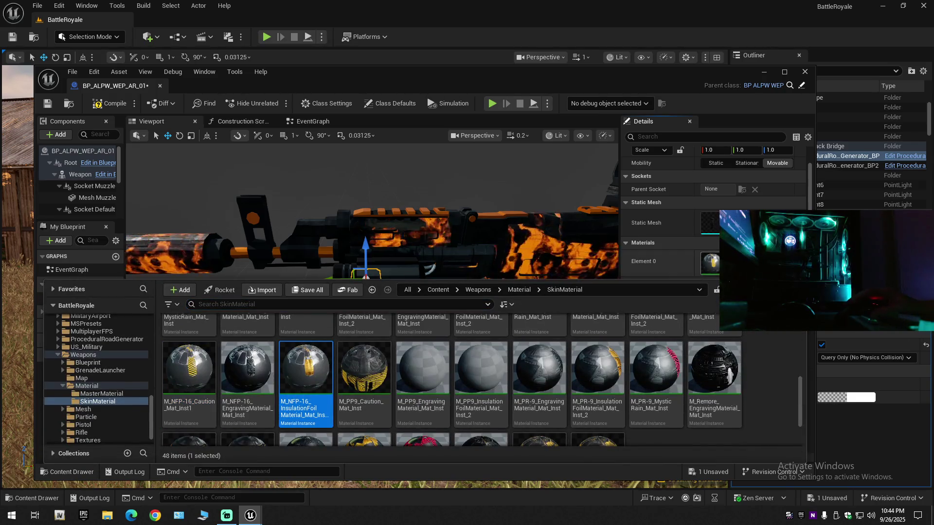
{"action": "left_click", "coordinate": [157, 462]}
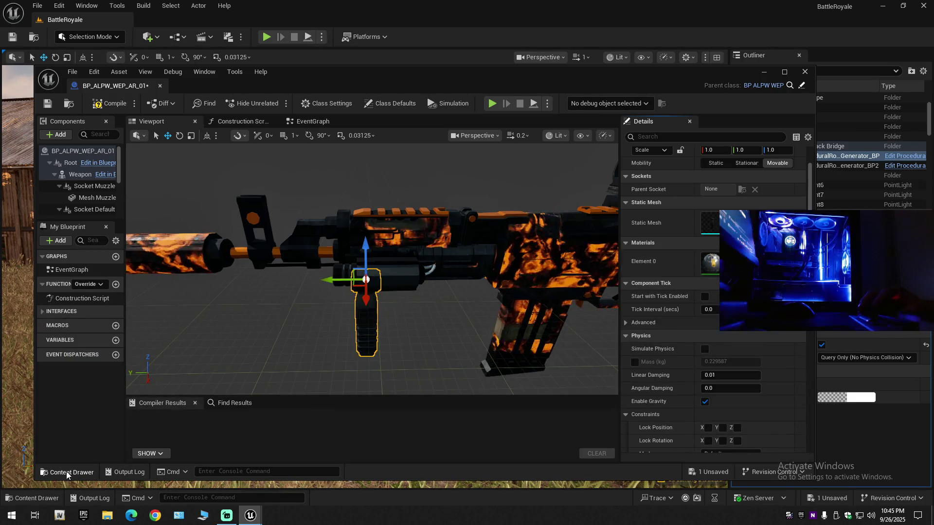
{"action": "left_click", "coordinate": [68, 473]}
{"action": "scroll", "coordinate": [514, 405], "scroll_direction": "down", "scroll_amount": 3}
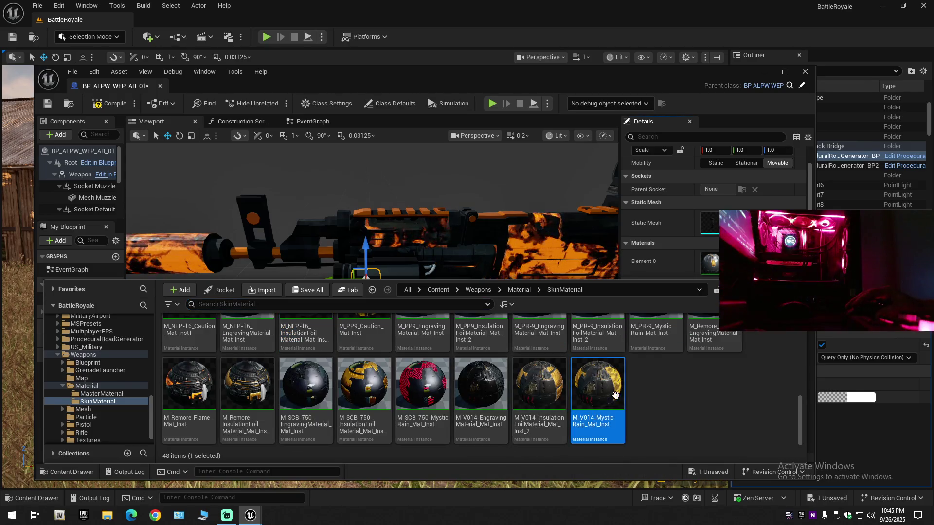
{"action": "left_click", "coordinate": [680, 285]}
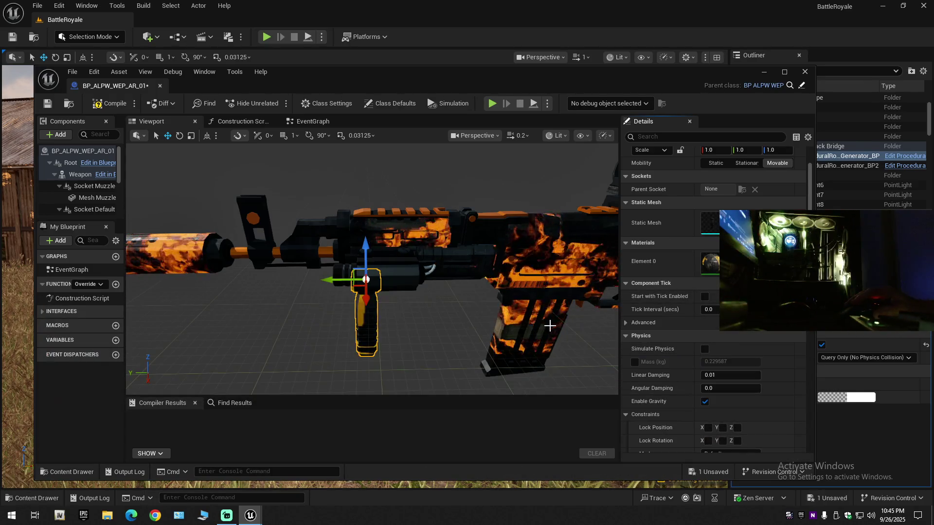
- Inspect the grip closely, then apply the gold SCB-750 InsulationFoil material
{"action": "scroll", "coordinate": [460, 348], "scroll_direction": "down", "scroll_amount": 1}
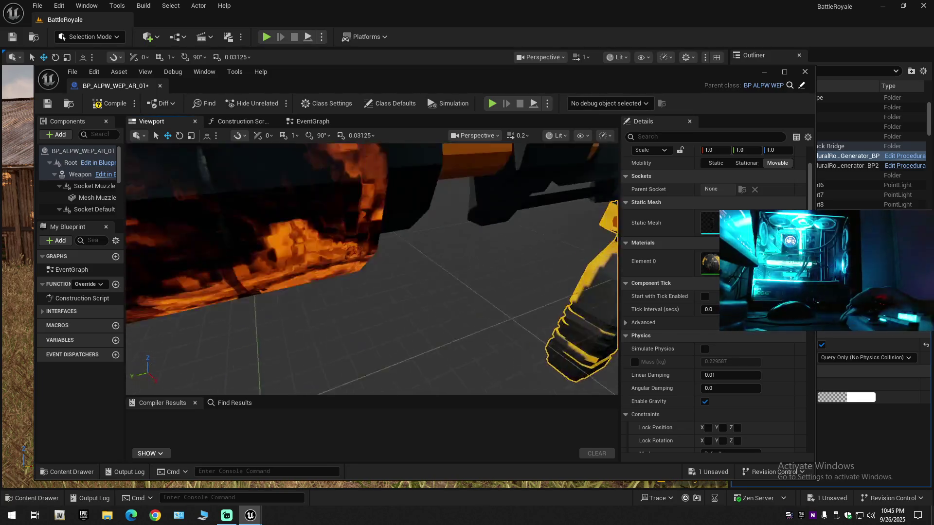
{"action": "left_click_drag", "start_coordinate": [460, 348], "coordinate": [438, 330]}
{"action": "scroll", "coordinate": [372, 269], "scroll_direction": "down", "scroll_amount": 5}
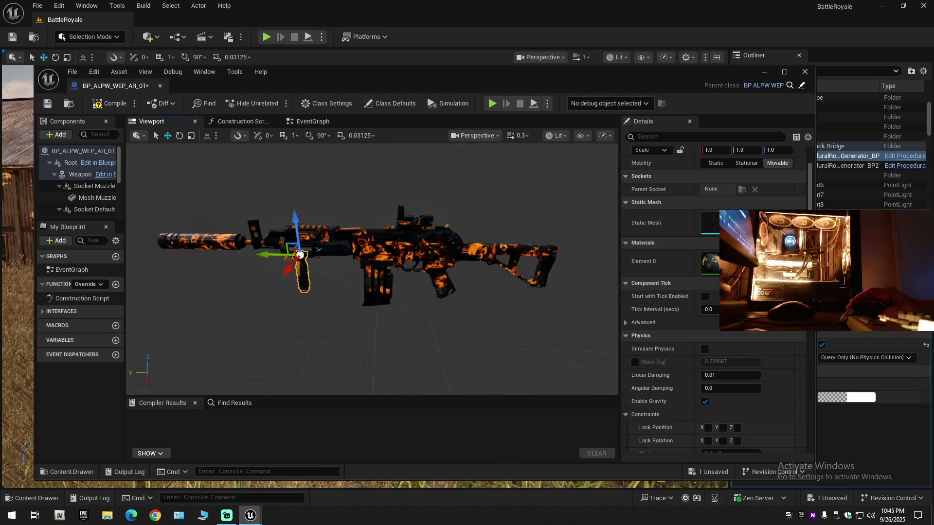
{"action": "scroll", "coordinate": [372, 269], "scroll_direction": "up", "scroll_amount": 2}
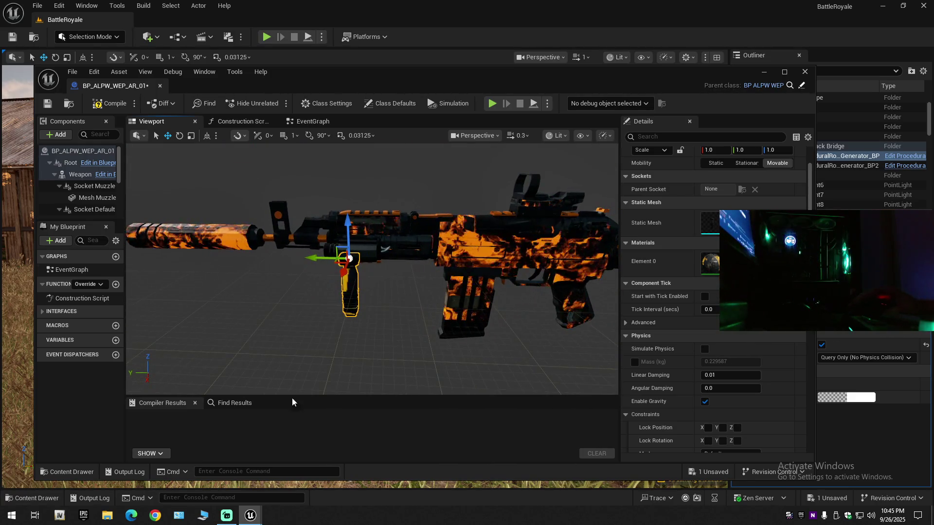
{"action": "left_click", "coordinate": [58, 476]}
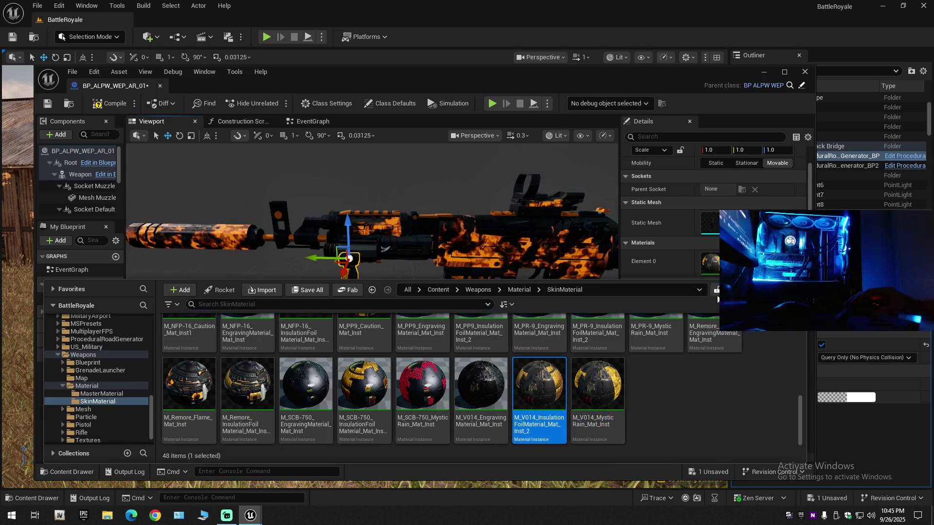
{"action": "key", "text": "ctrl+space"}
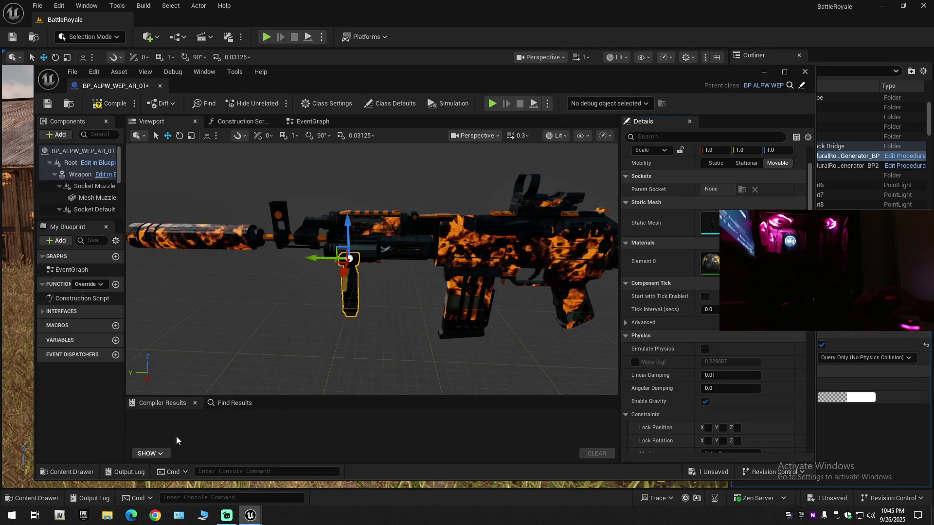
{"action": "left_click", "coordinate": [87, 477]}
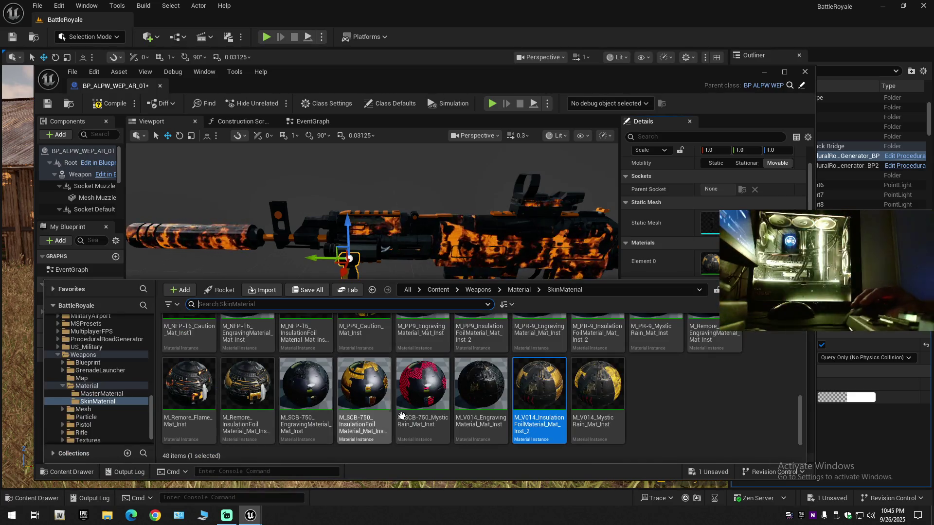
{"action": "left_click", "coordinate": [364, 387]}
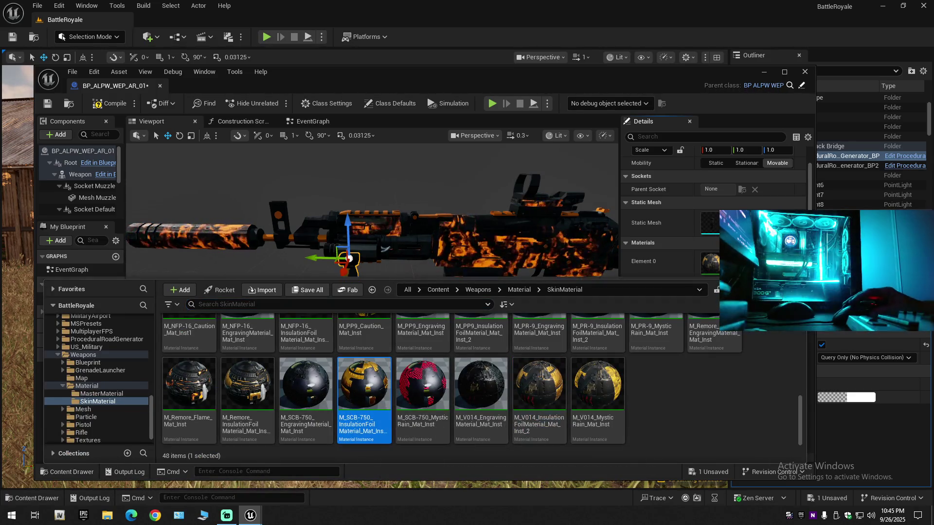
{"action": "left_click_drag", "start_coordinate": [365, 386], "coordinate": [350, 292]}
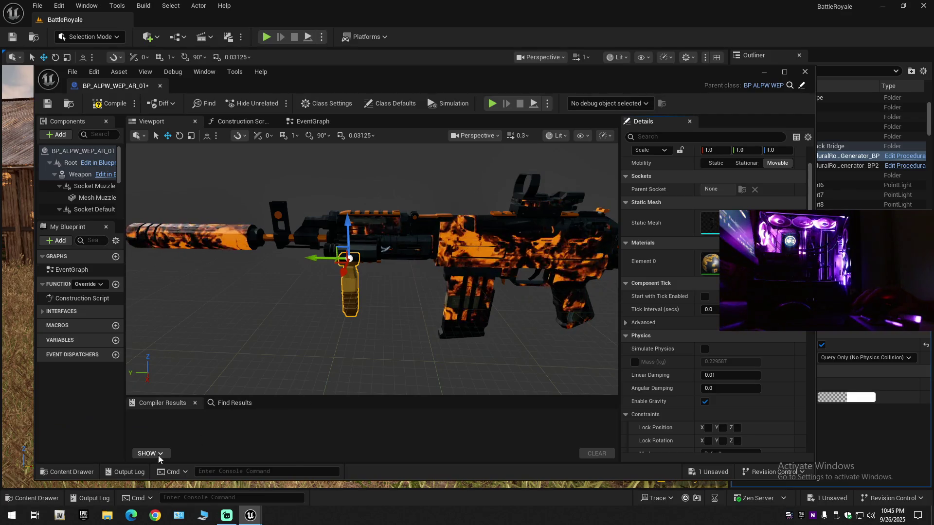
- Check Remore InsulationFoil, then settle on the M_Remore_Flame_Mat_Inst flame material
{"action": "left_click", "coordinate": [71, 472]}
{"action": "left_click", "coordinate": [232, 392]}
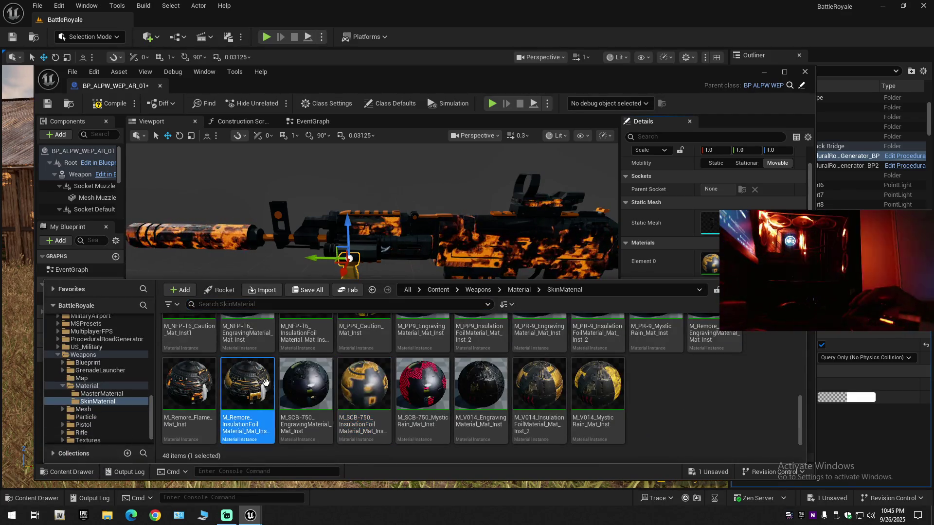
{"action": "key", "text": "ctrl+space"}
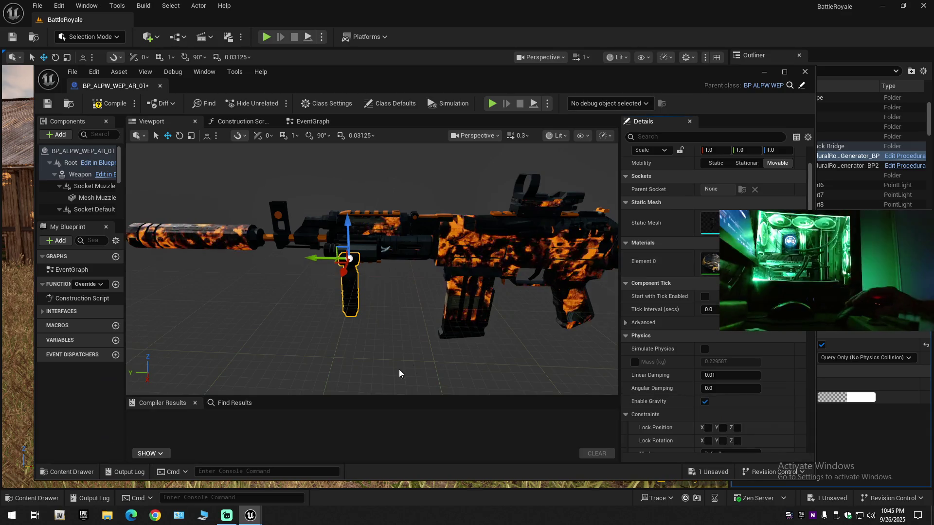
{"action": "left_click", "coordinate": [79, 472]}
{"action": "left_click", "coordinate": [189, 384]}
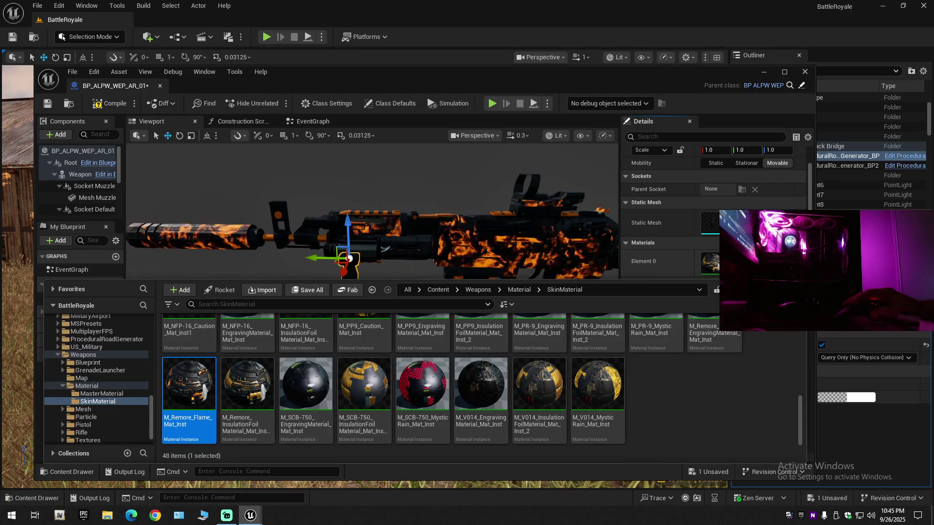
{"action": "key", "text": "ctrl+space"}
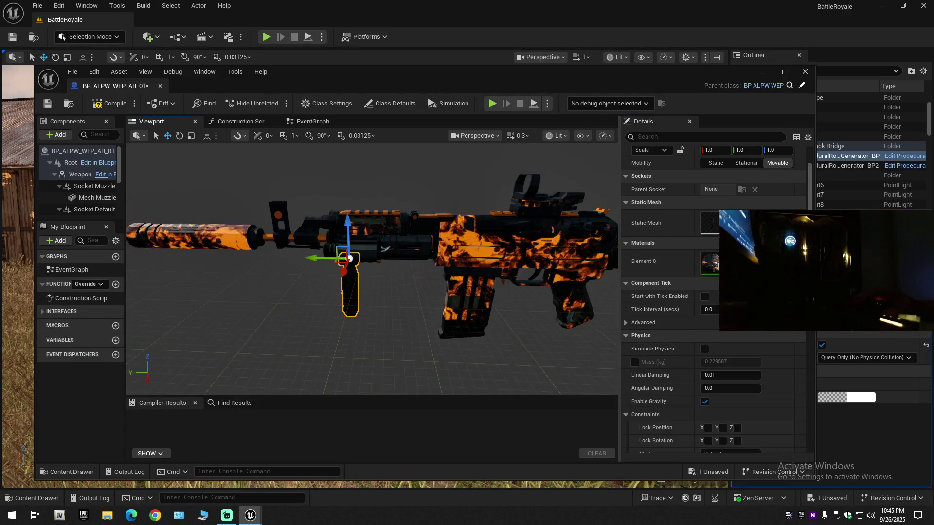
{"action": "left_click", "coordinate": [487, 292]}
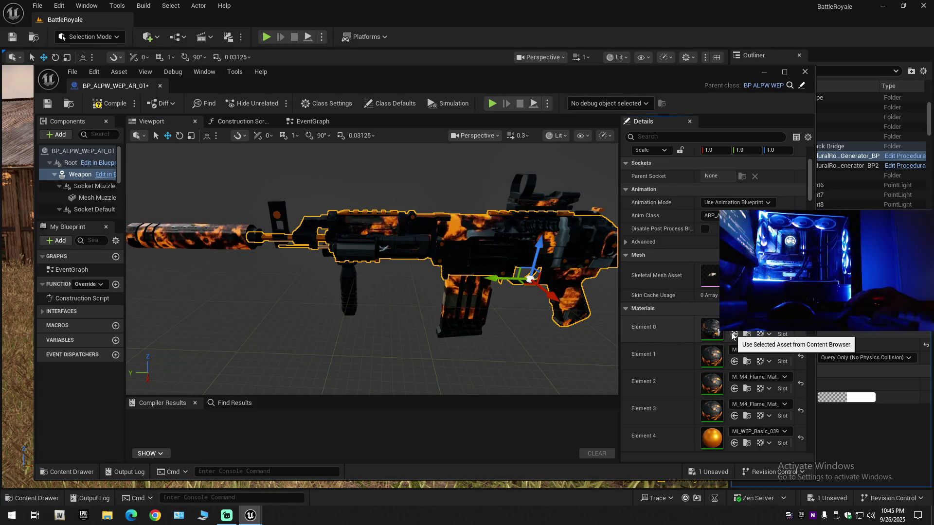
- Undo the last swap and give the foregrip the red M_SCB-750_MysticRain_Mat_Inst material
{"action": "key", "text": "ctrl+z"}
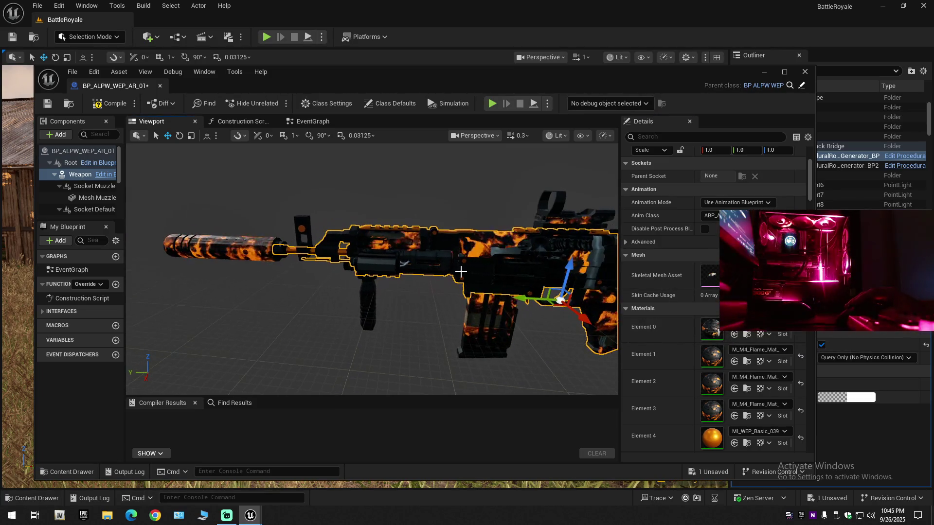
{"action": "scroll", "coordinate": [462, 273], "scroll_direction": "up", "scroll_amount": 2}
{"action": "left_click_drag", "start_coordinate": [460, 271], "coordinate": [393, 284]}
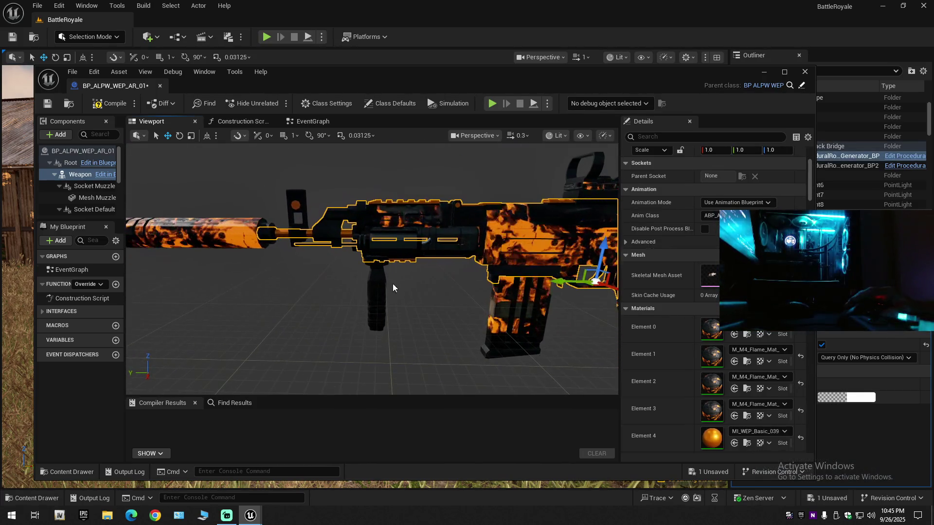
{"action": "left_click", "coordinate": [393, 284]}
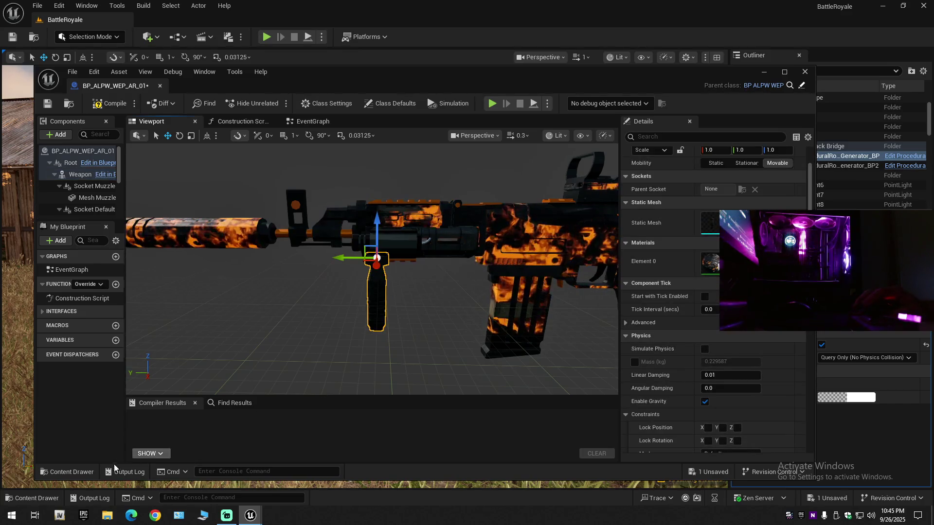
{"action": "key", "text": "ctrl+space"}
{"action": "left_click", "coordinate": [421, 385]}
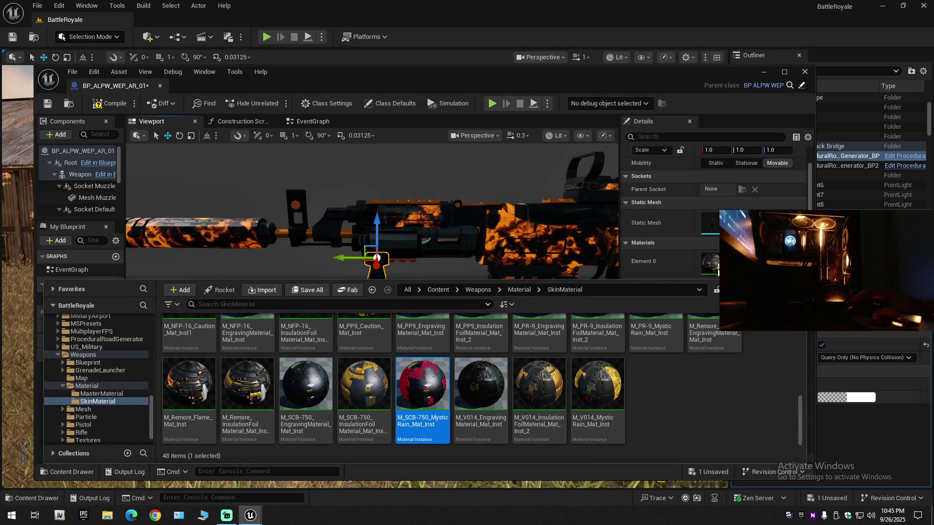
{"action": "left_click_drag", "start_coordinate": [421, 384], "coordinate": [710, 262]}
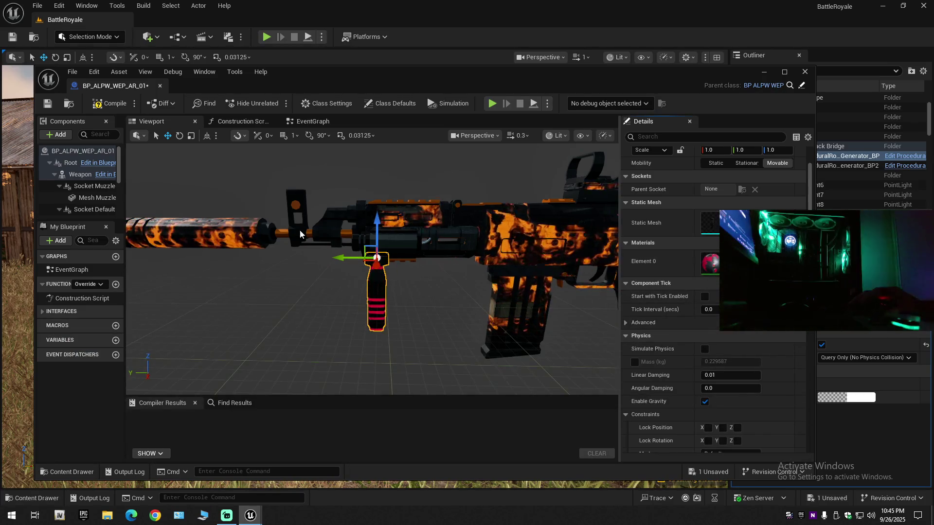
- Select the front sight, then the optic sight on top of the rifle
{"action": "left_click", "coordinate": [297, 199]}
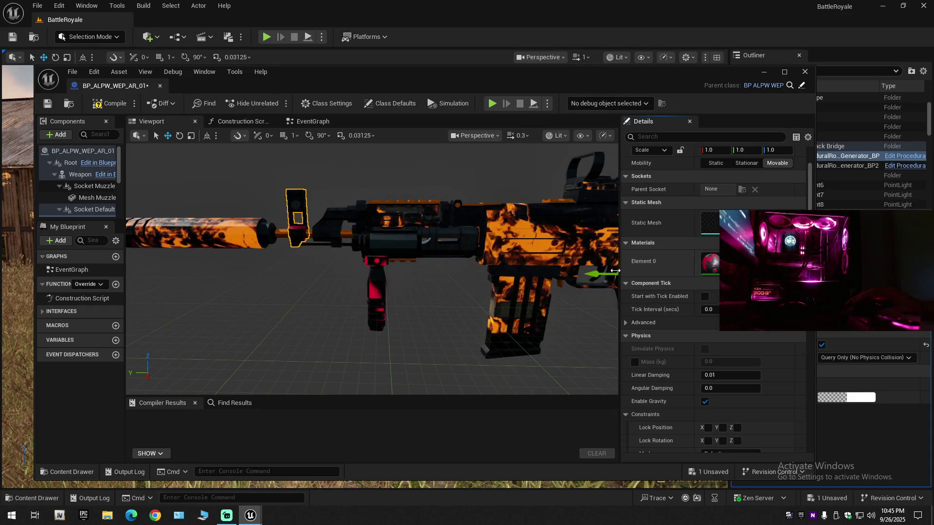
{"action": "left_click_drag", "start_coordinate": [535, 282], "coordinate": [535, 281]}
{"action": "left_click", "coordinate": [459, 227]}
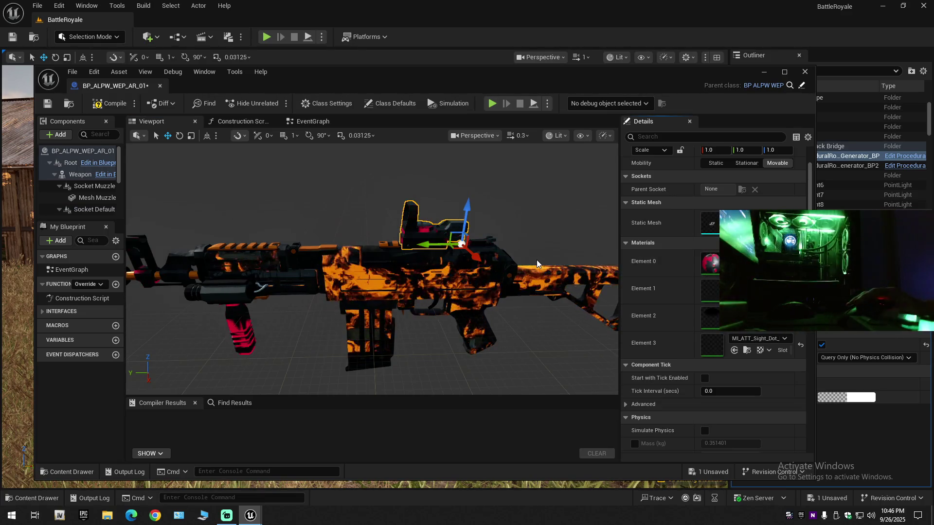
- Undo the red Mystic Rain materials on the grip and sight
{"action": "left_click_drag", "start_coordinate": [537, 263], "coordinate": [537, 264]}
{"action": "scroll", "coordinate": [537, 263], "scroll_direction": "up", "scroll_amount": 3}
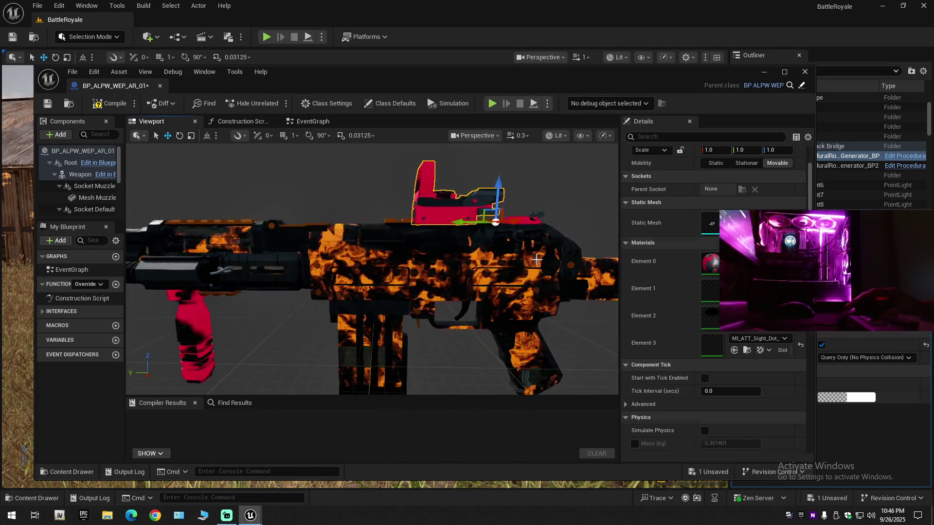
{"action": "left_click", "coordinate": [537, 260]}
{"action": "key", "text": "ctrl+z"}
{"action": "scroll", "coordinate": [537, 260], "scroll_direction": "down", "scroll_amount": 5}
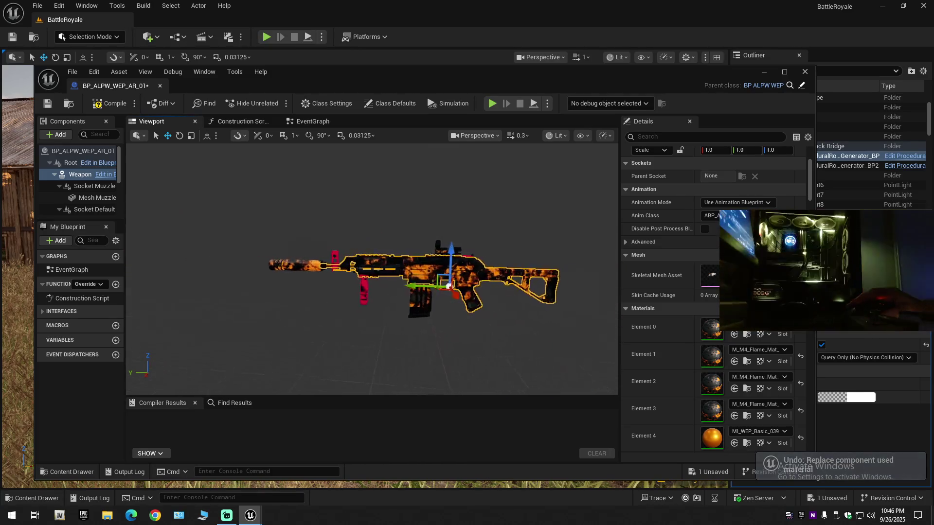
{"action": "left_click_drag", "start_coordinate": [536, 260], "coordinate": [535, 260]}
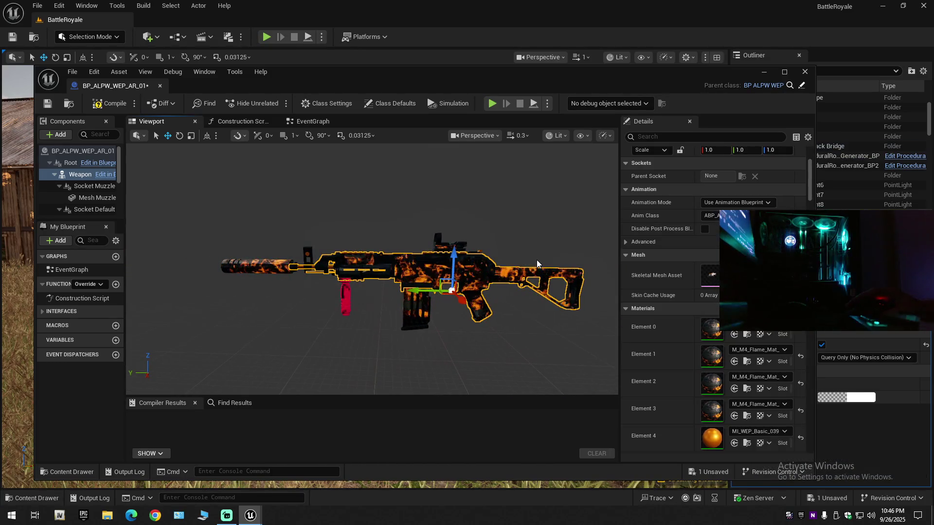
{"action": "key", "text": "ctrl+z"}
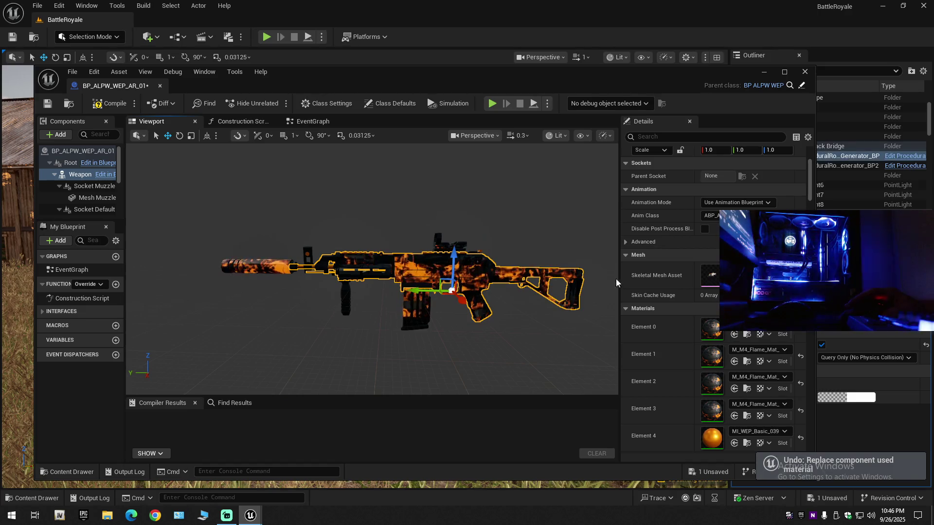
{"action": "scroll", "coordinate": [550, 281], "scroll_direction": "up", "scroll_amount": 5}
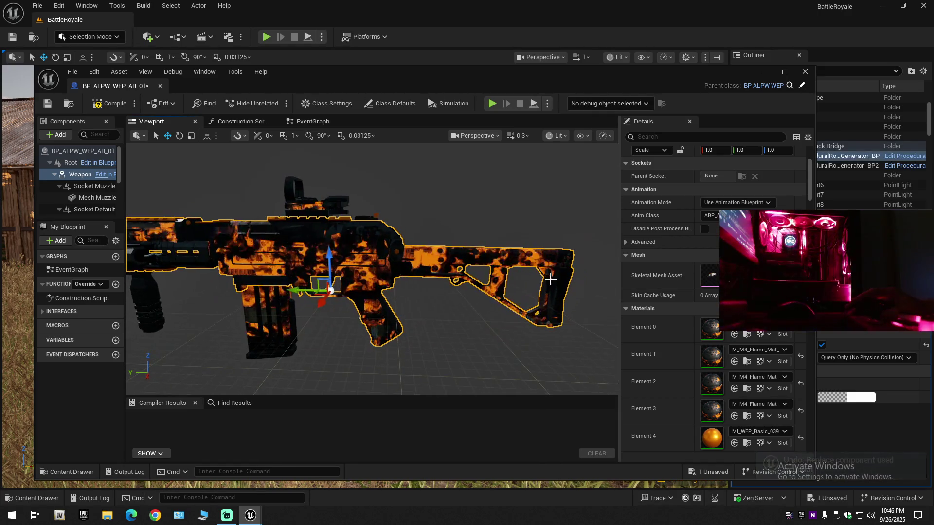
- Apply the M_M4_Flame_Mat_Inst flame material to the sight on top of the rifle
{"action": "left_click", "coordinate": [333, 202]}
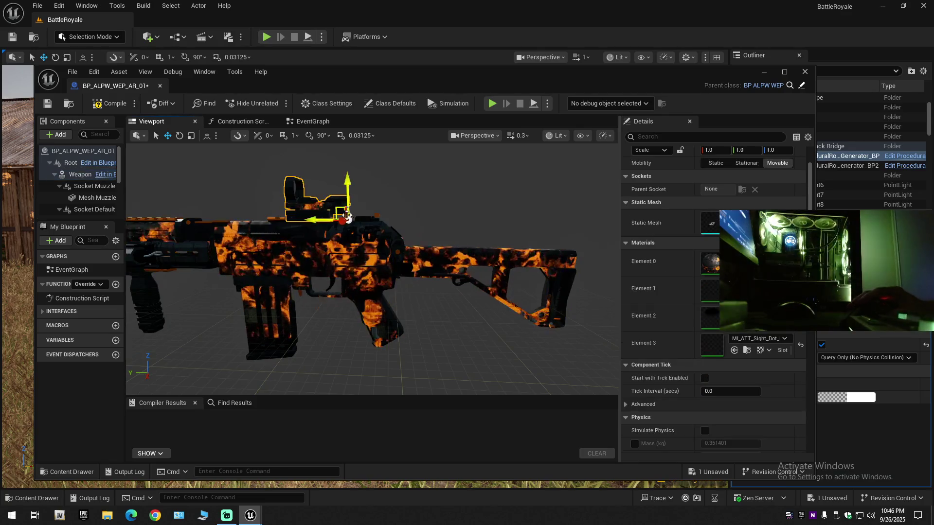
{"action": "left_click", "coordinate": [73, 472]}
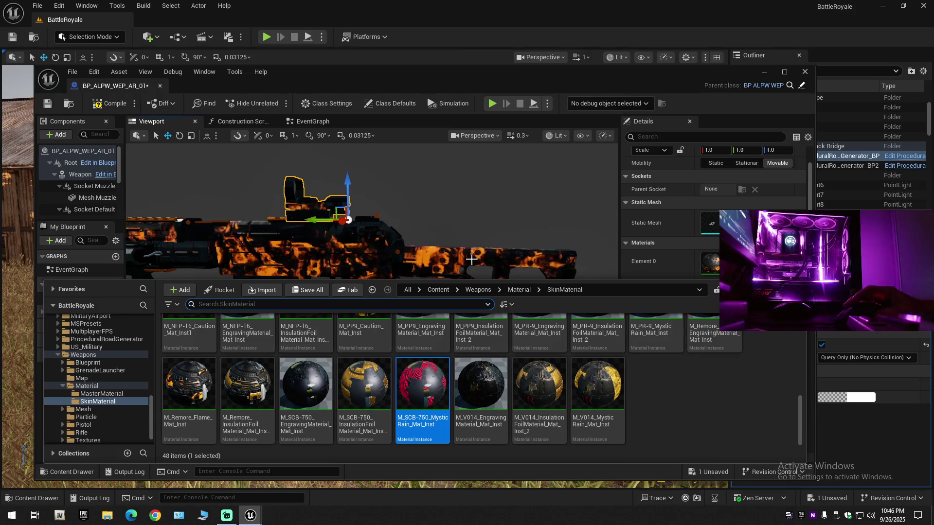
{"action": "left_click", "coordinate": [351, 249]}
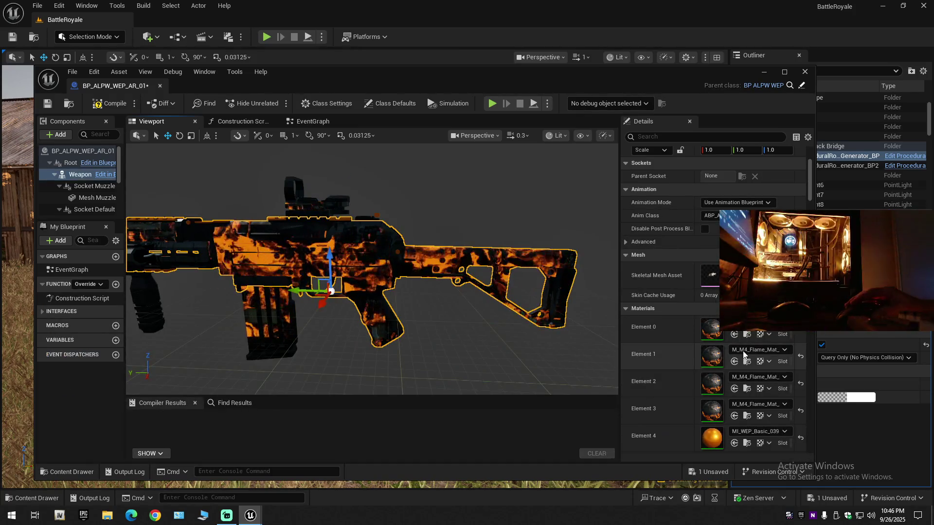
{"action": "key", "text": "ctrl+space"}
{"action": "left_click", "coordinate": [332, 204]}
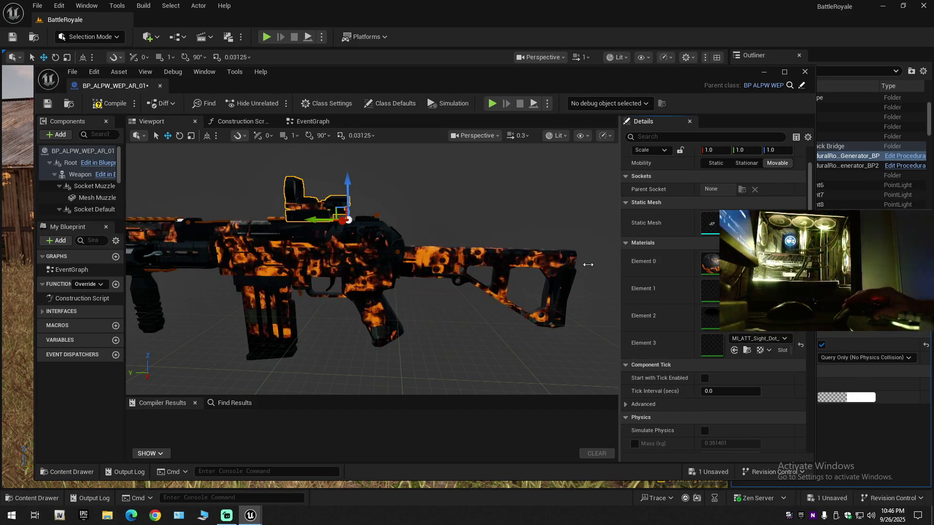
{"action": "left_click_drag", "start_coordinate": [453, 234], "coordinate": [340, 246]}
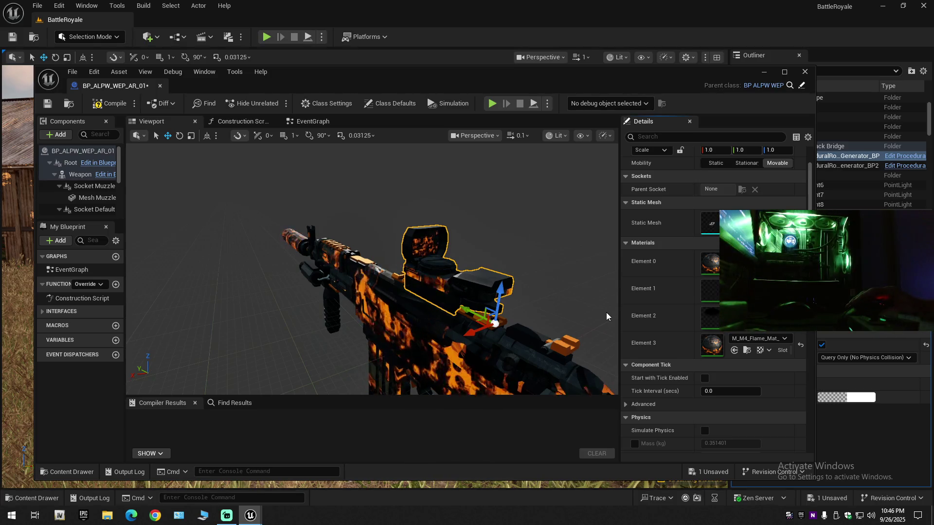
- Remove the flame material from the sight's last slot and its lens
{"action": "key", "text": "ctrl+z"}
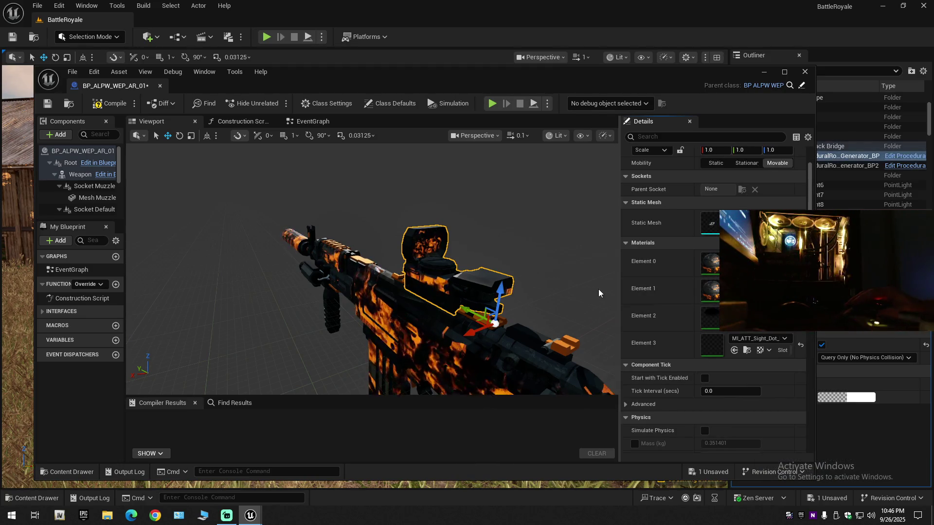
{"action": "mouse_move", "coordinate": [506, 332]}
{"action": "left_mouse_down"}
{"action": "mouse_move", "coordinate": [491, 252]}
{"action": "mouse_move", "coordinate": [457, 253]}
{"action": "left_mouse_up"}
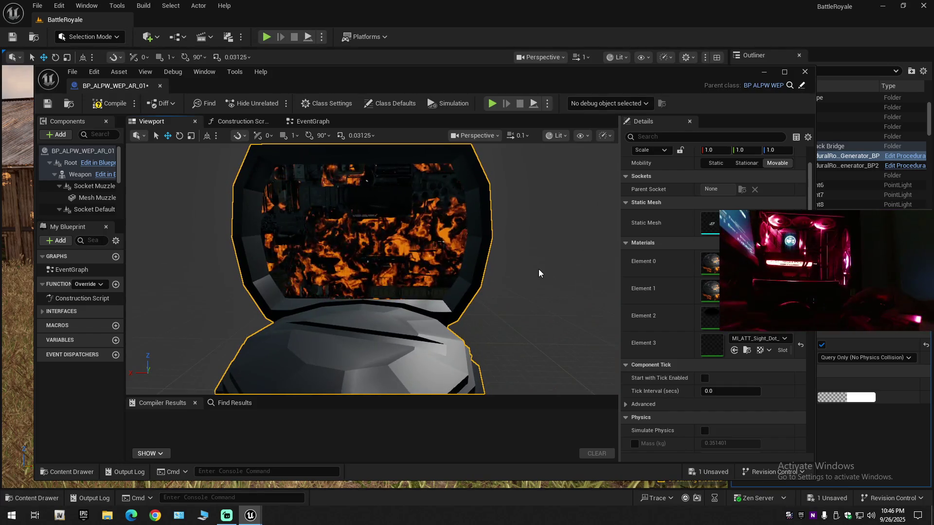
{"action": "key", "text": "ctrl+z"}
{"action": "mouse_move", "coordinate": [539, 270]}
{"action": "left_mouse_down"}
{"action": "mouse_move", "coordinate": [515, 270]}
{"action": "mouse_move", "coordinate": [554, 258]}
{"action": "mouse_move", "coordinate": [389, 270]}
{"action": "left_mouse_up"}
- Select the small attachment under the barrel, move in close, and undo the previous material replacement
{"action": "left_click", "coordinate": [339, 266]}
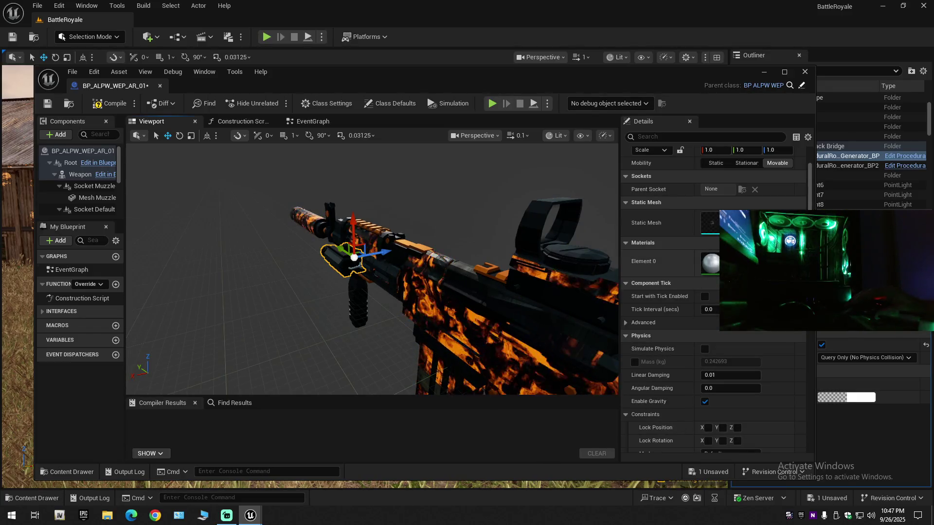
{"action": "left_click_drag", "start_coordinate": [339, 266], "coordinate": [329, 231]}
{"action": "left_click_drag", "start_coordinate": [471, 268], "coordinate": [471, 267]}
{"action": "key", "text": "ctrl+z"}
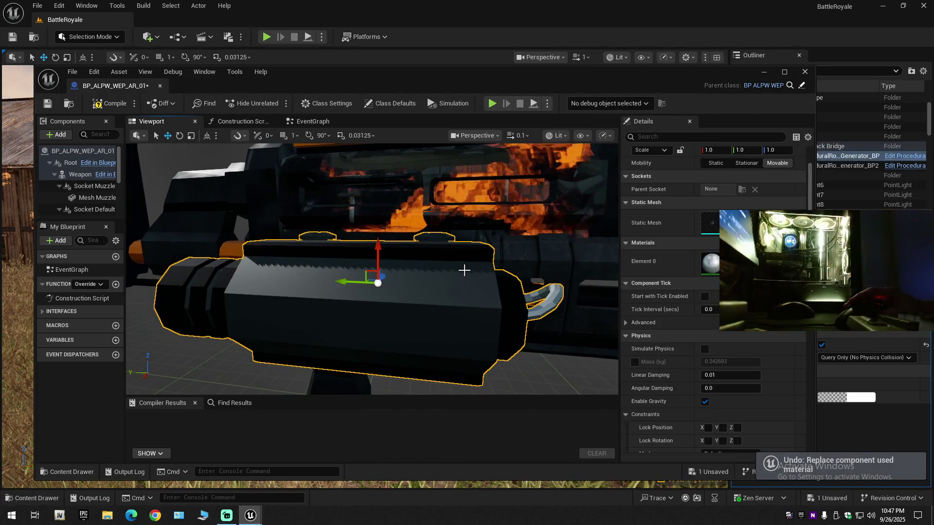
- Try the M890 and SCB-750 Mystic Rain materials on the attachment, then undo the red one
{"action": "left_click", "coordinate": [72, 472]}
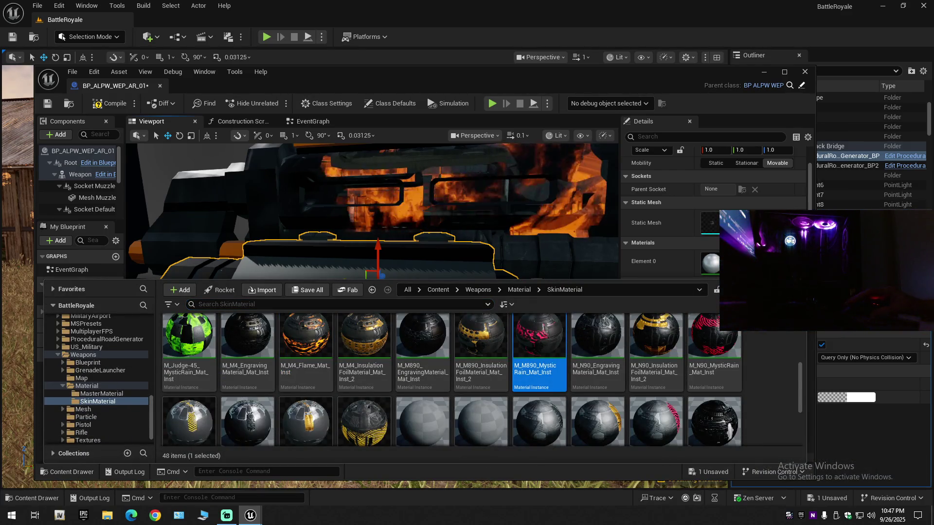
{"action": "left_click_drag", "start_coordinate": [538, 340], "coordinate": [503, 272]}
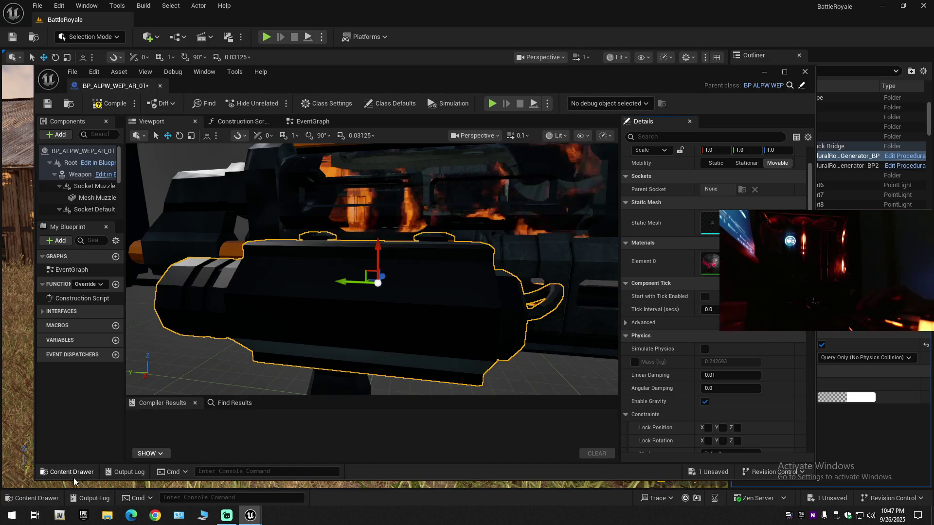
{"action": "left_click", "coordinate": [72, 471]}
{"action": "scroll", "coordinate": [291, 380], "scroll_direction": "down", "scroll_amount": 2}
{"action": "left_click", "coordinate": [424, 396]}
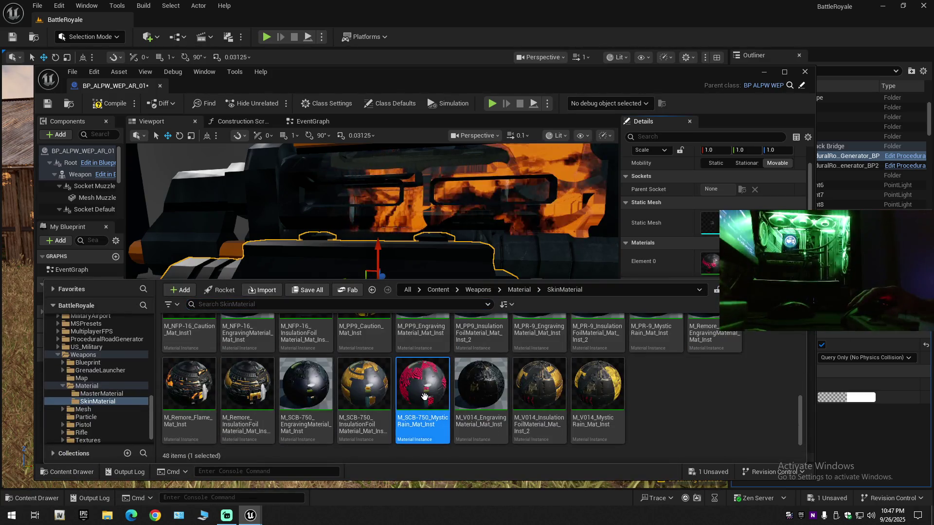
{"action": "left_click_drag", "start_coordinate": [423, 384], "coordinate": [488, 272]}
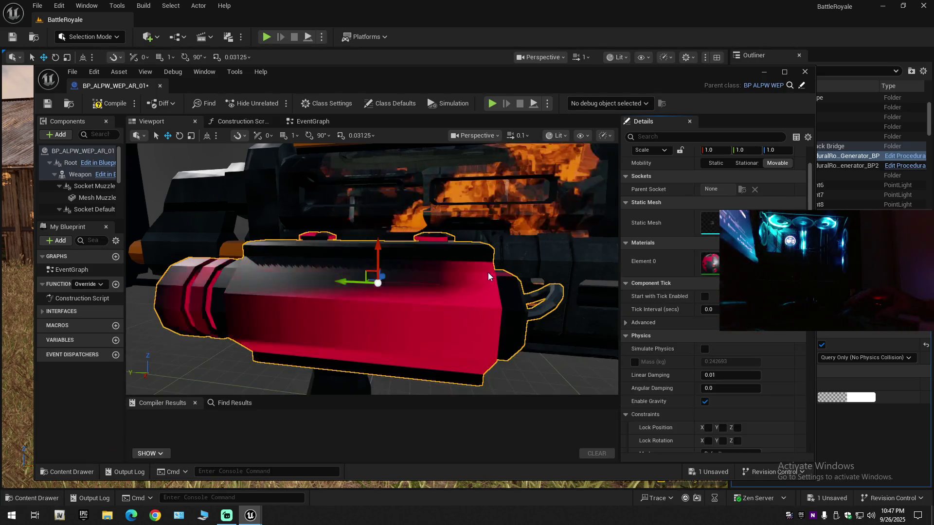
{"action": "scroll", "coordinate": [372, 269], "scroll_direction": "down", "scroll_amount": 10}
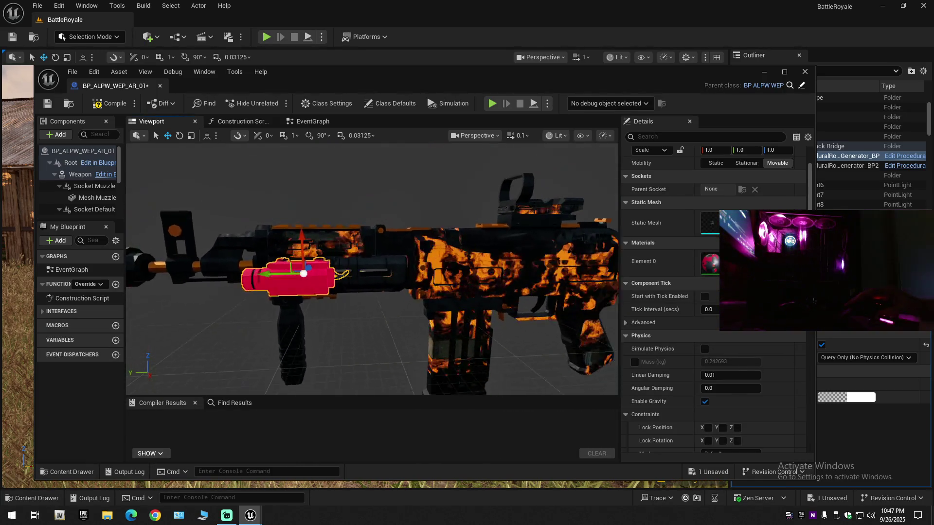
{"action": "scroll", "coordinate": [484, 275], "scroll_direction": "up", "scroll_amount": 3}
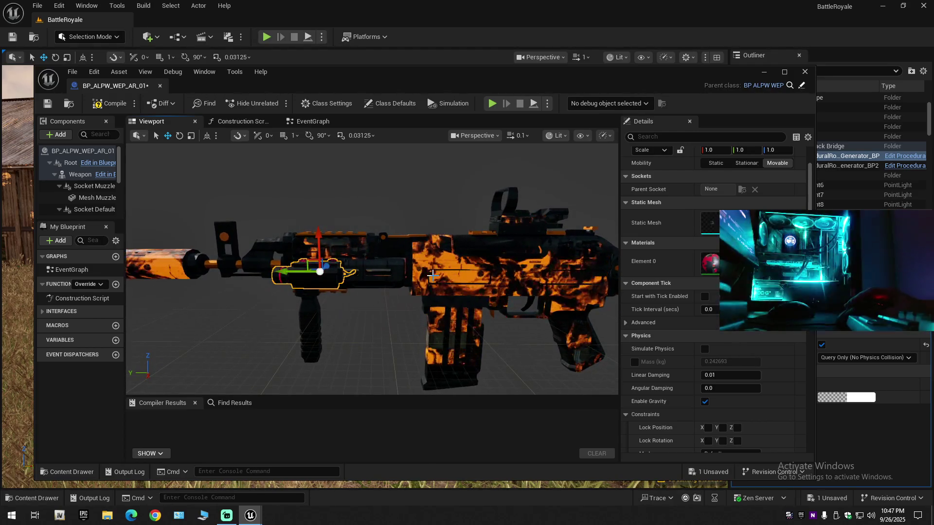
{"action": "key", "text": "ctrl+z"}
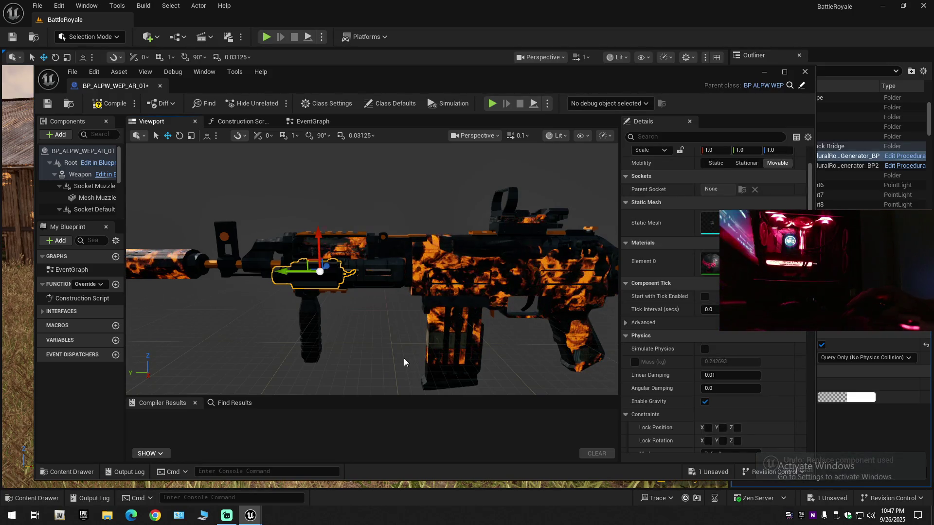
- From the parent Material folder, try M_ACWI_Color_Mat_Inst on the attachment, then undo it
{"action": "left_click", "coordinate": [67, 472]}
{"action": "scroll", "coordinate": [427, 418], "scroll_direction": "up", "scroll_amount": 1}
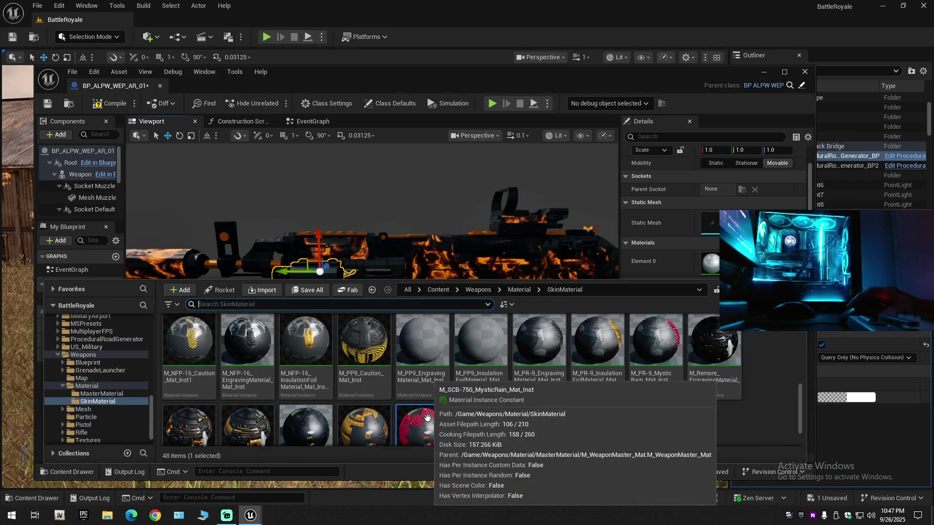
{"action": "scroll", "coordinate": [486, 389], "scroll_direction": "up", "scroll_amount": 2}
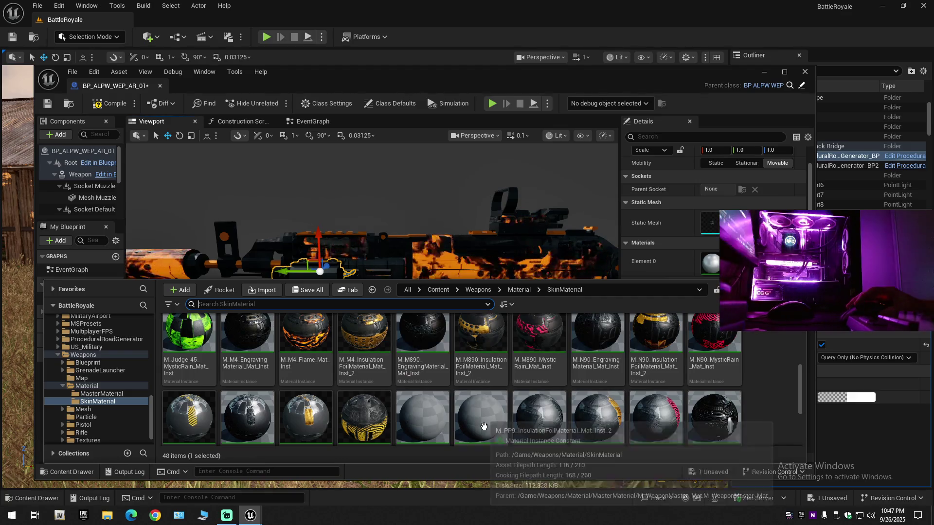
{"action": "scroll", "coordinate": [427, 417], "scroll_direction": "up", "scroll_amount": 1}
{"action": "key", "text": "alt+Left"}
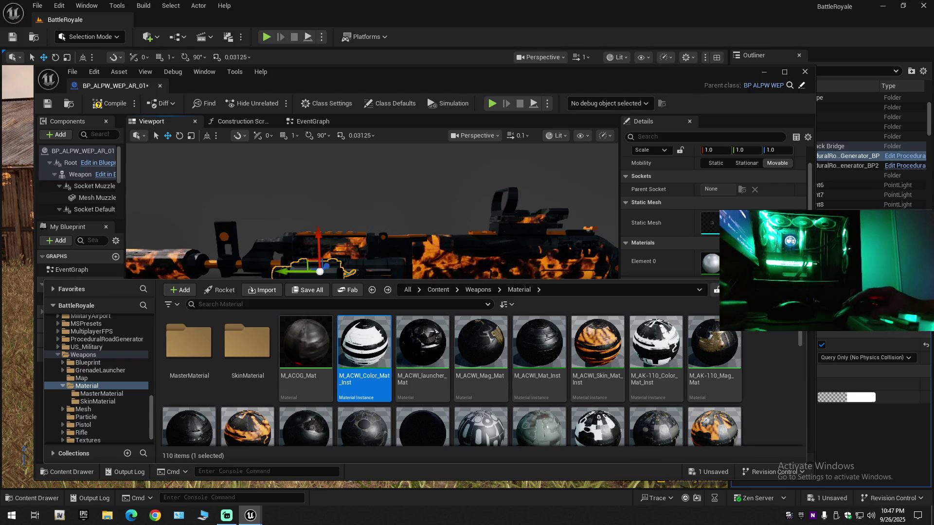
{"action": "left_click_drag", "start_coordinate": [364, 343], "coordinate": [710, 262]}
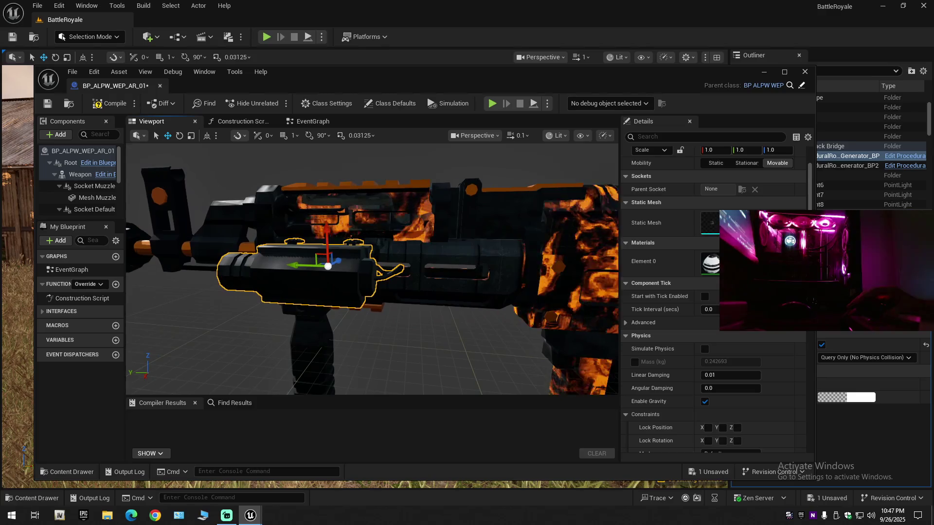
{"action": "key", "text": "ctrl+z"}
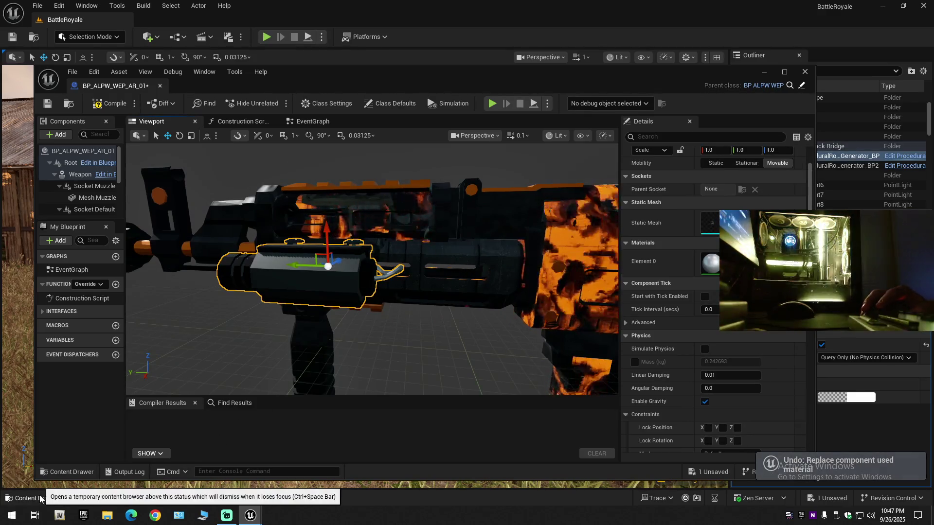
- Try M_ACWI_Skin_Mat_Inst on the attachment, then undo it
{"action": "left_click", "coordinate": [40, 499]}
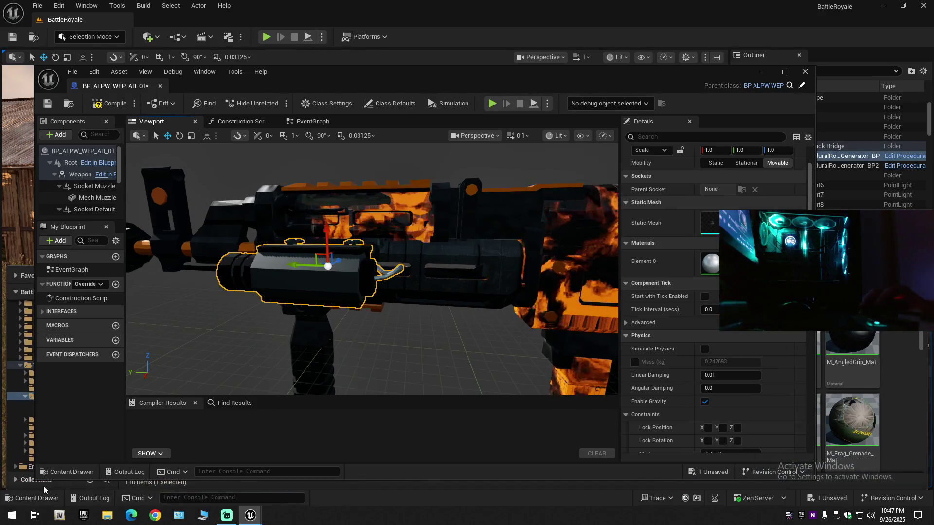
{"action": "left_click", "coordinate": [54, 472]}
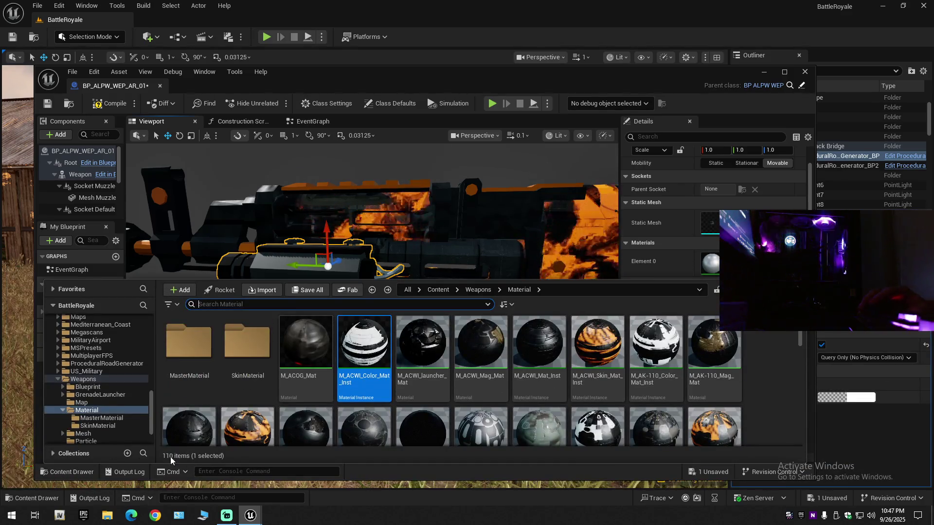
{"action": "left_click", "coordinate": [597, 345]}
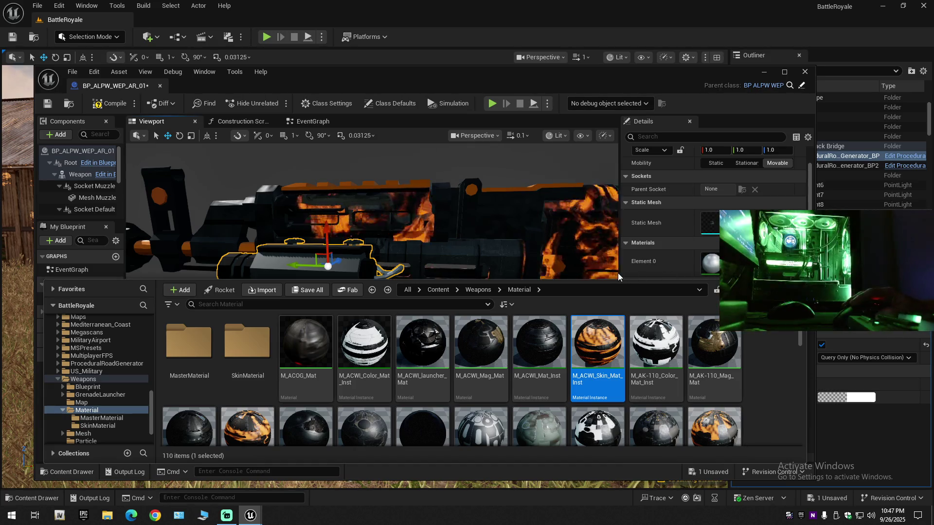
{"action": "left_click_drag", "start_coordinate": [598, 345], "coordinate": [491, 292]}
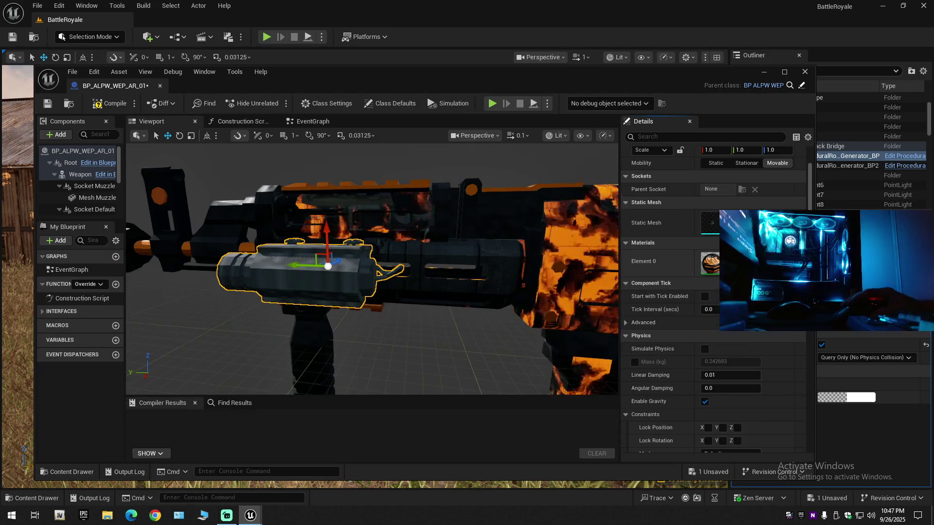
{"action": "key", "text": "ctrl+z"}
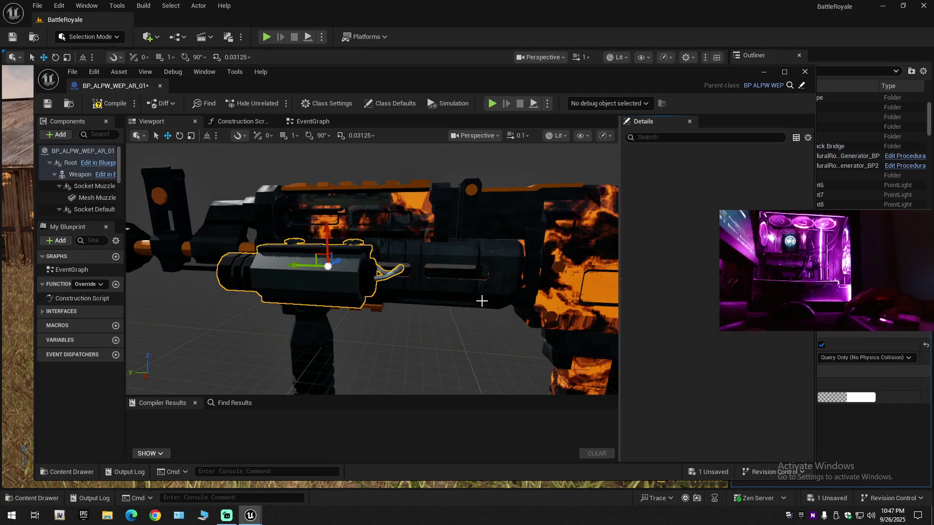
- Assign M_AK-110_Color_Mat_Inst to the attachment's Element 0 slot and inspect it
{"action": "left_click", "coordinate": [54, 469]}
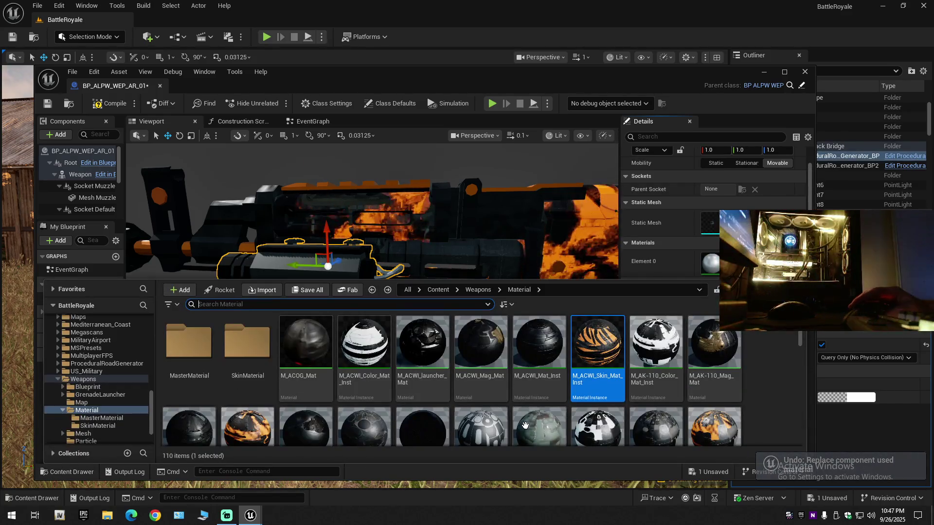
{"action": "left_click", "coordinate": [656, 348]}
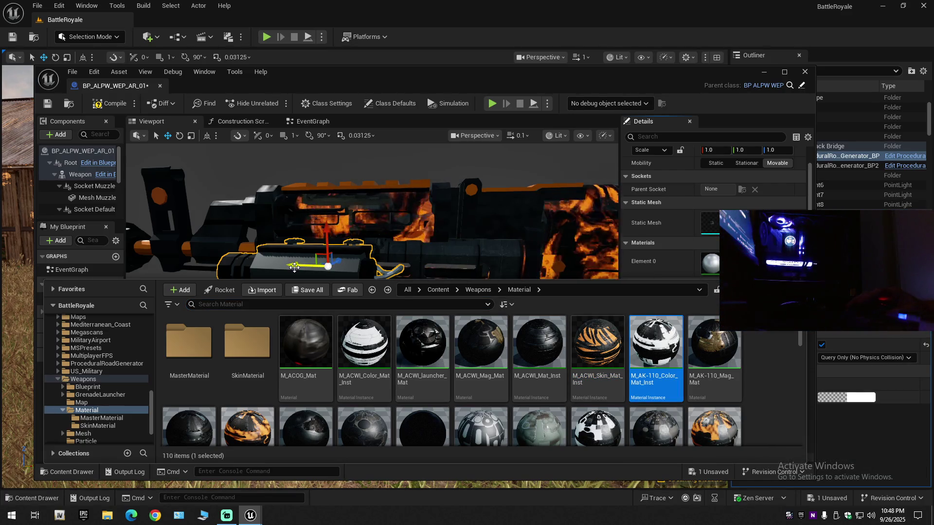
{"action": "left_click", "coordinate": [736, 271]}
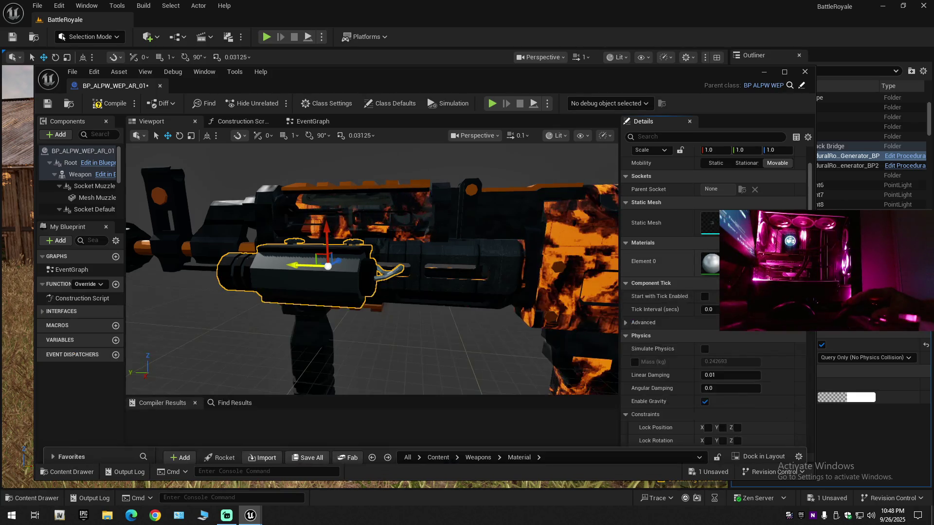
{"action": "mouse_move", "coordinate": [413, 325]}
{"action": "left_mouse_down"}
{"action": "mouse_move", "coordinate": [336, 330]}
{"action": "mouse_move", "coordinate": [419, 324]}
{"action": "left_mouse_up"}
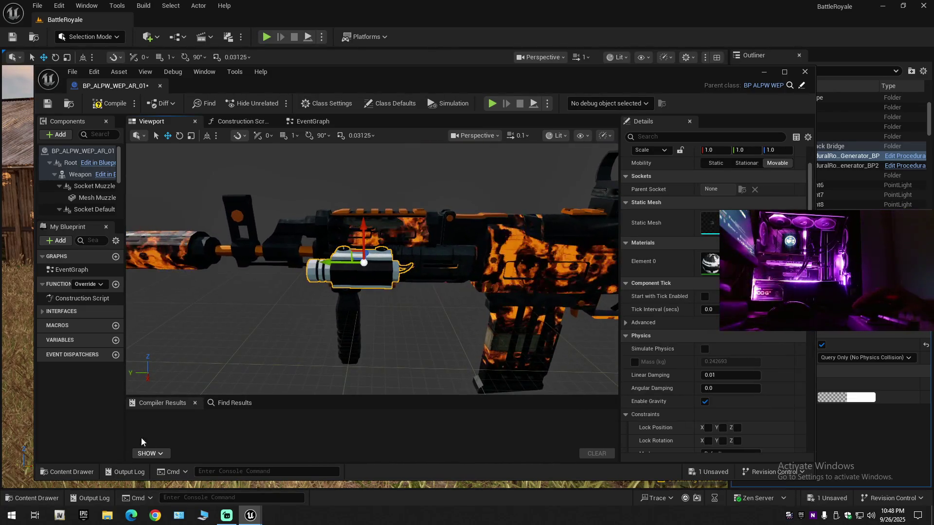
- Browse the project's material assets, selecting M_AK-110_Skin_Mat_Inst, without applying anything
{"action": "left_click", "coordinate": [65, 475]}
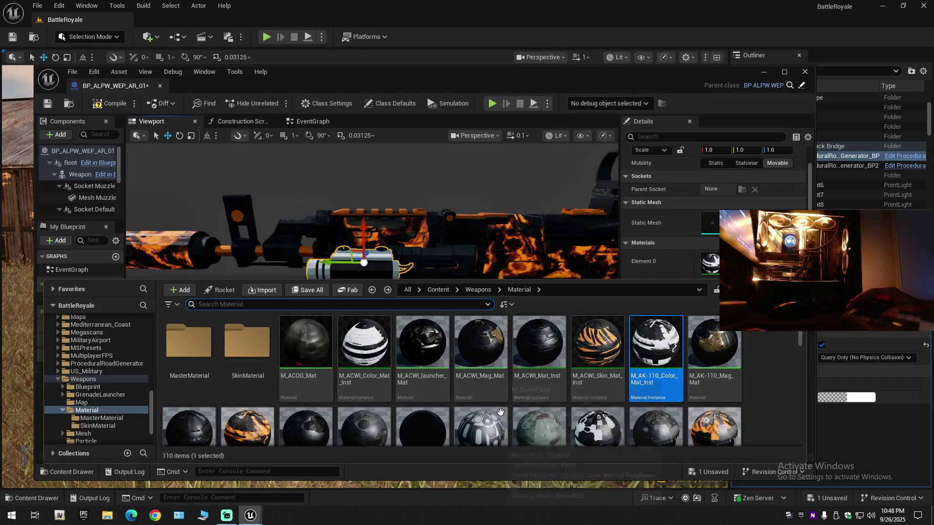
{"action": "scroll", "coordinate": [454, 426], "scroll_direction": "down", "scroll_amount": 2}
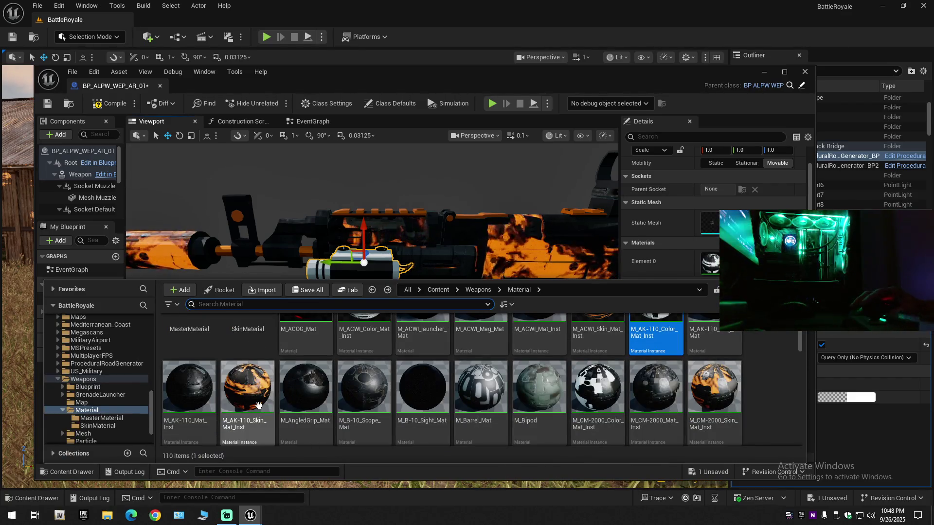
{"action": "left_click", "coordinate": [248, 389]}
{"action": "key", "text": "ctrl+space"}
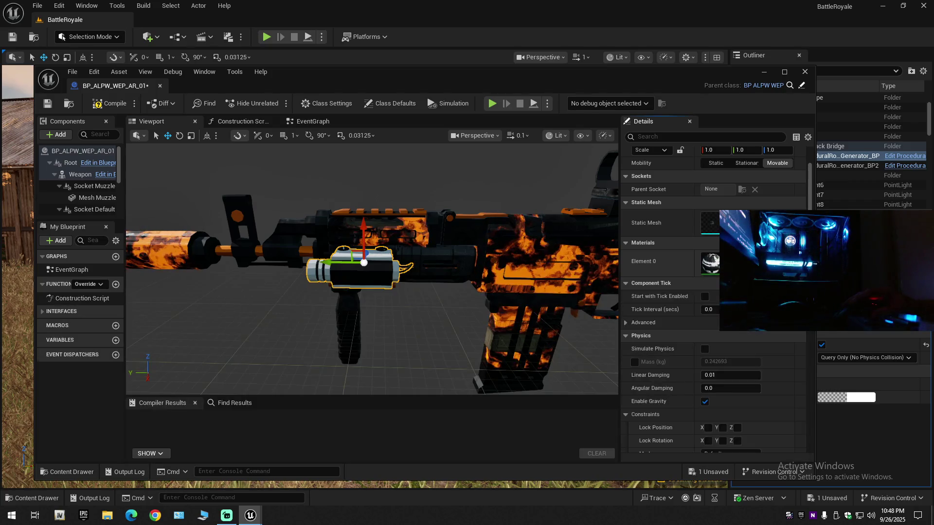
{"action": "left_click", "coordinate": [72, 473]}
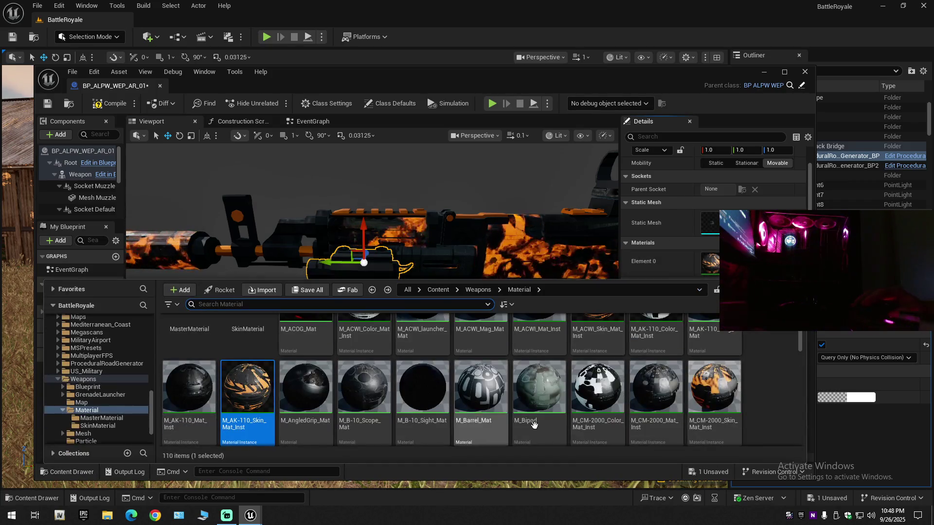
{"action": "left_click", "coordinate": [626, 299]}
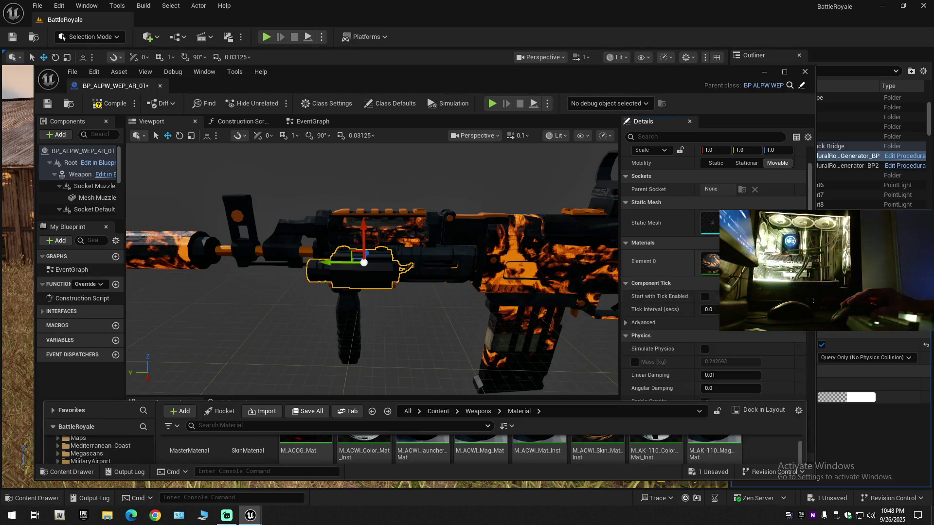
{"action": "left_click", "coordinate": [78, 472]}
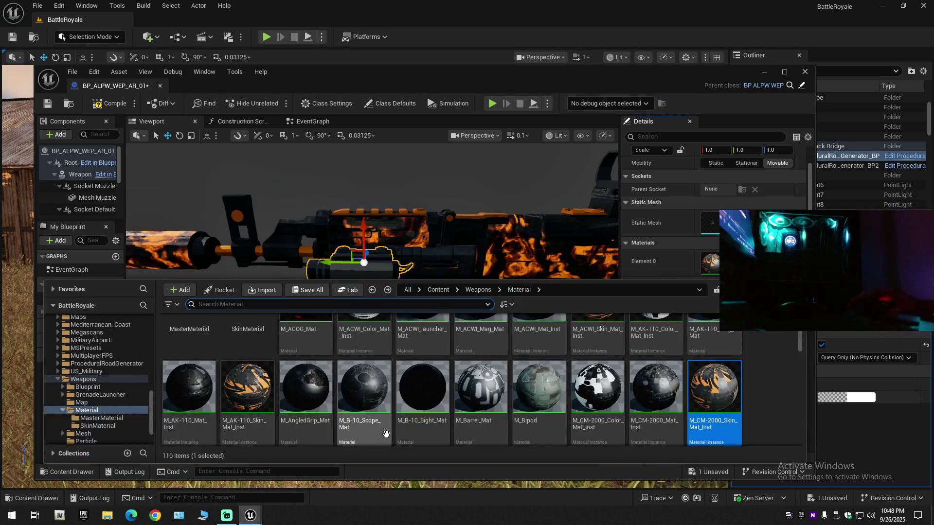
{"action": "scroll", "coordinate": [385, 433], "scroll_direction": "down", "scroll_amount": 2}
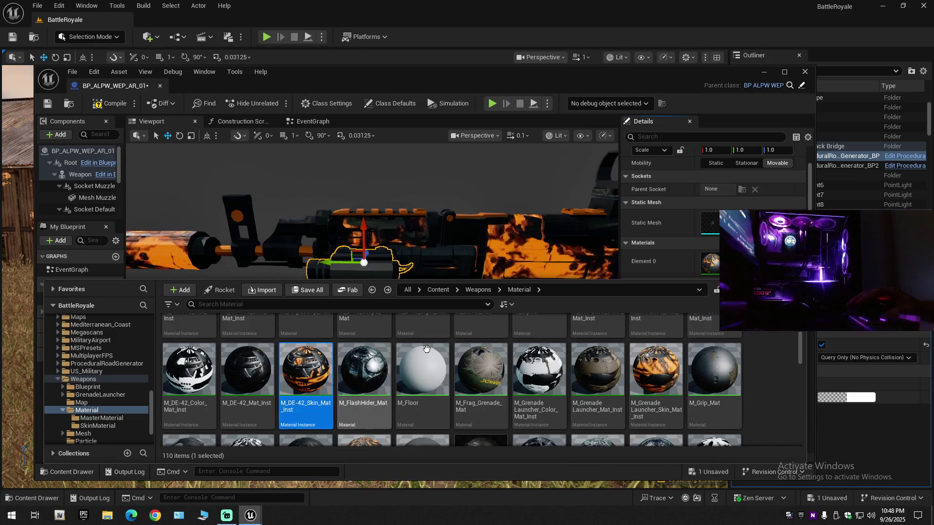
{"action": "left_click", "coordinate": [689, 285]}
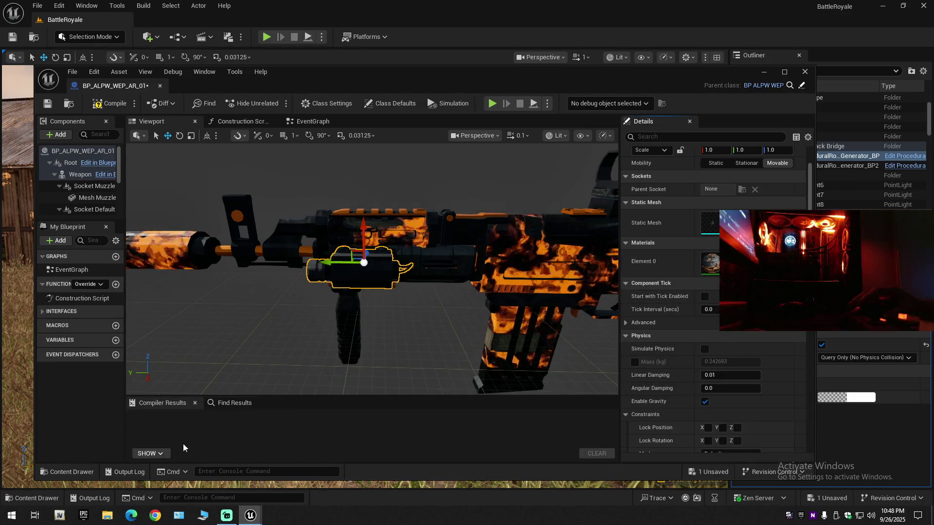
- Try the Grenade Launcher colour and skin material instances on the attachment
{"action": "left_click", "coordinate": [69, 474]}
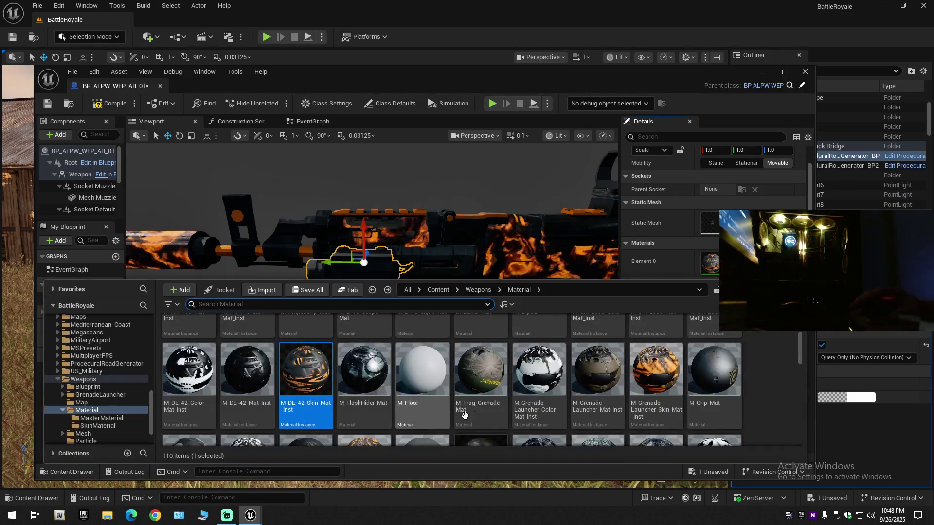
{"action": "left_click", "coordinate": [533, 385]}
{"action": "left_click_drag", "start_coordinate": [539, 370], "coordinate": [350, 267]}
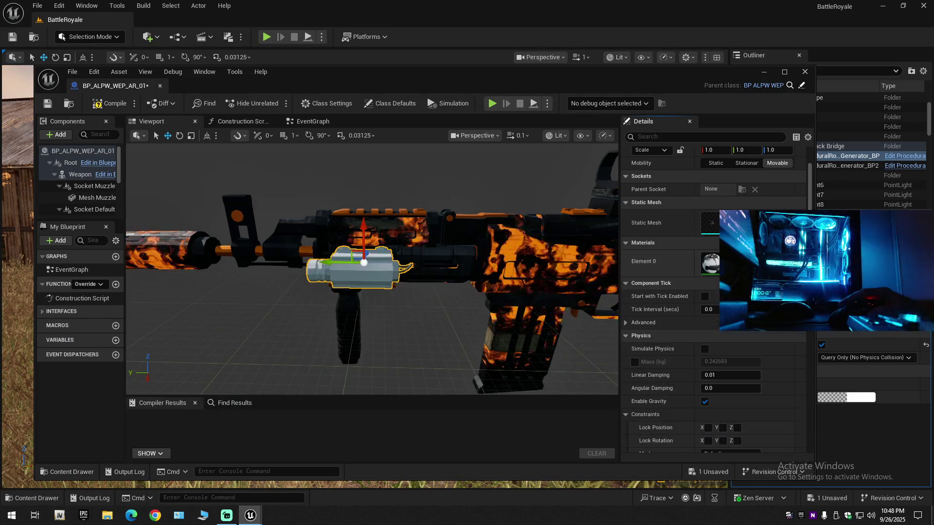
{"action": "left_click", "coordinate": [68, 473]}
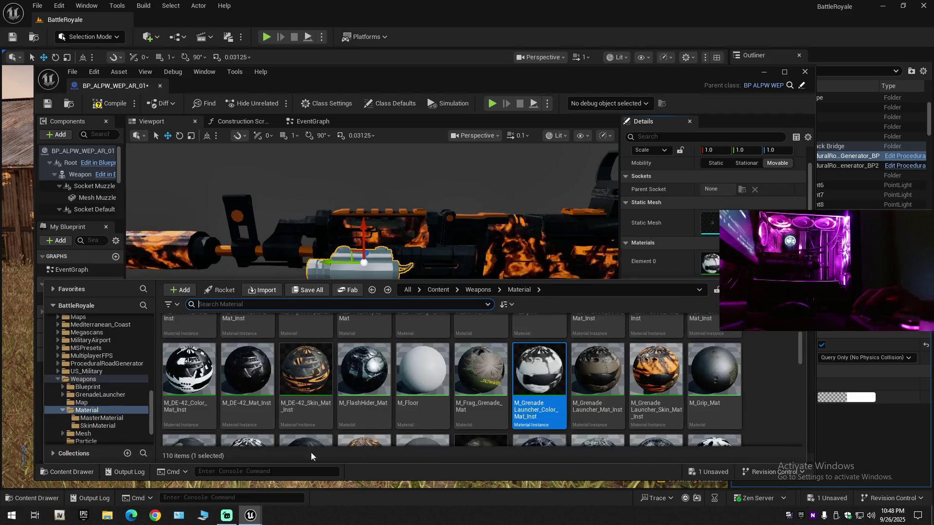
{"action": "left_click", "coordinate": [633, 384]}
{"action": "mouse_move", "coordinate": [632, 384]}
{"action": "left_mouse_down"}
{"action": "mouse_move", "coordinate": [467, 253]}
{"action": "mouse_move", "coordinate": [661, 265]}
{"action": "left_mouse_up"}
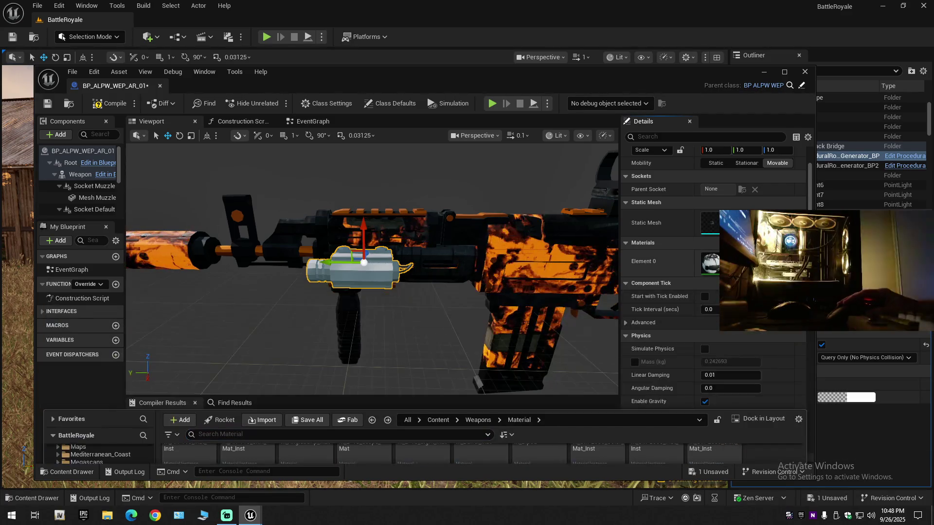
- Try M_GTM_Skin_Mat_Inst and then M_IRSAssault_Mat on the attachment
{"action": "left_click", "coordinate": [57, 474]}
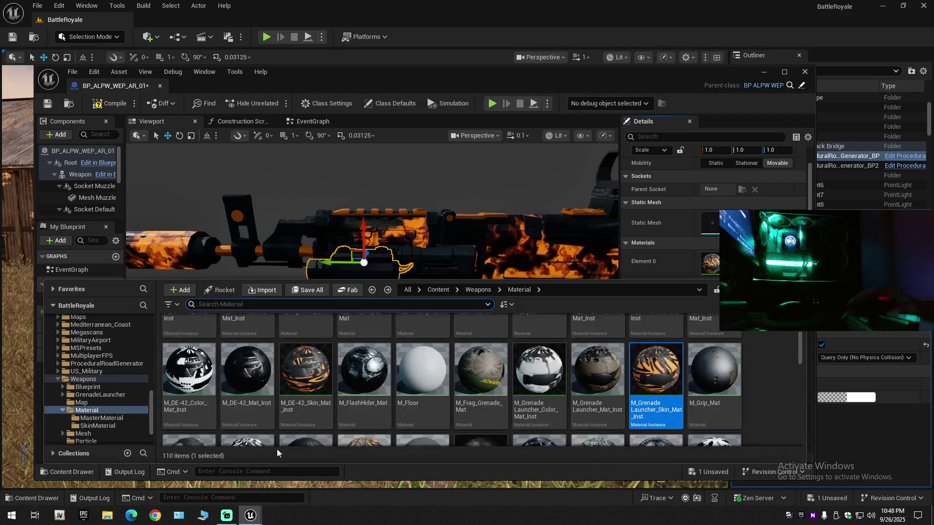
{"action": "left_click", "coordinate": [356, 393]}
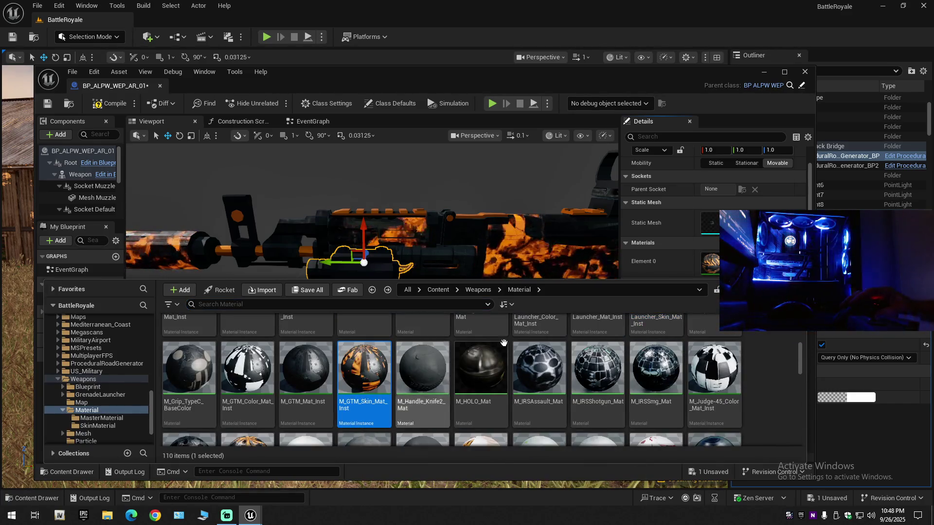
{"action": "left_click_drag", "start_coordinate": [364, 370], "coordinate": [463, 279]}
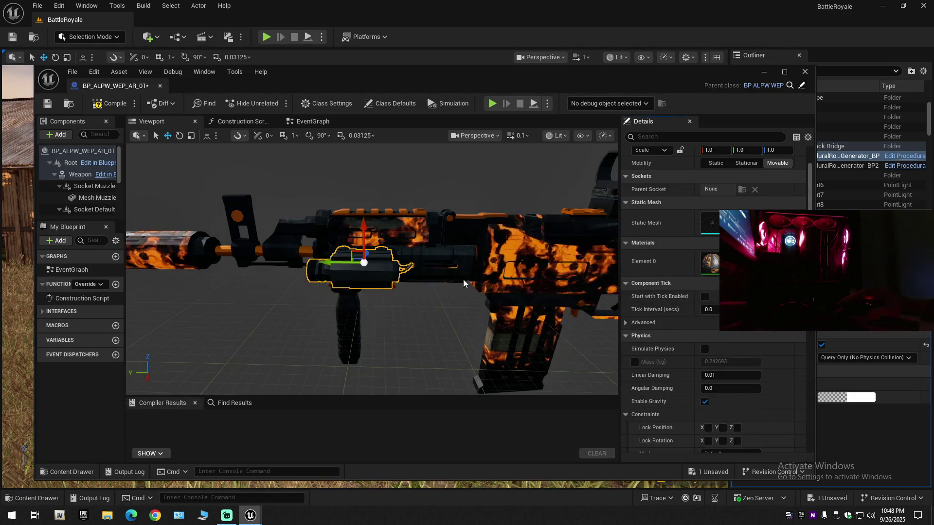
{"action": "left_click", "coordinate": [71, 473]}
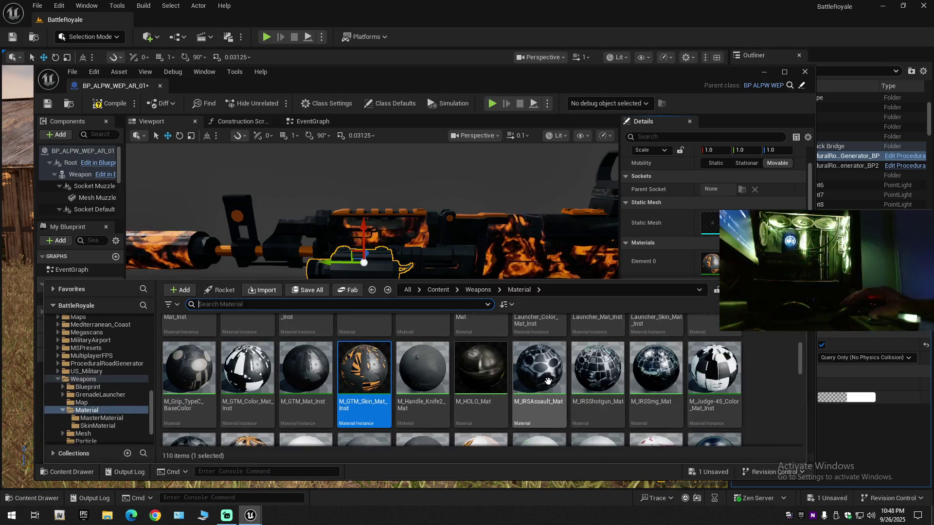
{"action": "left_click_drag", "start_coordinate": [539, 369], "coordinate": [709, 262]}
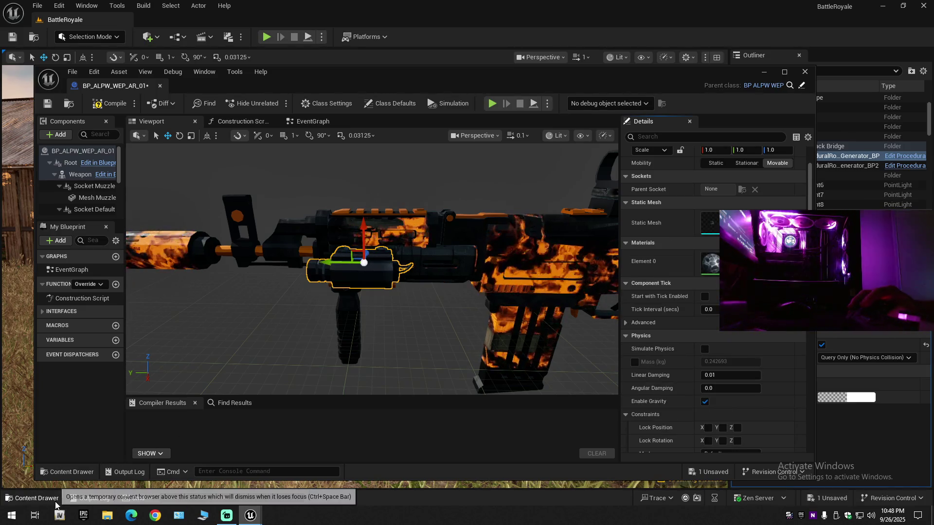
- Assign the orange M_Judge-45_Skin_Mat_Inst to Element 0, then close the Content Drawer
{"action": "left_click", "coordinate": [104, 469]}
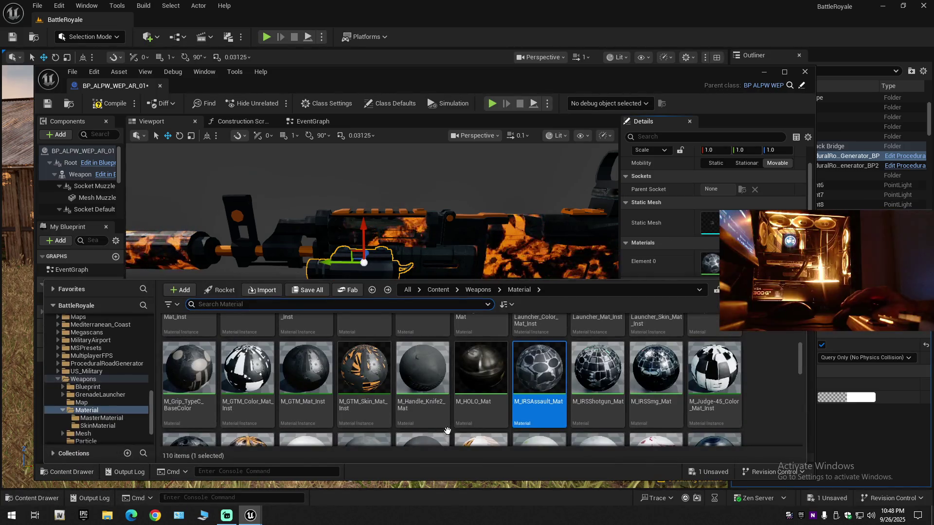
{"action": "scroll", "coordinate": [535, 422], "scroll_direction": "down", "scroll_amount": 1}
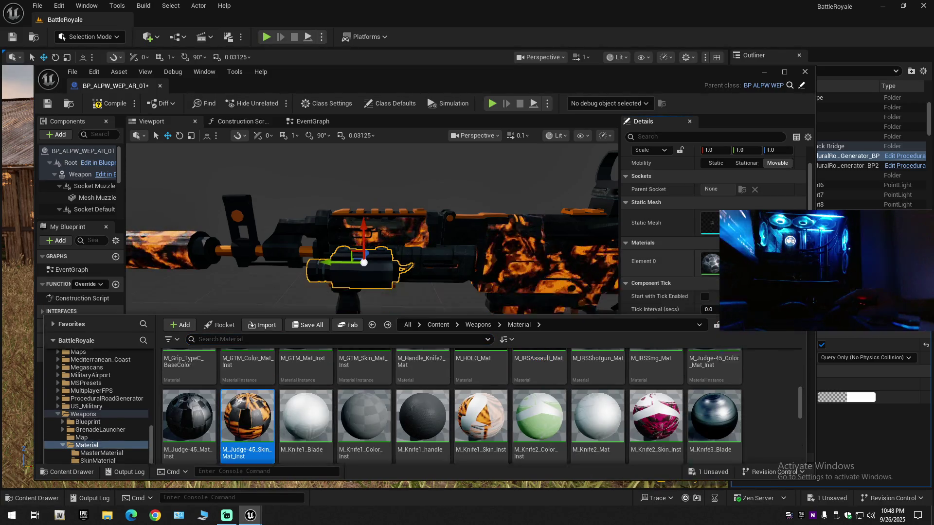
{"action": "left_click", "coordinate": [717, 273]}
{"action": "left_click", "coordinate": [63, 474]}
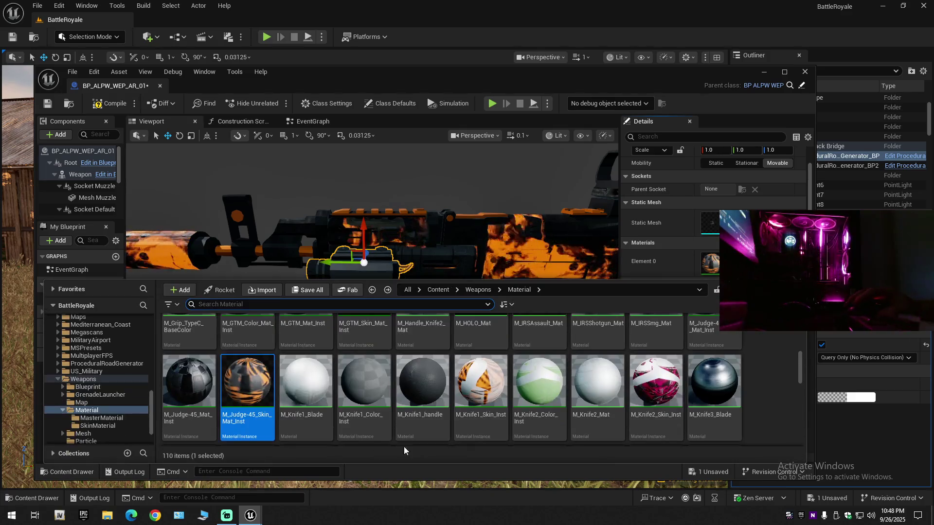
{"action": "key", "text": "ctrl+space"}
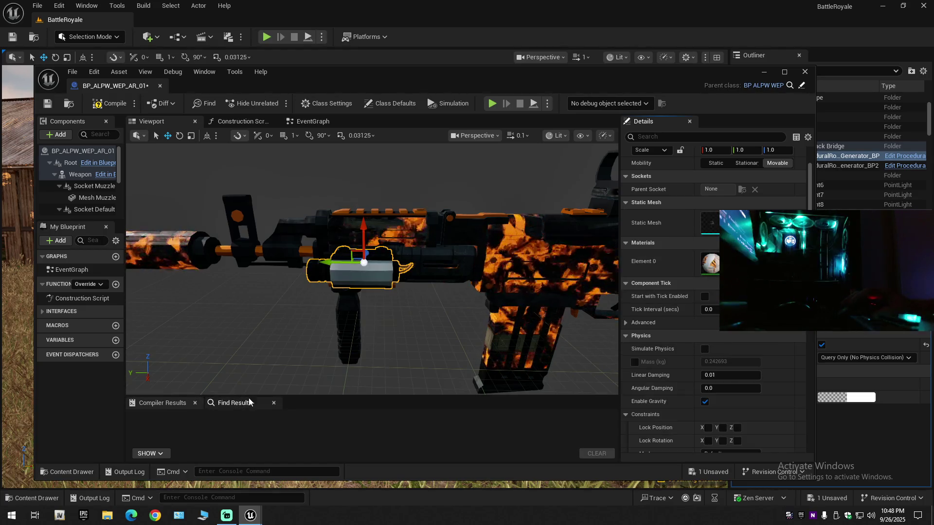
{"action": "mouse_move", "coordinate": [396, 336]}
{"action": "left_mouse_down"}
{"action": "mouse_move", "coordinate": [292, 335]}
{"action": "mouse_move", "coordinate": [320, 229]}
{"action": "left_mouse_up"}
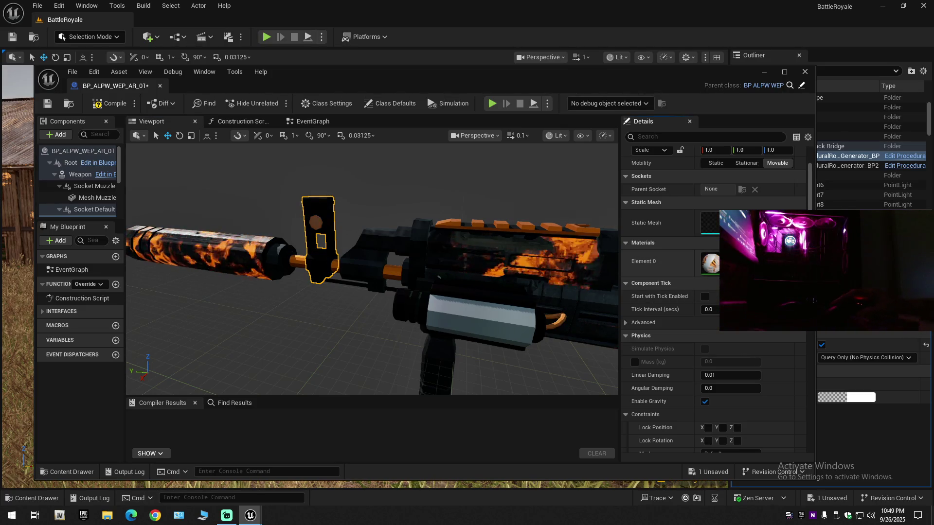
- Undo the latest attachment material swap, then fly in to the top rail and select the Weapon mesh
{"action": "left_click_drag", "start_coordinate": [414, 291], "coordinate": [414, 291]}
{"action": "key", "text": "ctrl+z"}
{"action": "scroll", "coordinate": [414, 291], "scroll_direction": "up", "scroll_amount": 2}
{"action": "scroll", "coordinate": [413, 291], "scroll_direction": "down", "scroll_amount": 1}
{"action": "left_click_drag", "start_coordinate": [502, 258], "coordinate": [503, 258]}
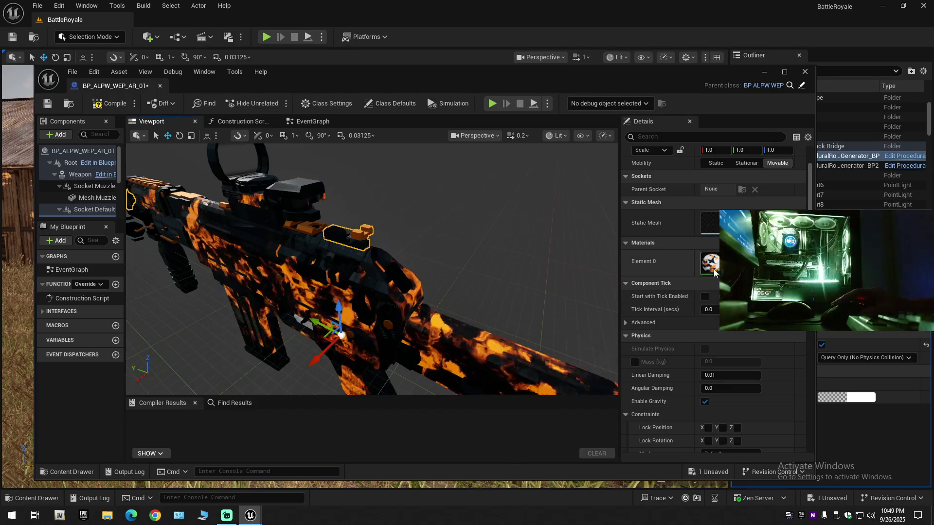
{"action": "left_click_drag", "start_coordinate": [582, 283], "coordinate": [545, 281]}
{"action": "scroll", "coordinate": [582, 283], "scroll_direction": "down", "scroll_amount": 1}
{"action": "left_click", "coordinate": [544, 282]}
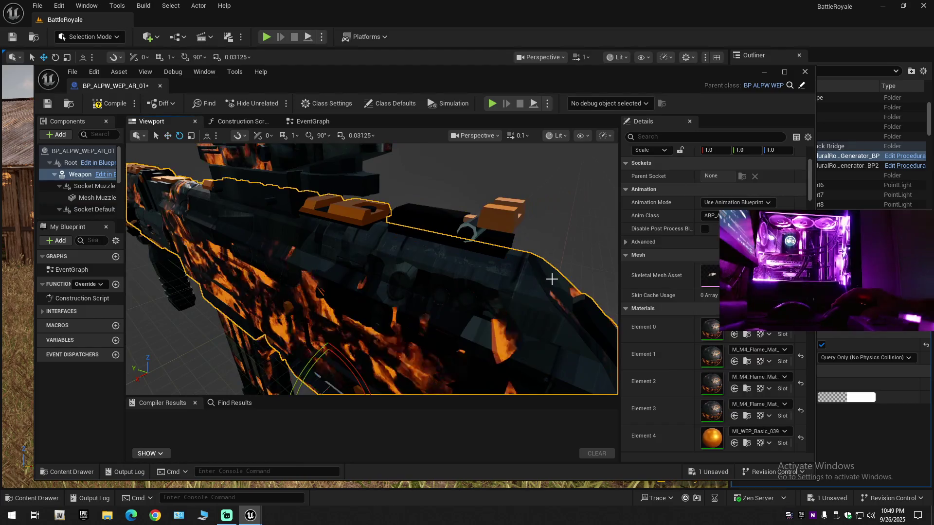
- Frame the rifle, orbit around the top rail, and undo another material replacement
{"action": "key", "text": "f"}
{"action": "key", "text": "e"}
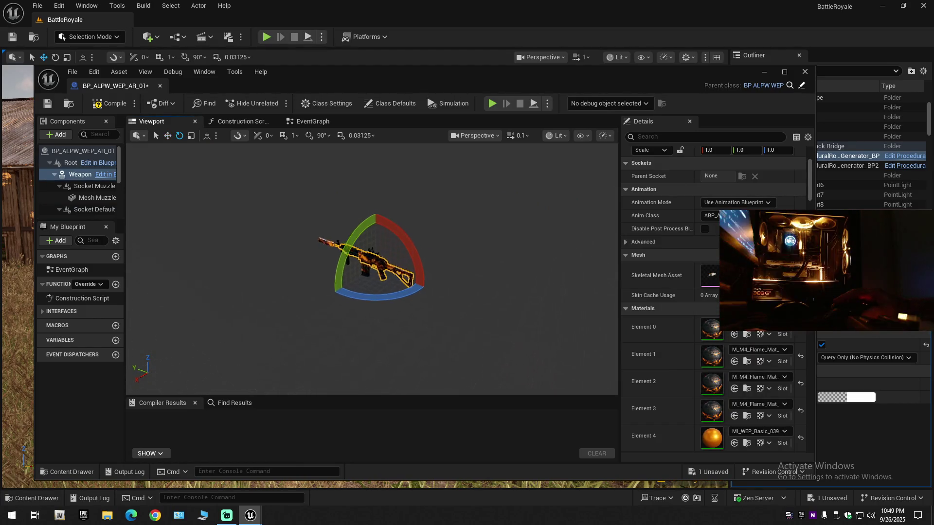
{"action": "scroll", "coordinate": [372, 267], "scroll_direction": "up", "scroll_amount": 3}
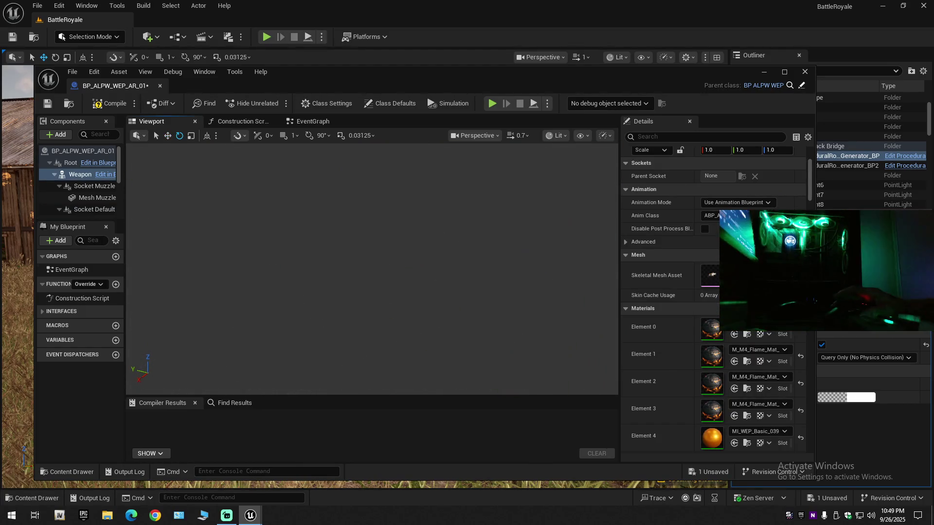
{"action": "key", "text": "f"}
{"action": "scroll", "coordinate": [372, 268], "scroll_direction": "down", "scroll_amount": 3}
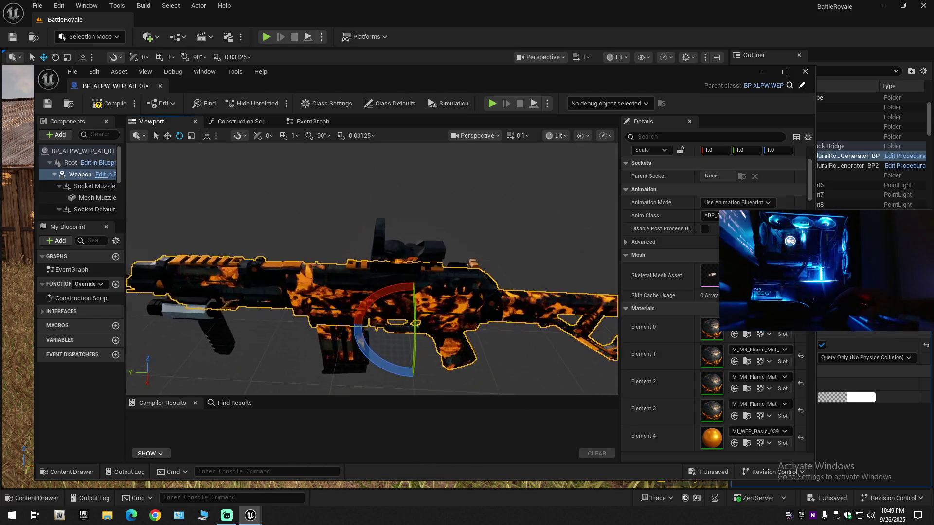
{"action": "left_click_drag", "start_coordinate": [372, 267], "coordinate": [328, 270]}
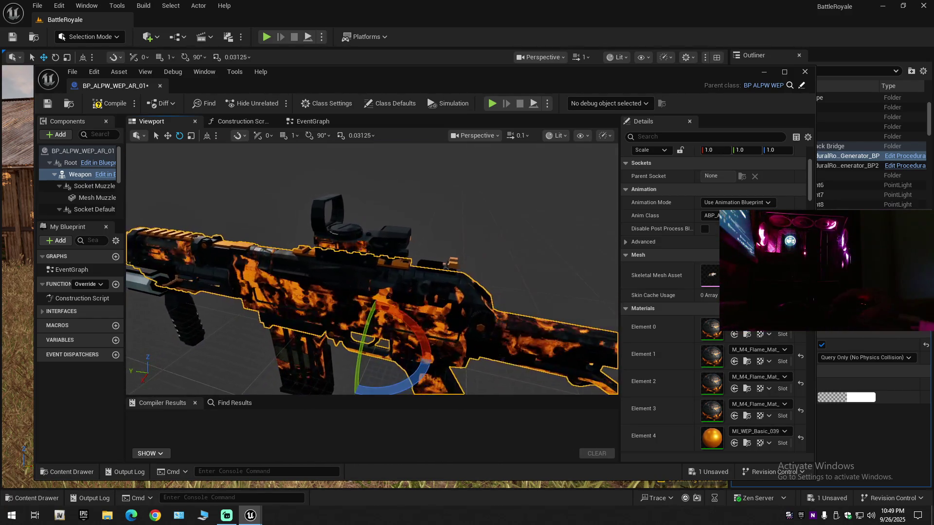
{"action": "scroll", "coordinate": [488, 300], "scroll_direction": "down", "scroll_amount": 6}
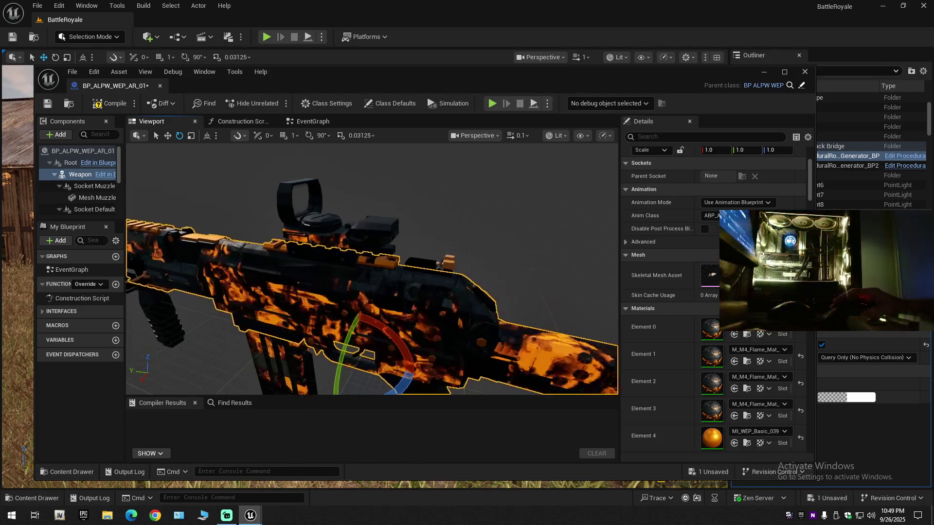
{"action": "left_click_drag", "start_coordinate": [451, 276], "coordinate": [443, 270]}
{"action": "key", "text": "ctrl+z"}
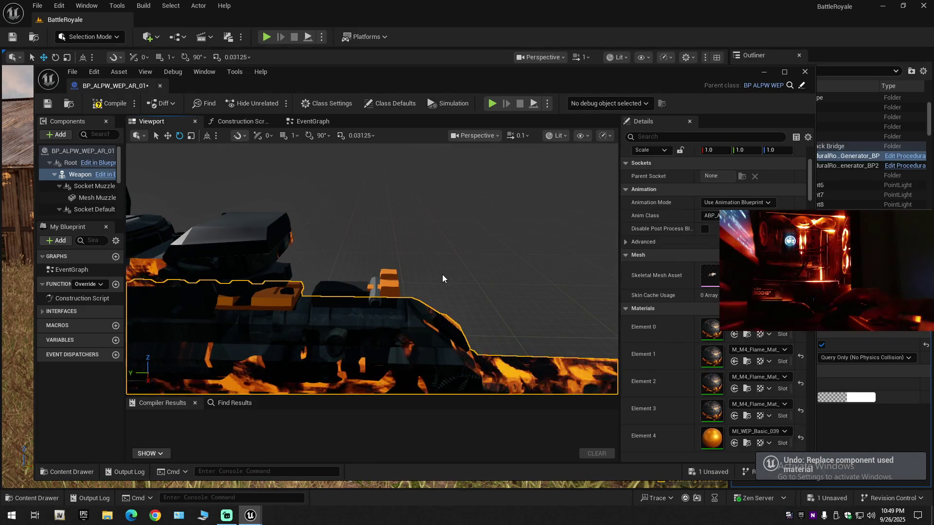
- Compile BP_ALPW_WEP_AR_01, then select the foregrip and undo its material replacement
{"action": "left_click", "coordinate": [377, 282]}
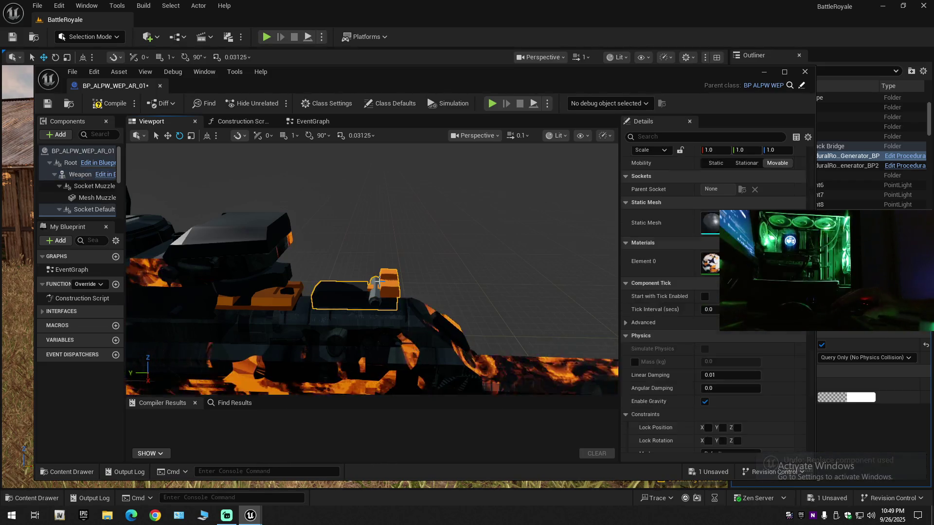
{"action": "mouse_move", "coordinate": [487, 272]}
{"action": "left_mouse_down"}
{"action": "mouse_move", "coordinate": [409, 282]}
{"action": "mouse_move", "coordinate": [476, 285]}
{"action": "left_mouse_up"}
{"action": "left_click", "coordinate": [475, 285]}
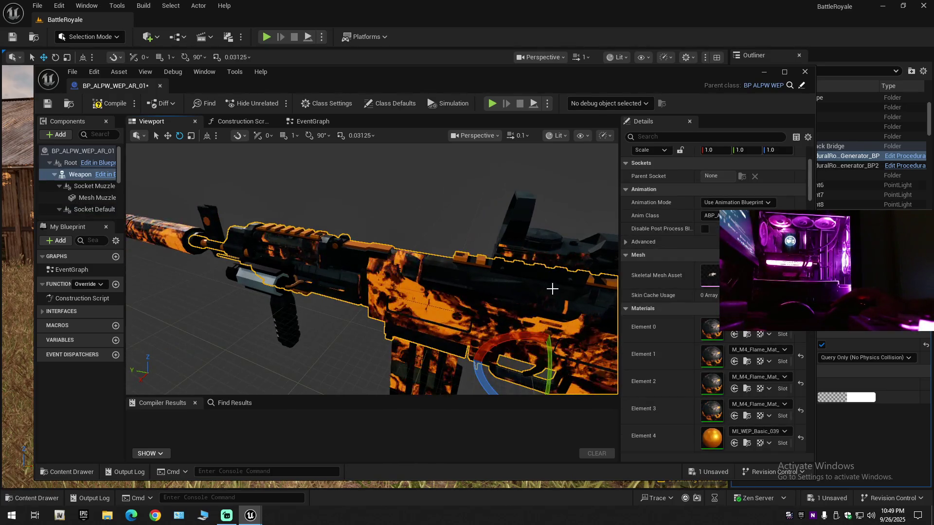
{"action": "mouse_move", "coordinate": [441, 239]}
{"action": "left_mouse_down"}
{"action": "mouse_move", "coordinate": [273, 246]}
{"action": "mouse_move", "coordinate": [165, 114]}
{"action": "left_mouse_up"}
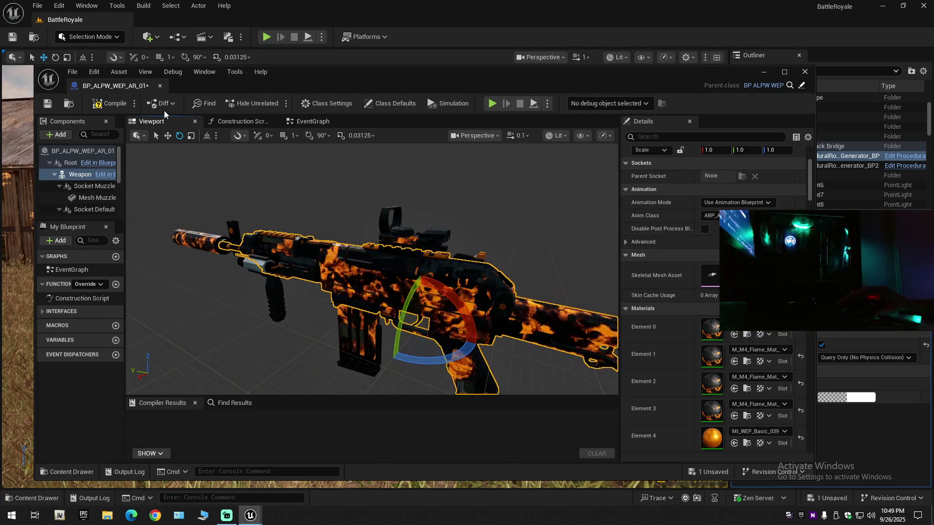
{"action": "left_click", "coordinate": [107, 110]}
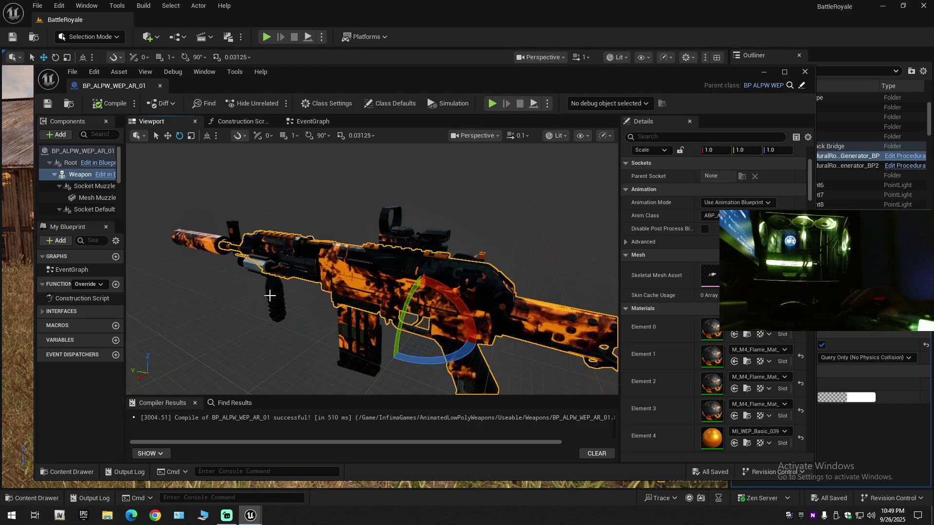
{"action": "left_click", "coordinate": [262, 272]}
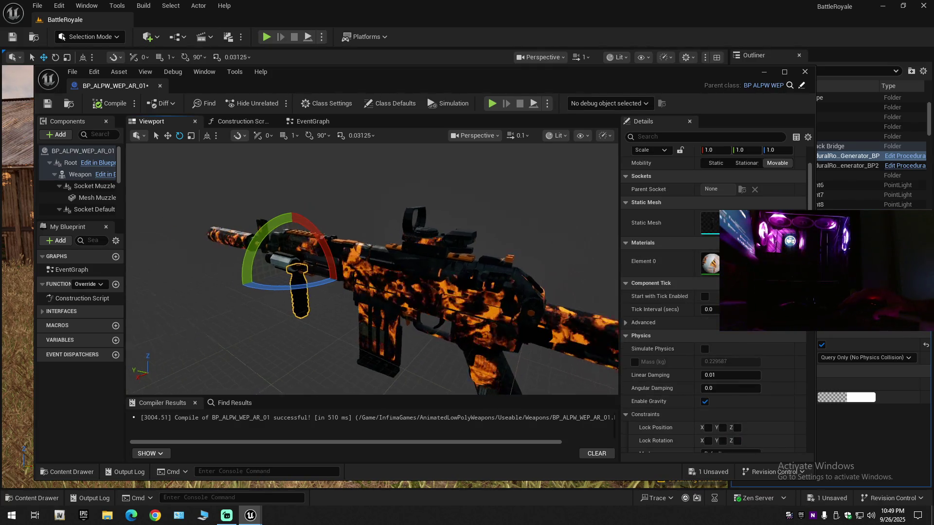
{"action": "key", "text": "ctrl+z"}
- Apply M_Knife2_Skin_Inst to the foregrip's Element 0 slot and frame it
{"action": "left_click", "coordinate": [72, 471]}
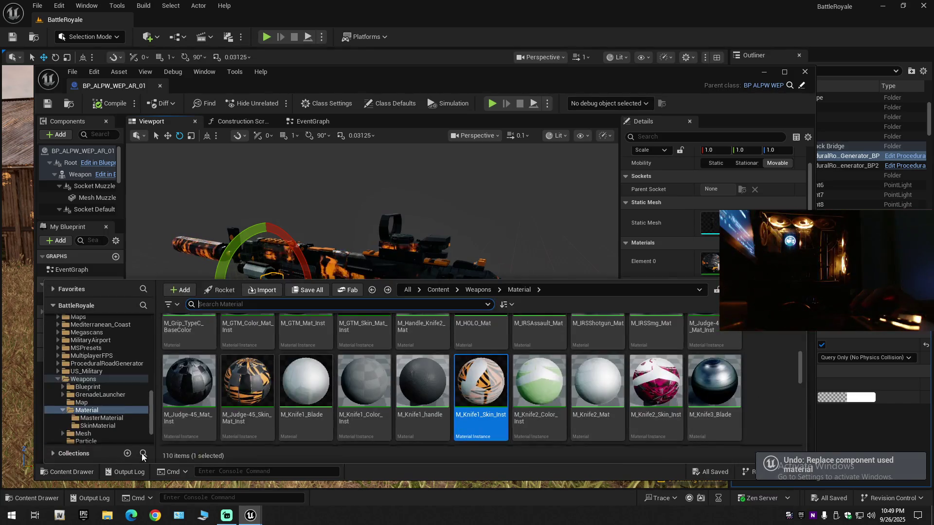
{"action": "mouse_move", "coordinate": [654, 384]}
{"action": "left_mouse_down"}
{"action": "mouse_move", "coordinate": [700, 265]}
{"action": "mouse_move", "coordinate": [703, 277]}
{"action": "left_mouse_up"}
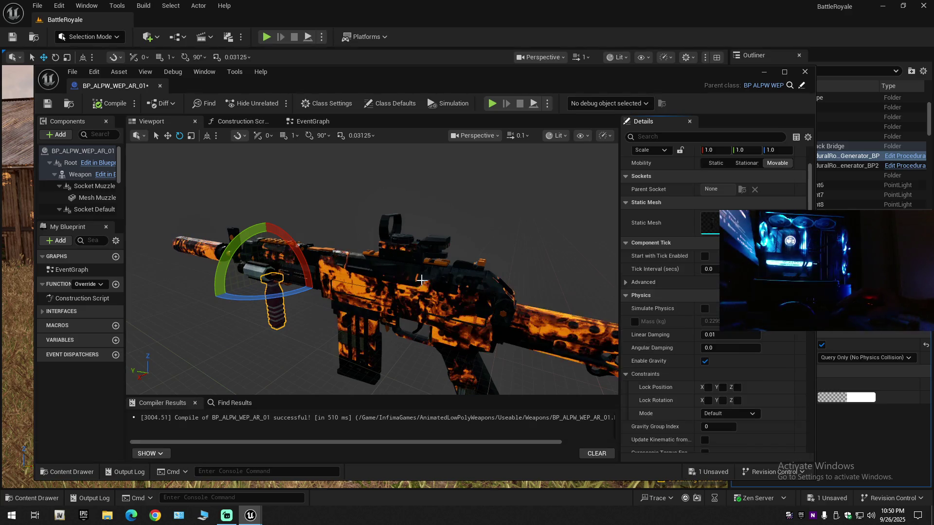
{"action": "key", "text": "f"}
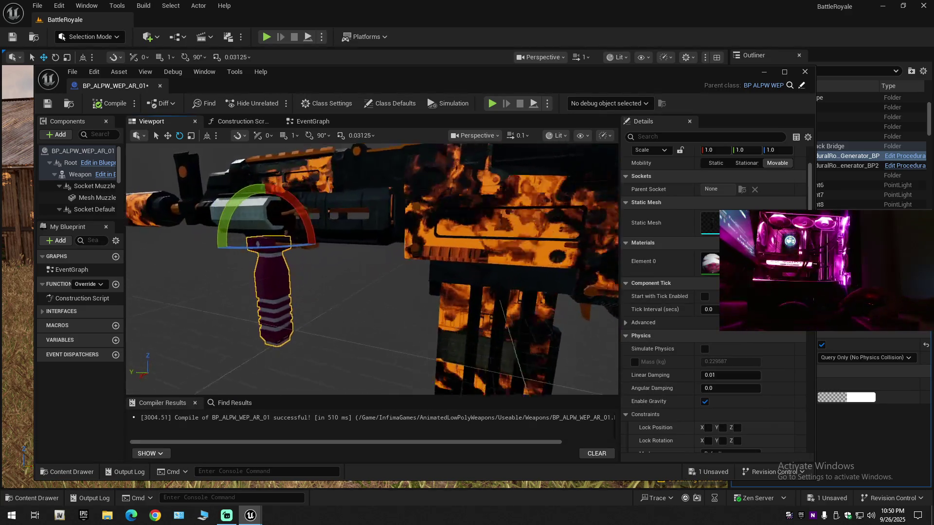
{"action": "scroll", "coordinate": [408, 289], "scroll_direction": "down", "scroll_amount": 5}
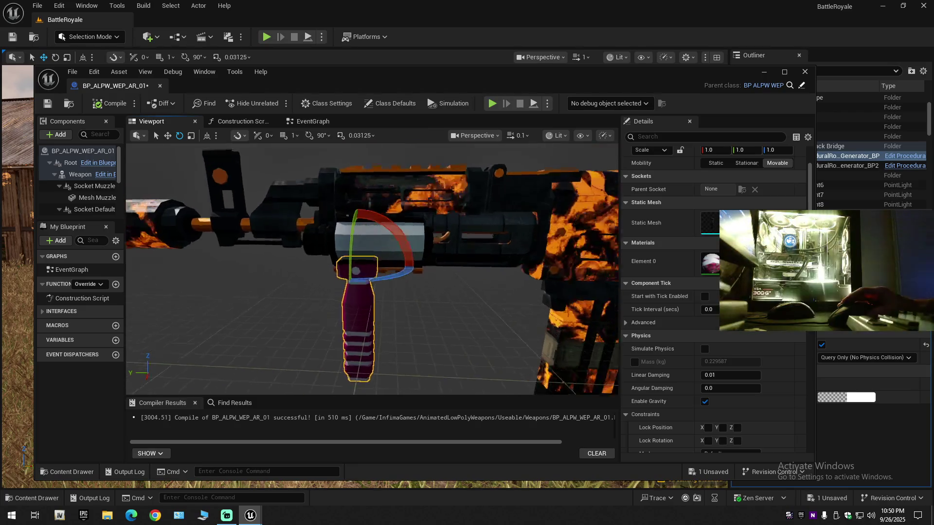
- Inspect the Weapon mesh, handguard attachment and rear sight from several angles
{"action": "left_click", "coordinate": [408, 289]}
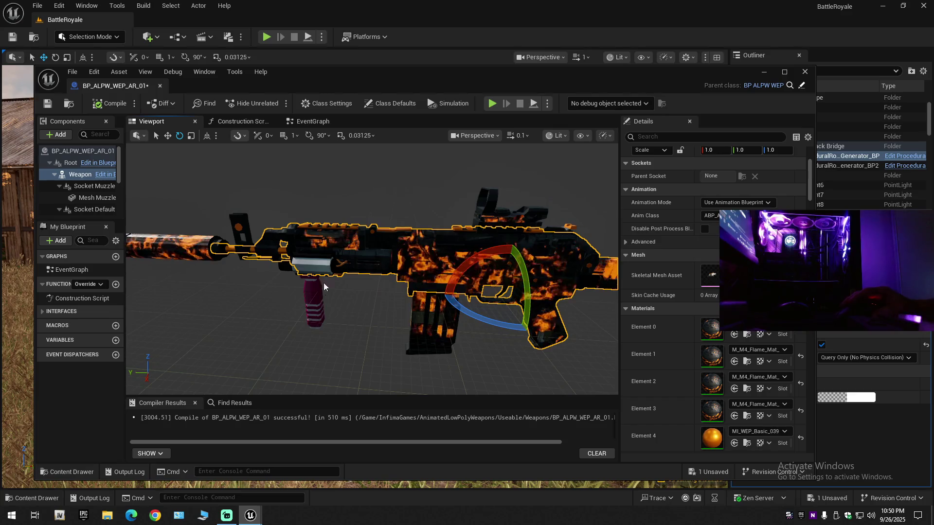
{"action": "left_click", "coordinate": [313, 265]}
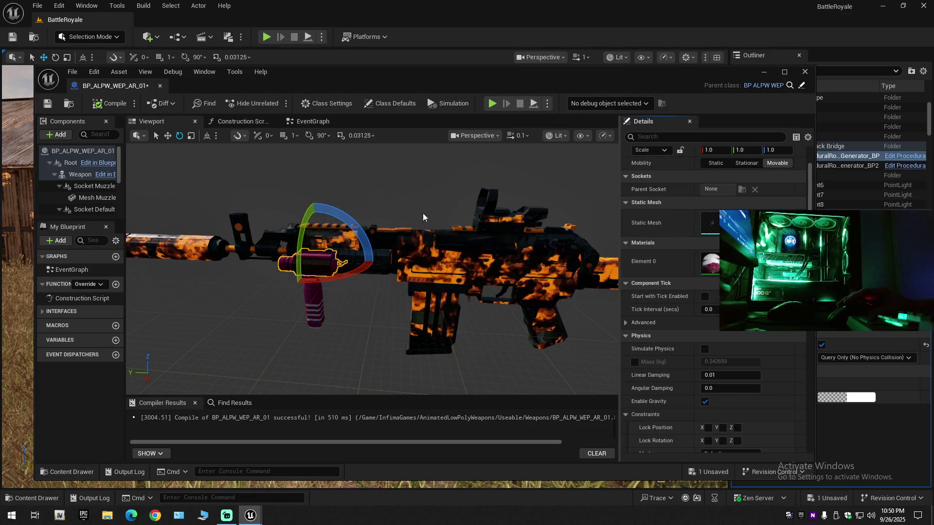
{"action": "scroll", "coordinate": [391, 276], "scroll_direction": "up", "scroll_amount": 6}
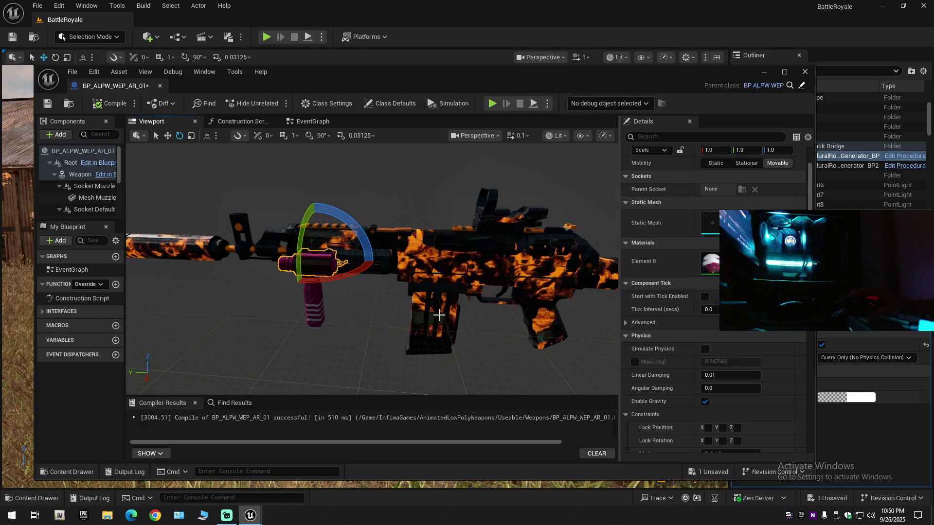
{"action": "left_click_drag", "start_coordinate": [341, 277], "coordinate": [229, 285]}
{"action": "left_click", "coordinate": [369, 253]}
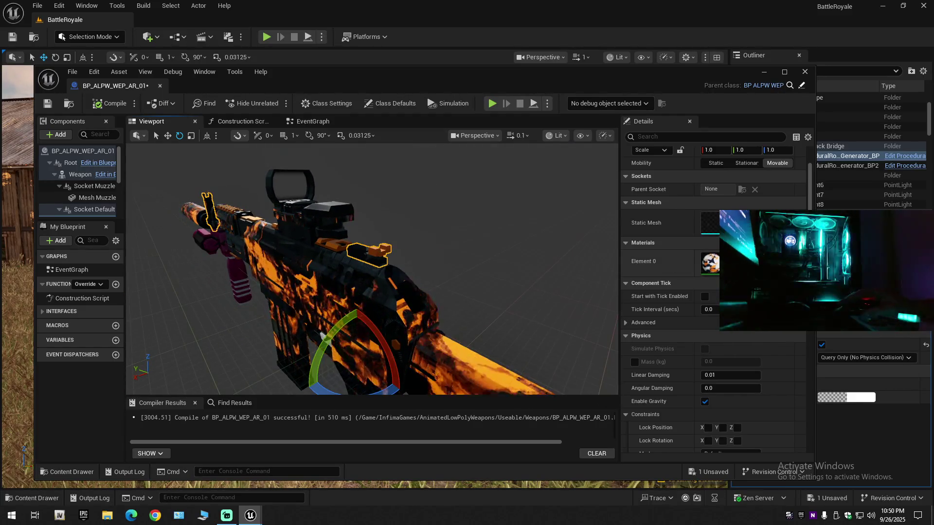
{"action": "left_click_drag", "start_coordinate": [597, 269], "coordinate": [481, 281]}
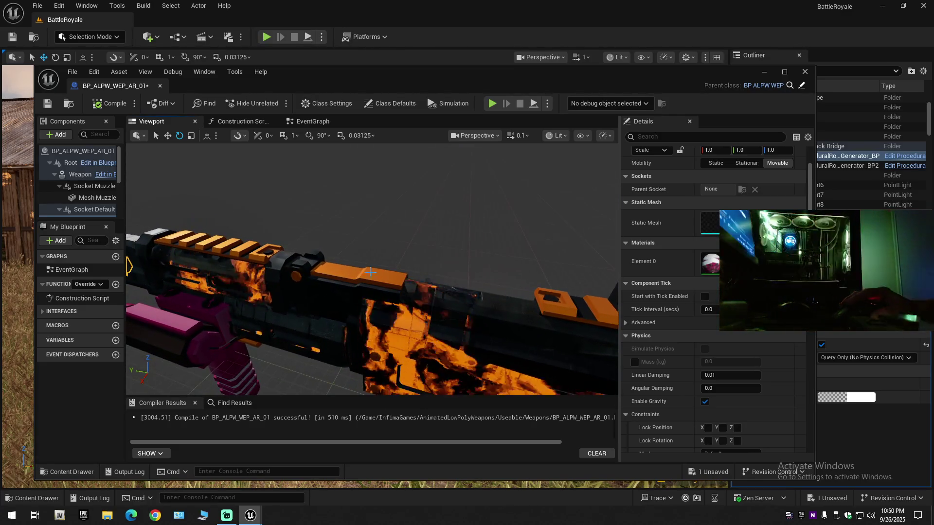
{"action": "left_click", "coordinate": [402, 271]}
{"action": "mouse_move", "coordinate": [401, 271]}
{"action": "left_mouse_down"}
{"action": "mouse_move", "coordinate": [406, 301]}
{"action": "mouse_move", "coordinate": [409, 271]}
{"action": "mouse_move", "coordinate": [328, 269]}
{"action": "left_mouse_up"}
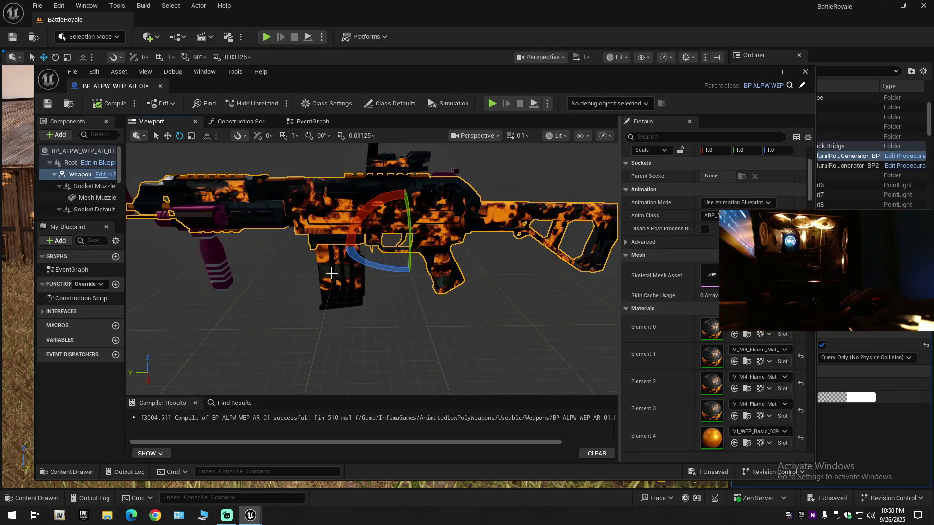
- Select and frame the magazine, then undo the last two material replacements
{"action": "left_click", "coordinate": [328, 270]}
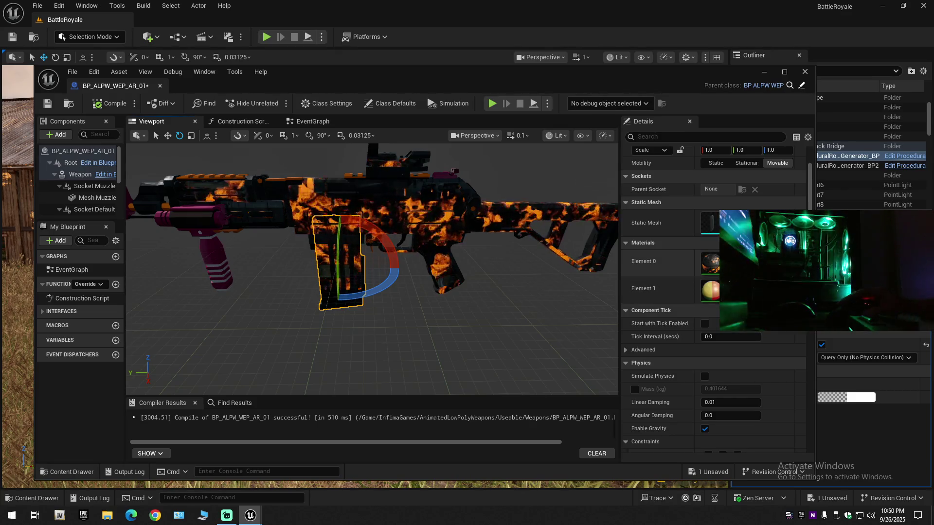
{"action": "key", "text": "f"}
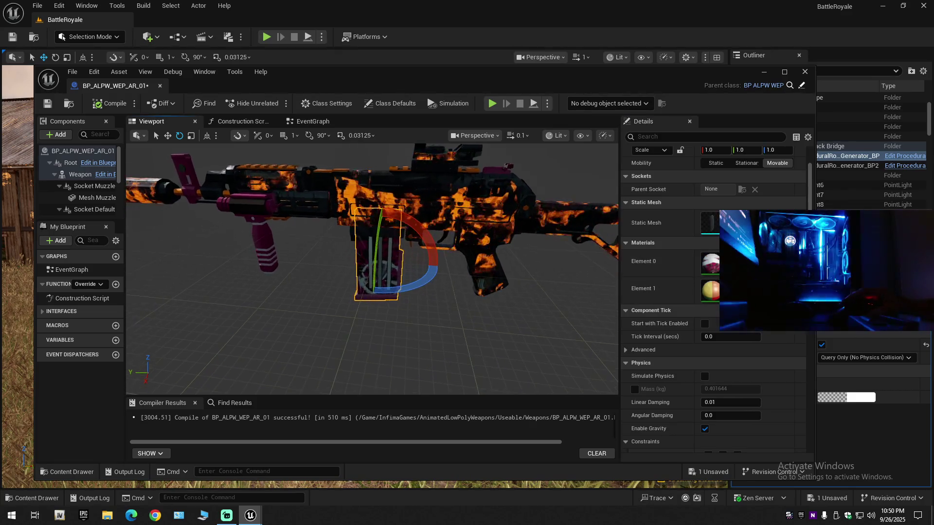
{"action": "mouse_move", "coordinate": [370, 267]}
{"action": "left_mouse_down"}
{"action": "mouse_move", "coordinate": [486, 267]}
{"action": "mouse_move", "coordinate": [506, 229]}
{"action": "left_mouse_up"}
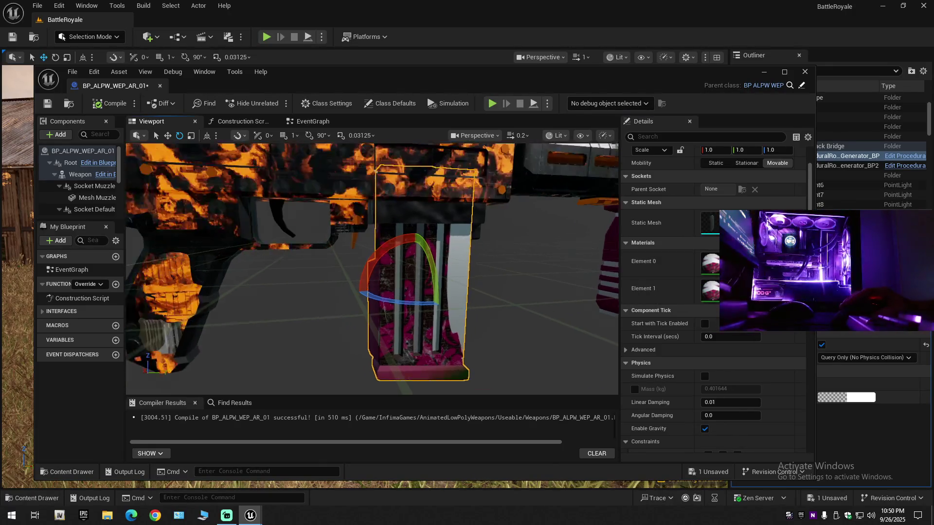
{"action": "key", "text": "ctrl+z"}
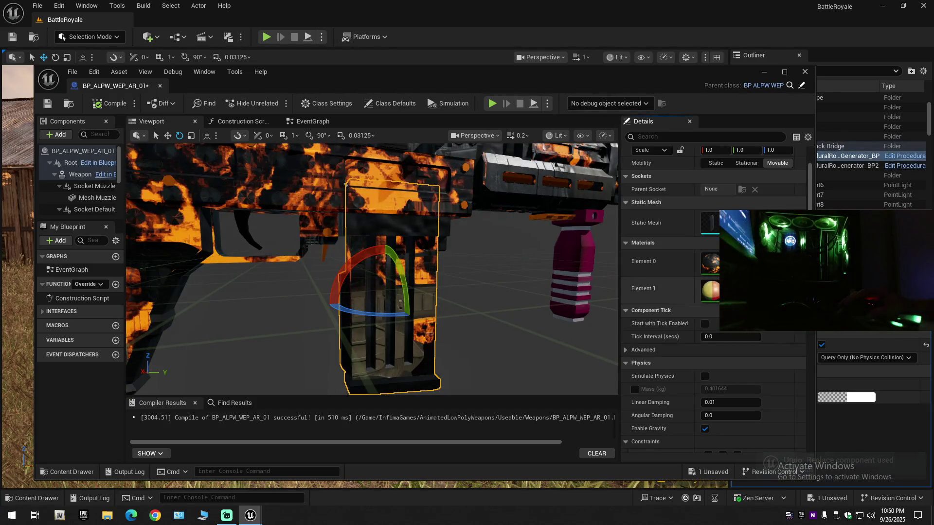
{"action": "mouse_move", "coordinate": [604, 289]}
{"action": "left_mouse_down"}
{"action": "mouse_move", "coordinate": [529, 273]}
{"action": "mouse_move", "coordinate": [438, 291]}
{"action": "mouse_move", "coordinate": [418, 336]}
{"action": "mouse_move", "coordinate": [334, 223]}
{"action": "left_mouse_up"}
{"action": "key", "text": "ctrl+z"}
- Compile and save BP_ALPW_WEP_AR_01, close its editor, and clear the level selection
{"action": "left_click", "coordinate": [105, 106]}
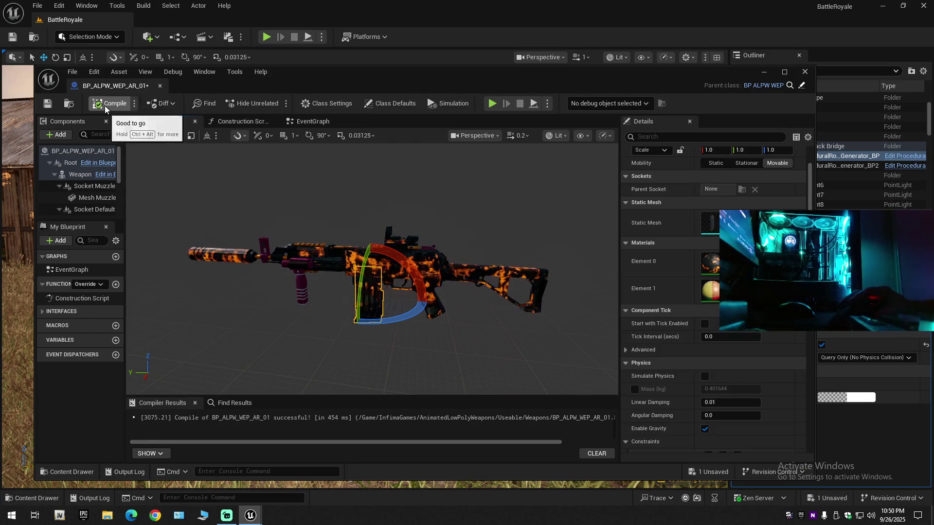
{"action": "left_click", "coordinate": [50, 105]}
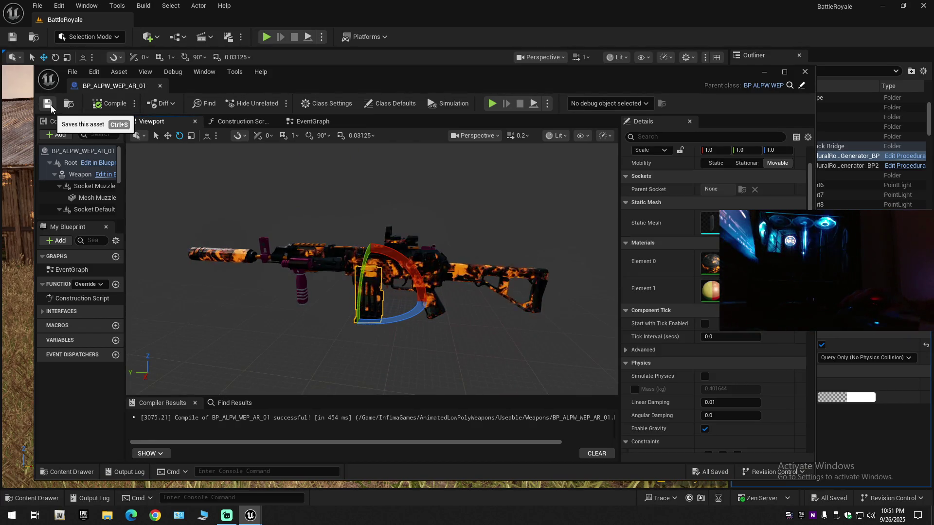
{"action": "left_click", "coordinate": [159, 87]}
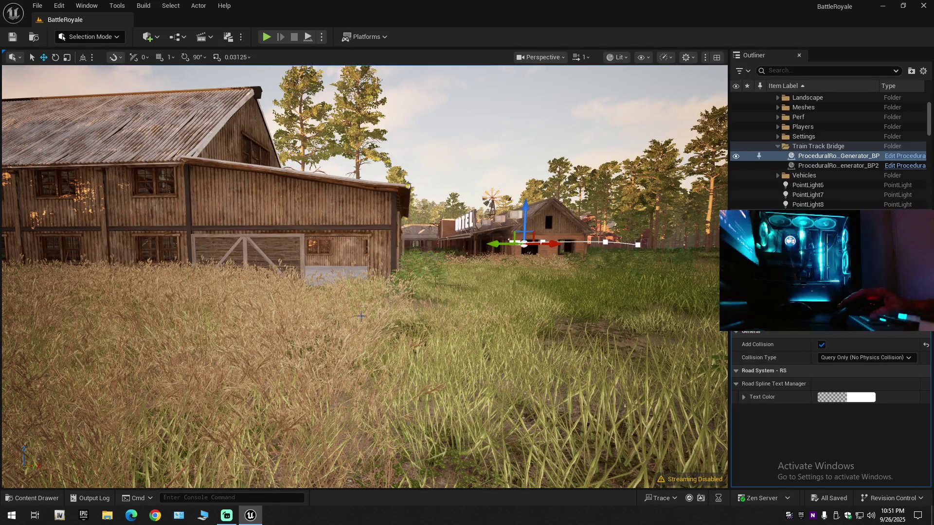
{"action": "left_click", "coordinate": [417, 138]}
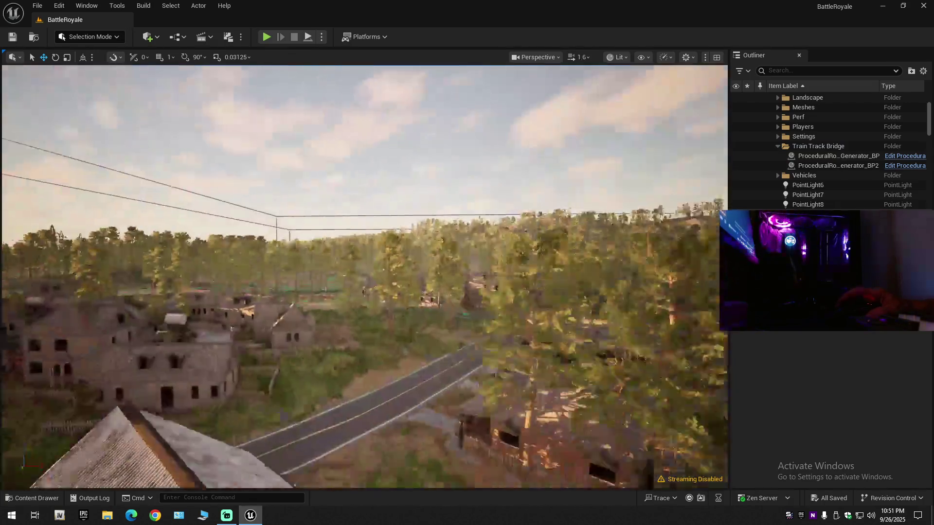
- Fly over the BattleRoyale map past the coast and lake, ending low along the railway by the bridge
{"action": "scroll", "coordinate": [364, 278], "scroll_direction": "up", "scroll_amount": 3}
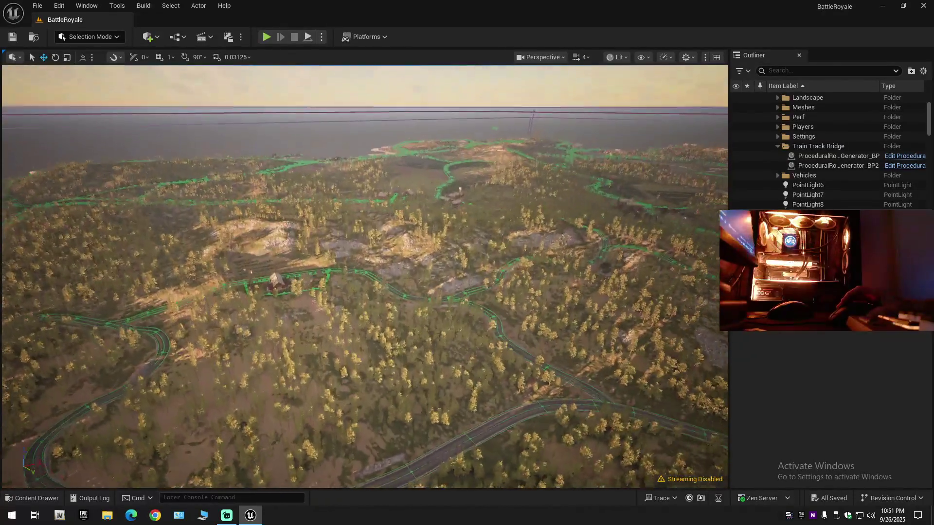
{"action": "key", "text": "w"}
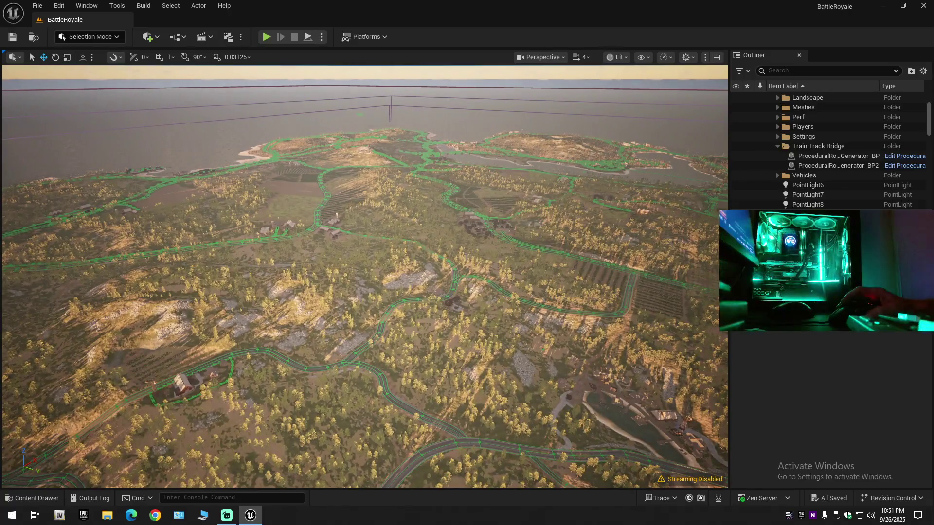
{"action": "key", "text": "w"}
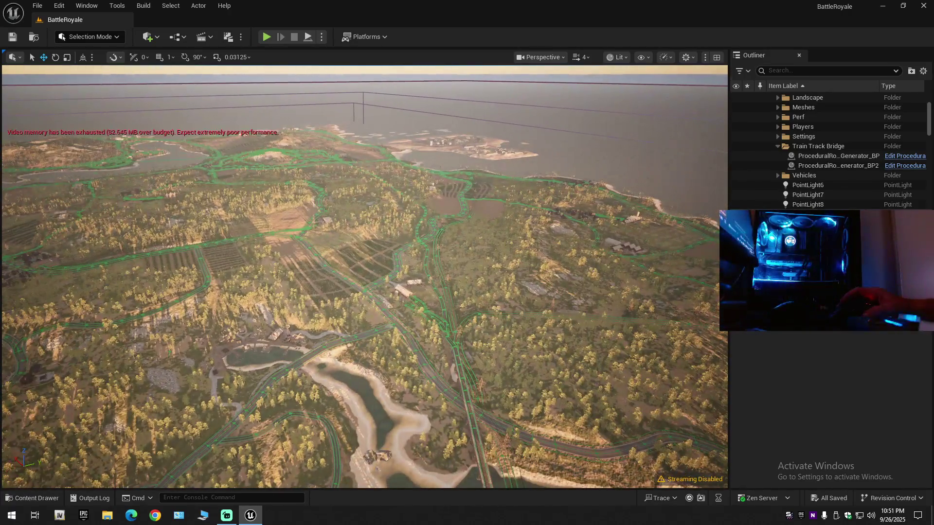
{"action": "key", "text": "w"}
{"action": "key", "text": "w"}
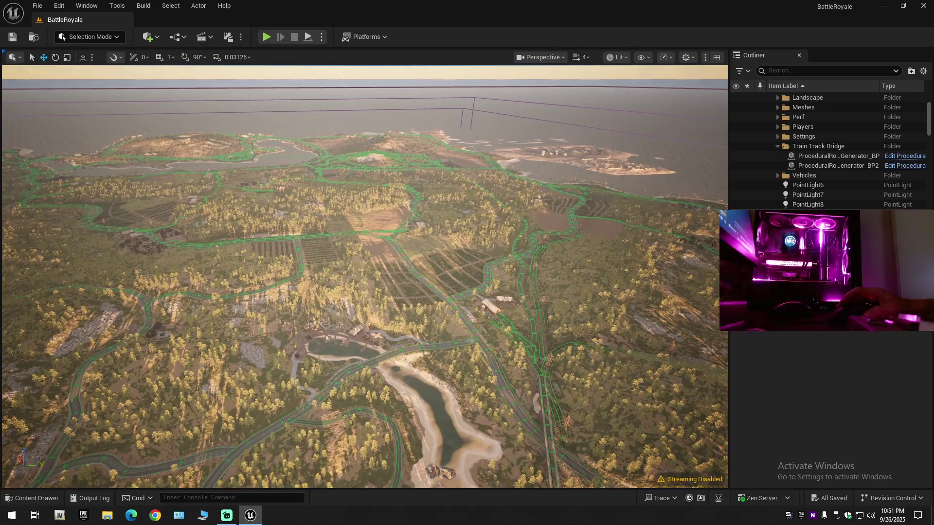
{"action": "key", "text": "w"}
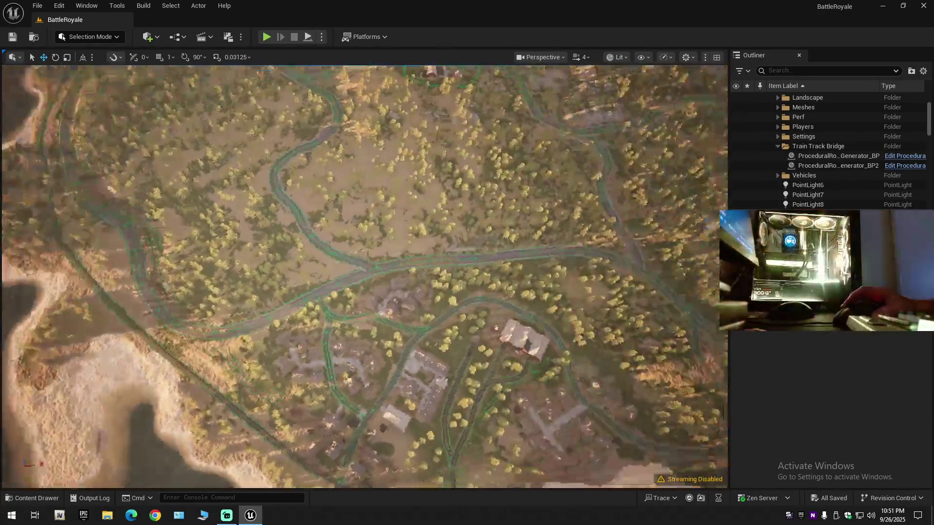
{"action": "key", "text": "w"}
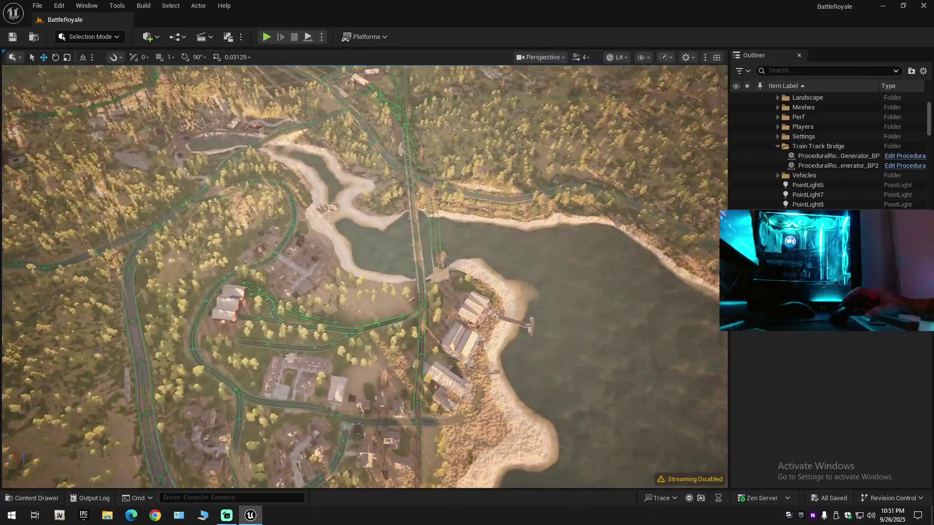
{"action": "scroll", "coordinate": [364, 278], "scroll_direction": "down", "scroll_amount": 1}
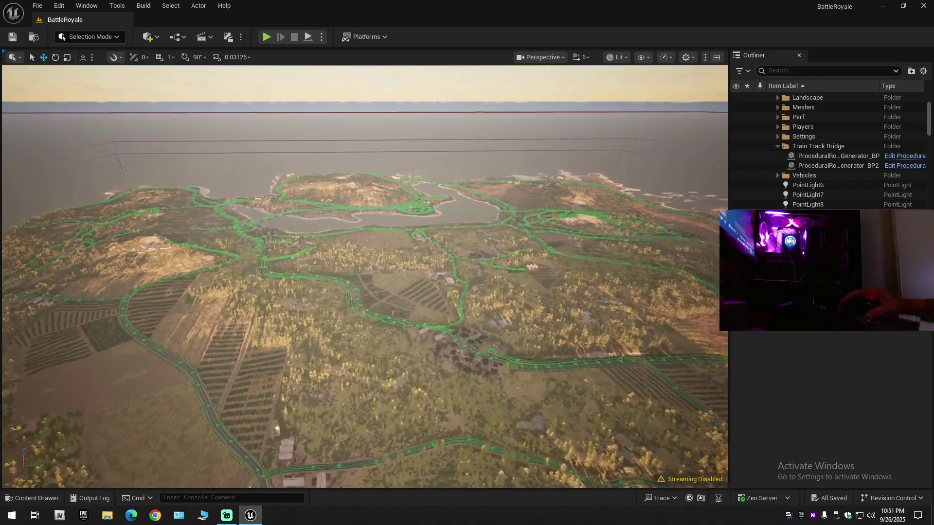
{"action": "key", "text": "w"}
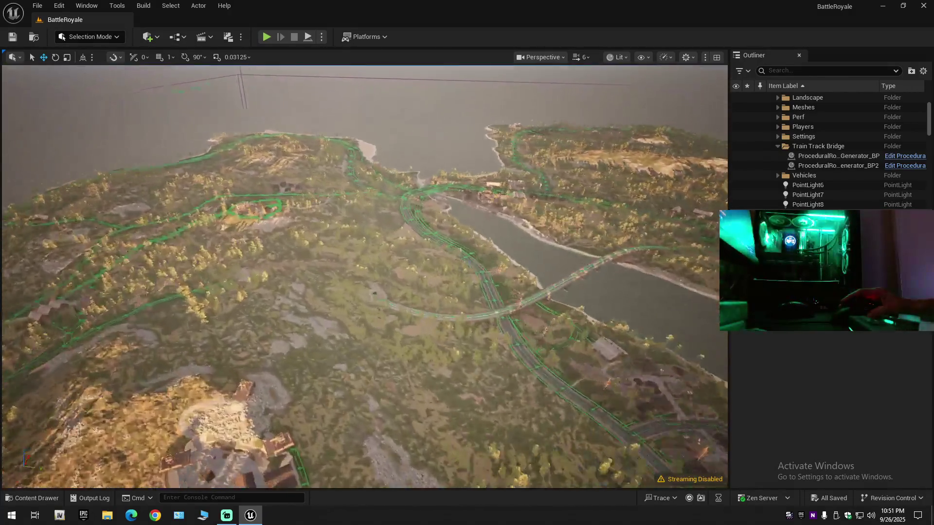
{"action": "scroll", "coordinate": [364, 278], "scroll_direction": "down", "scroll_amount": 1}
{"action": "scroll", "coordinate": [365, 277], "scroll_direction": "down", "scroll_amount": 1}
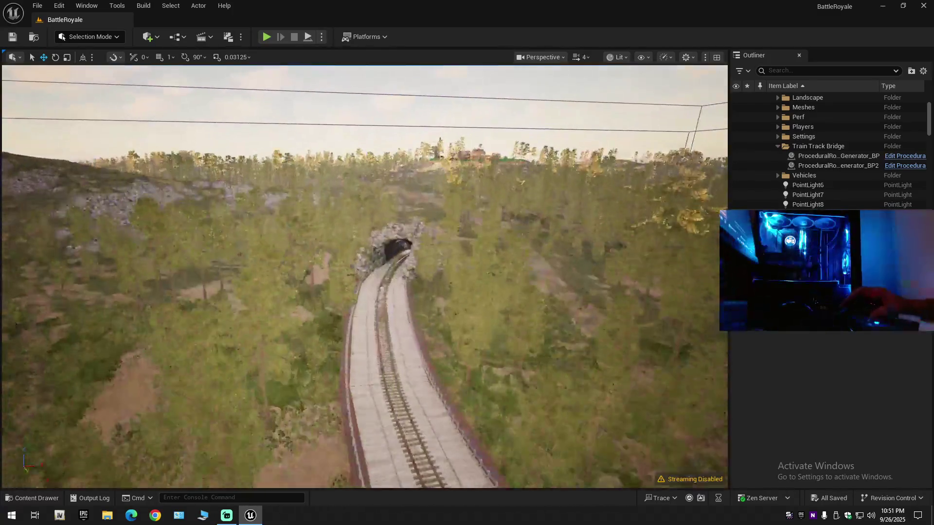
{"action": "scroll", "coordinate": [365, 277], "scroll_direction": "down", "scroll_amount": 1}
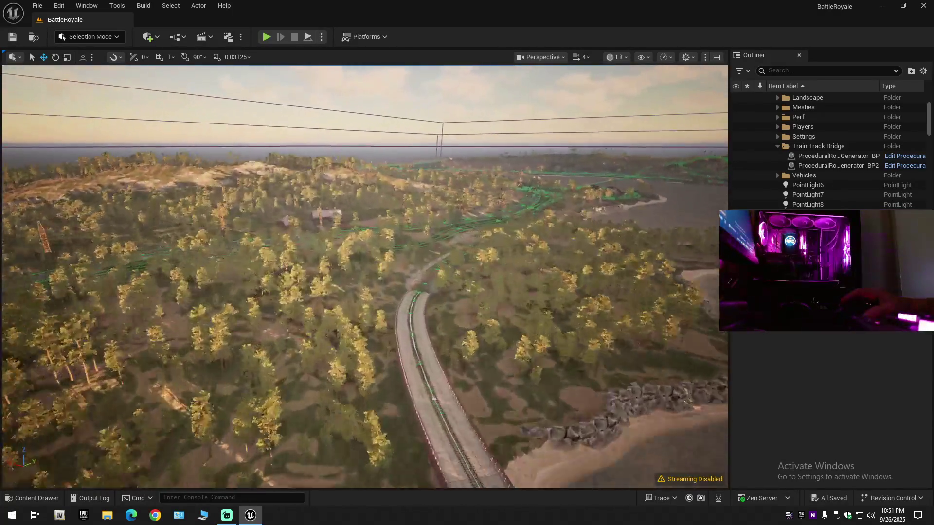
{"action": "scroll", "coordinate": [365, 277], "scroll_direction": "down", "scroll_amount": 1}
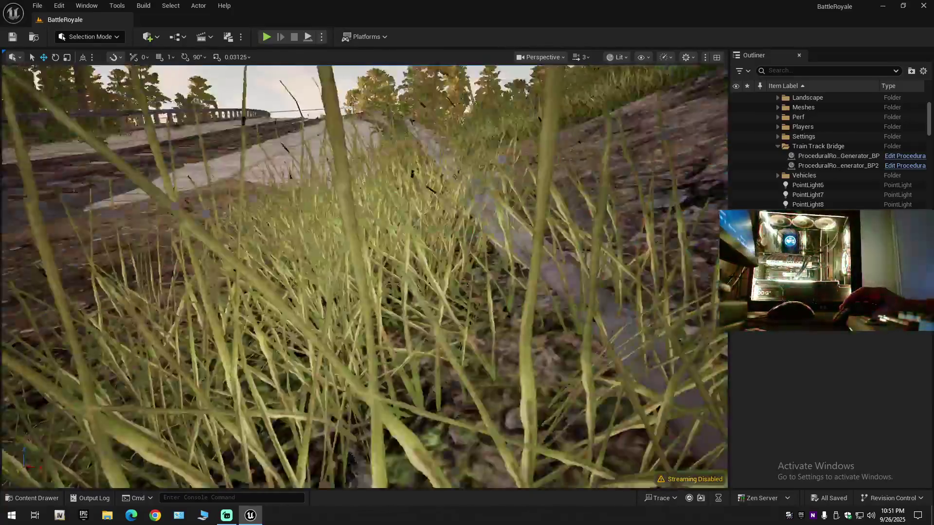
{"action": "key", "text": "w"}
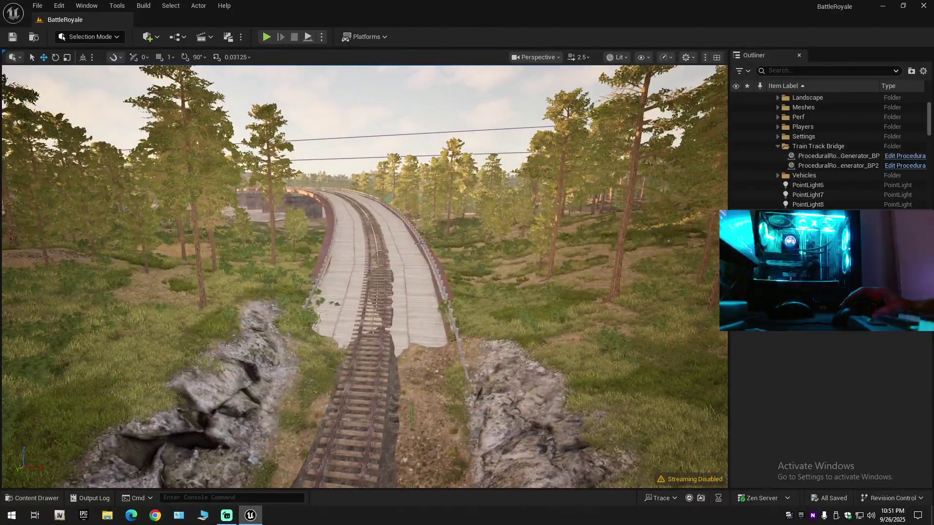
{"action": "right_click", "coordinate": [391, 376]}
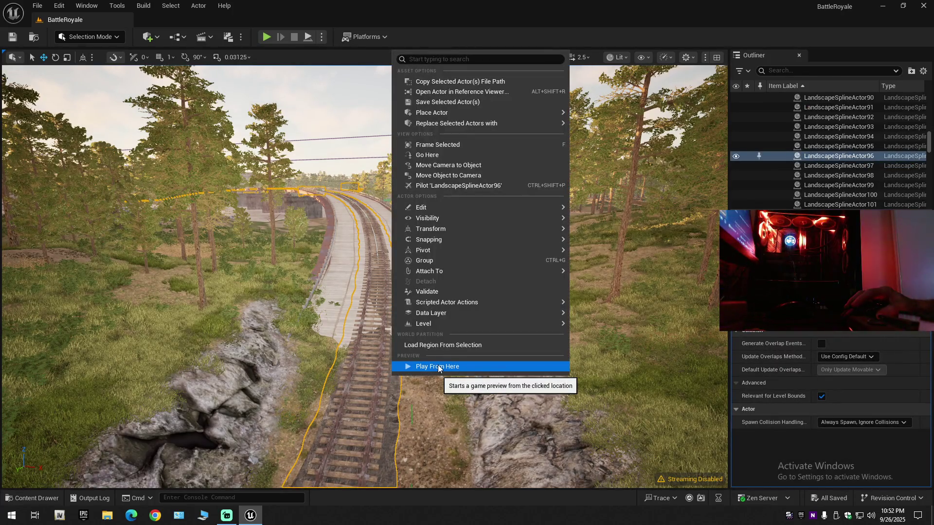
{"action": "left_click", "coordinate": [13, 43]}
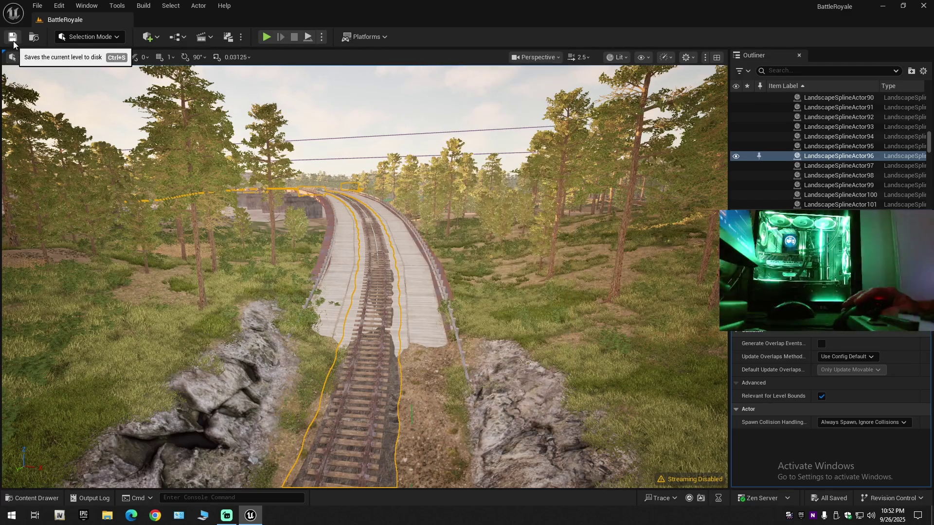
{"action": "left_click", "coordinate": [37, 5]}
{"action": "left_click", "coordinate": [53, 121]}
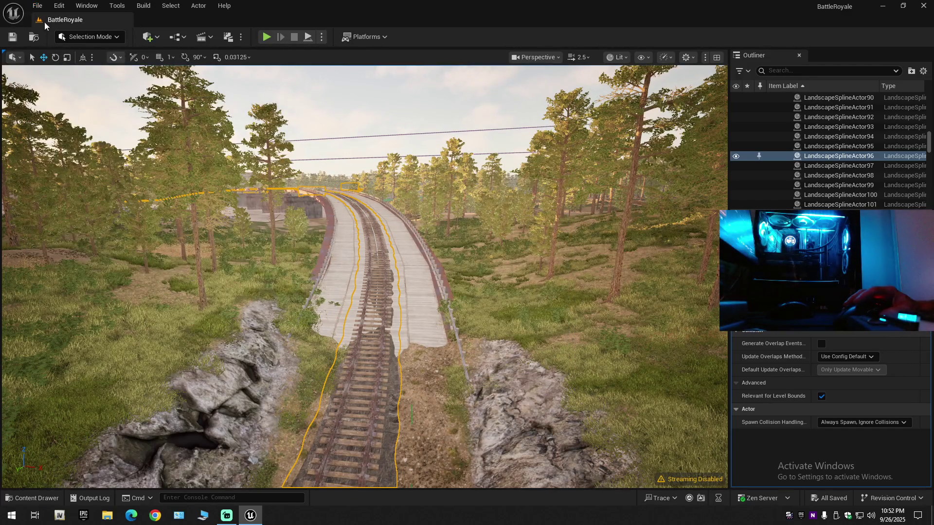
{"action": "left_click", "coordinate": [38, 5]}
{"action": "left_click", "coordinate": [82, 141]}
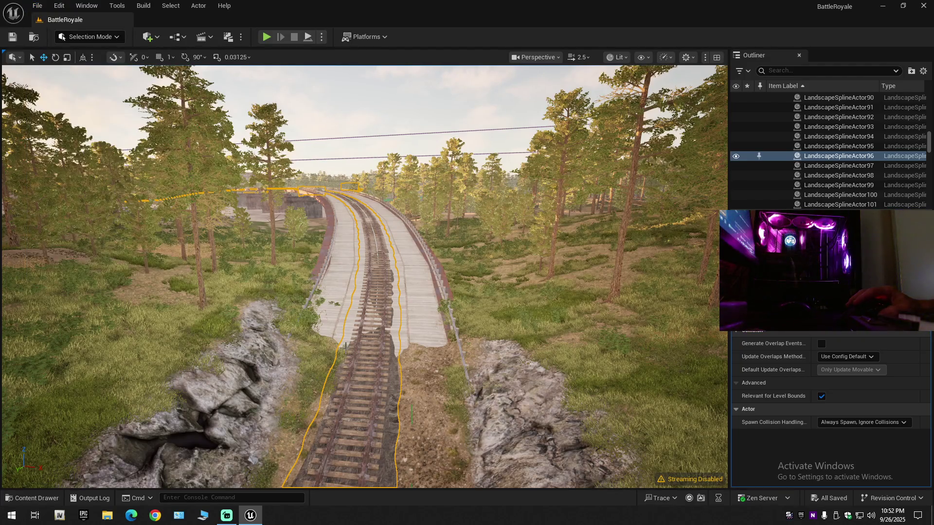
{"action": "right_click", "coordinate": [417, 392]}
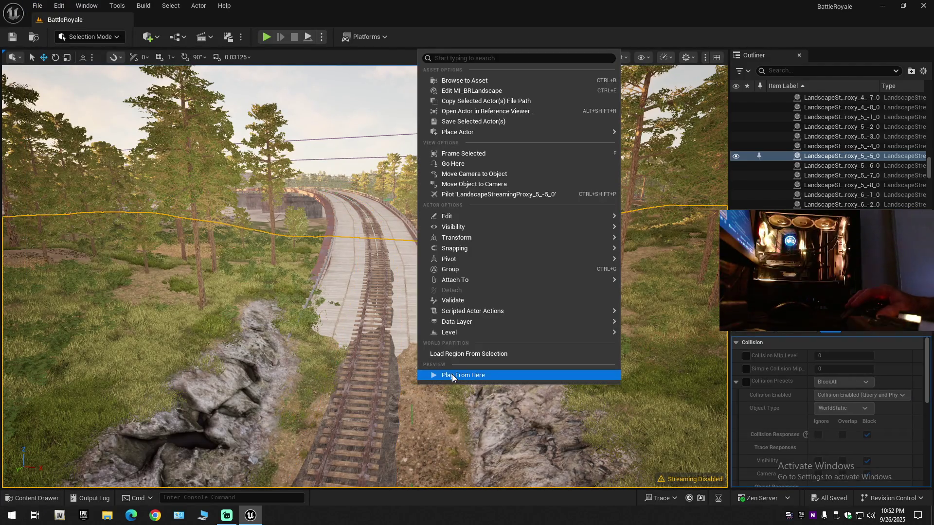
{"action": "left_click", "coordinate": [451, 374]}
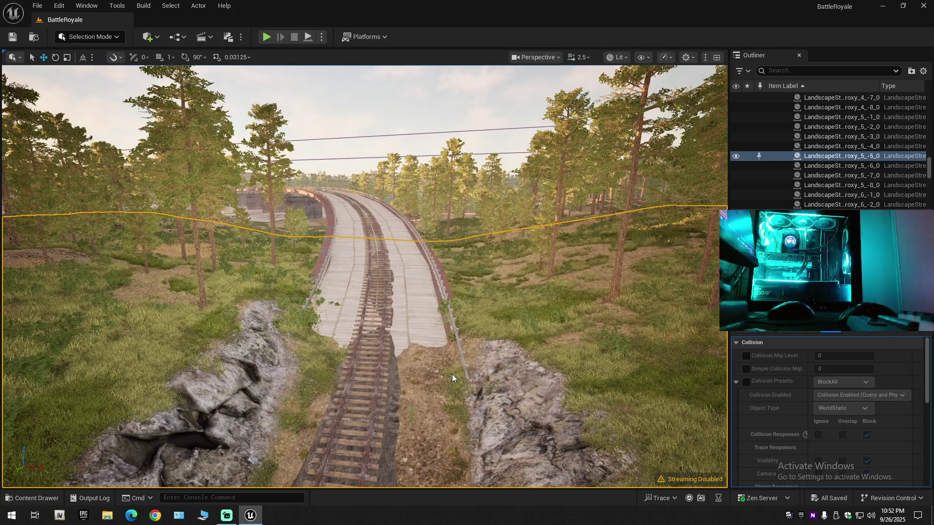
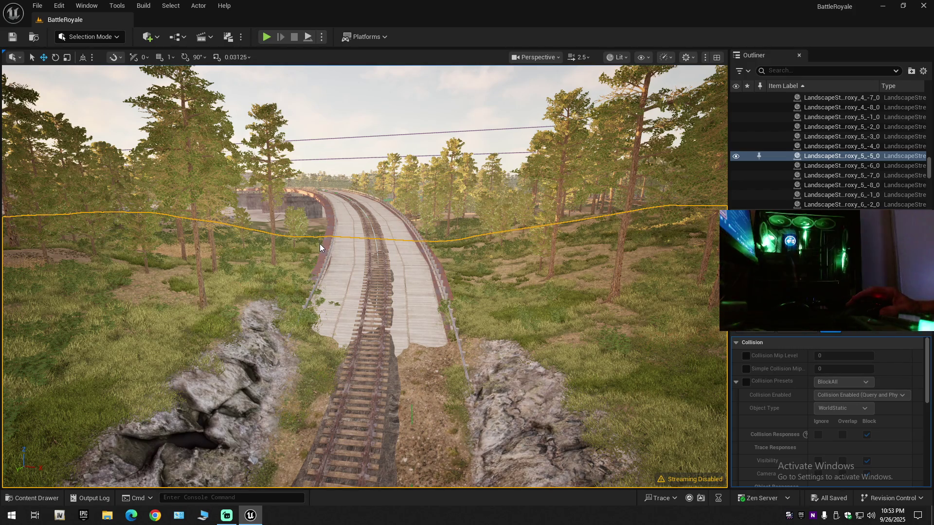
- Play-test the level with Assault-Rifle-01, aiming and inspecting its skin, then stop play
{"action": "key", "text": "alt+p"}
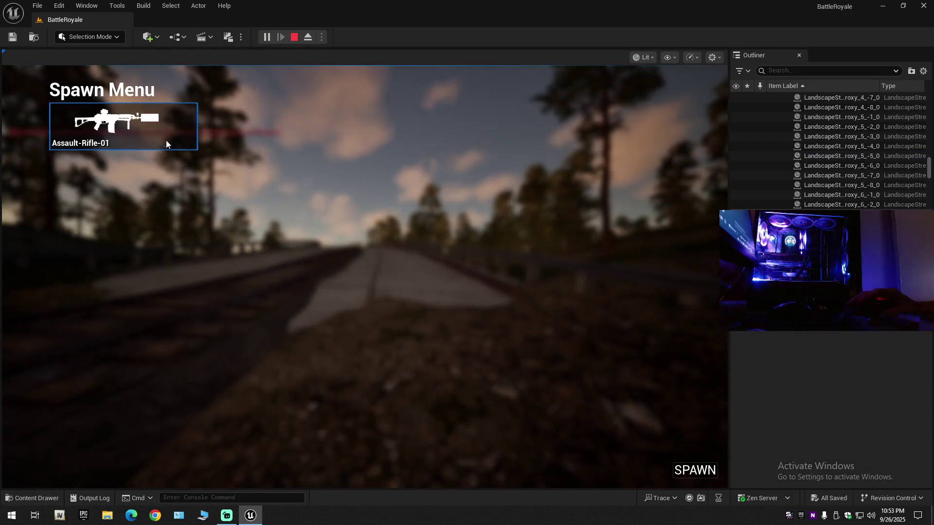
{"action": "left_click", "coordinate": [165, 141]}
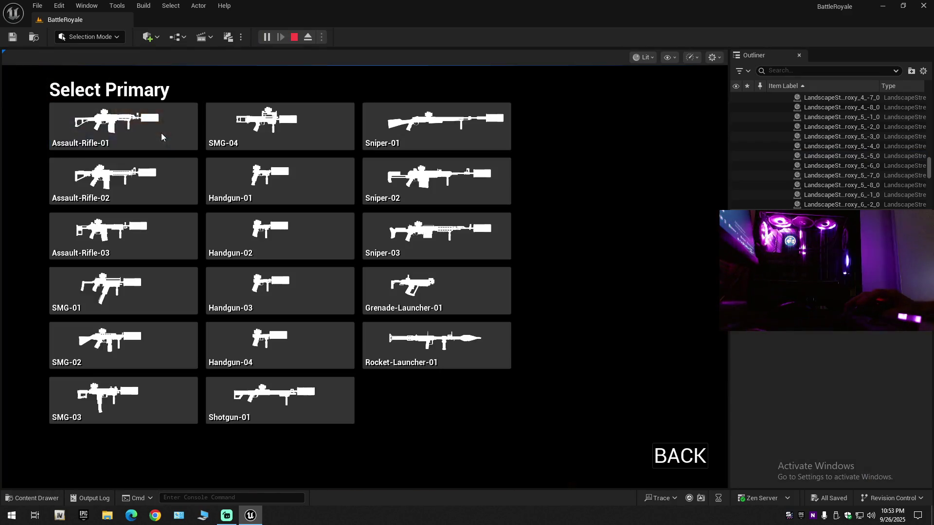
{"action": "left_click", "coordinate": [136, 136]}
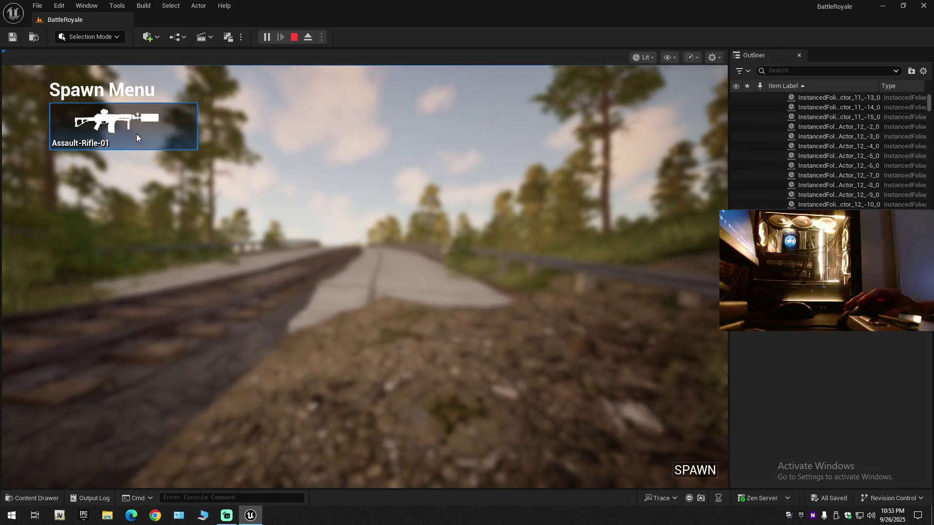
{"action": "left_click", "coordinate": [701, 471]}
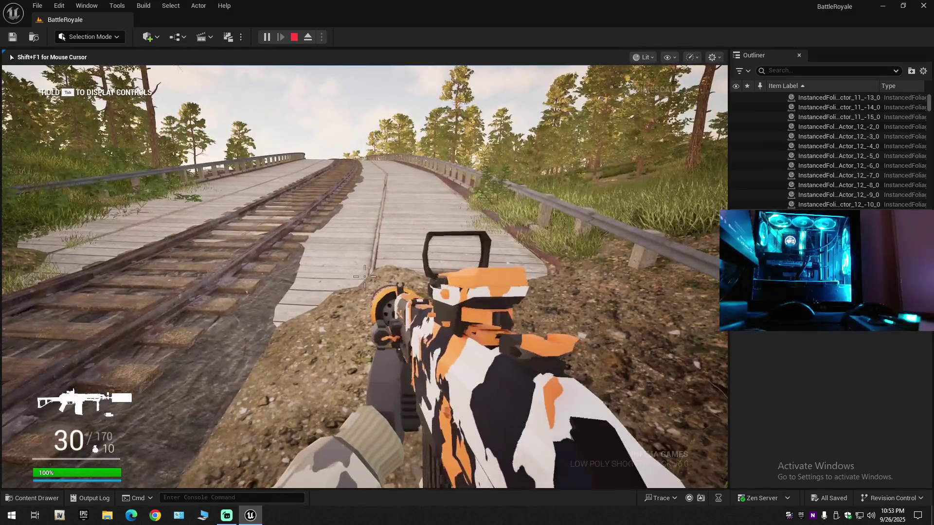
{"action": "right_click", "coordinate": [364, 276]}
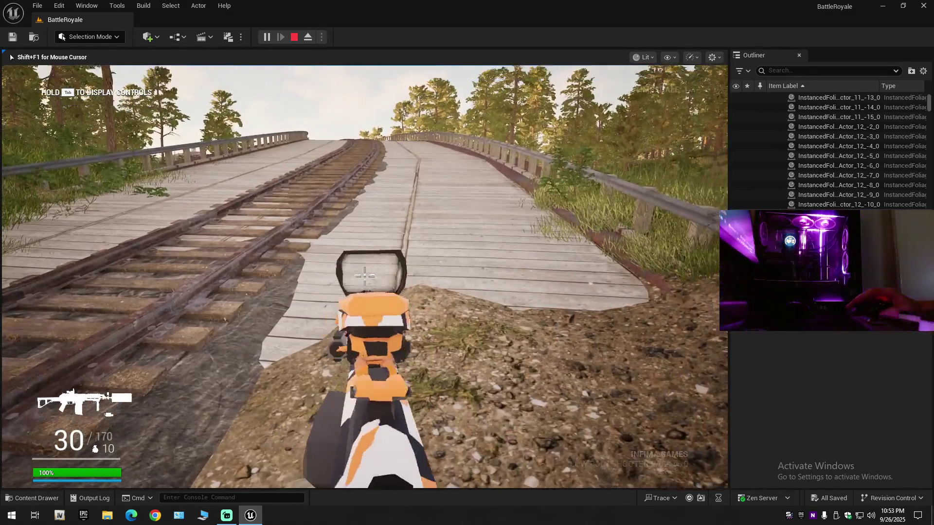
{"action": "right_click", "coordinate": [364, 276]}
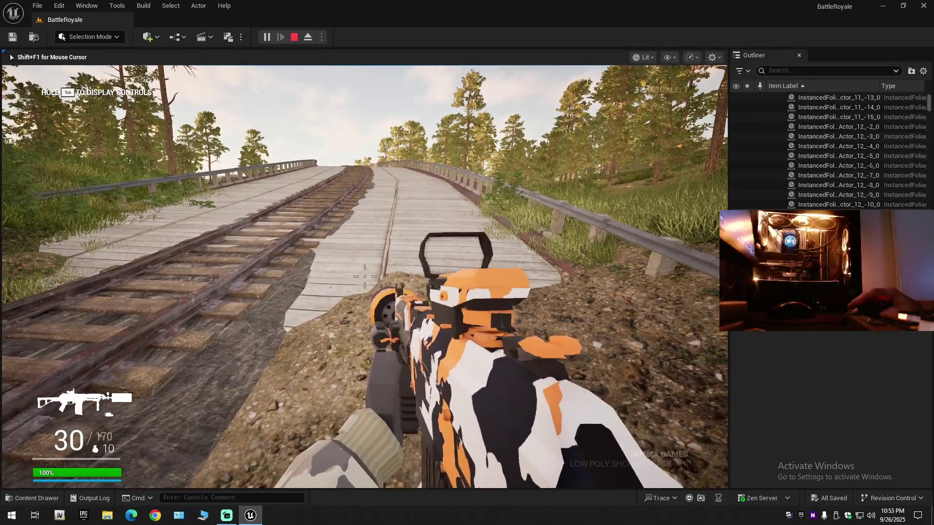
{"action": "key", "text": "i"}
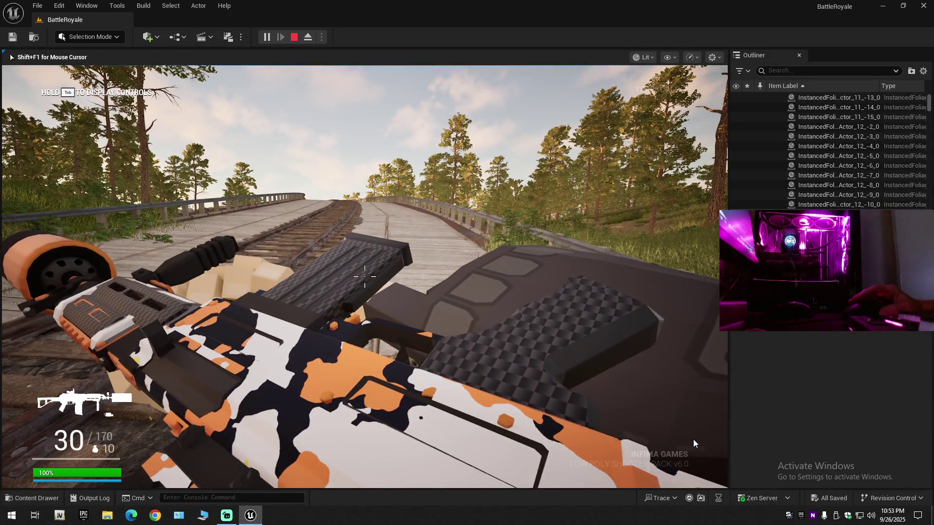
{"action": "key", "text": "Escape"}
{"action": "left_click", "coordinate": [700, 434]}
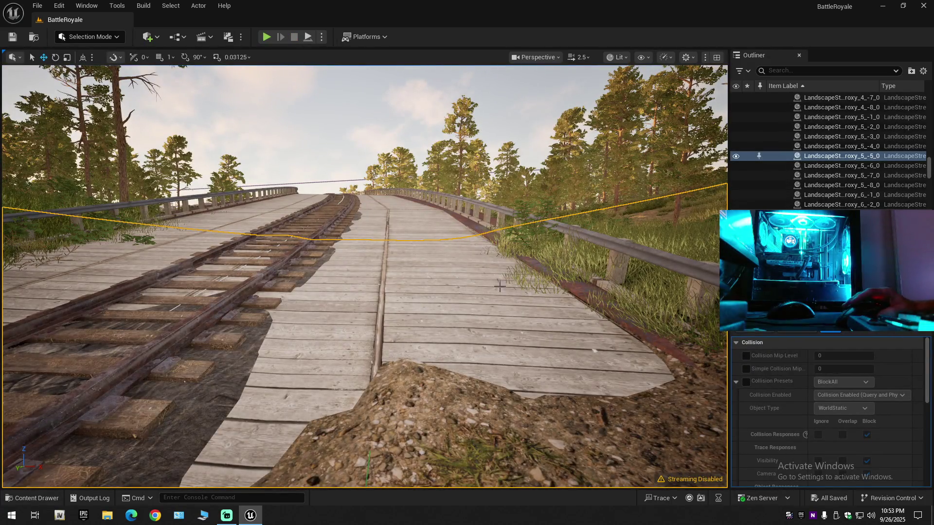
- Go back to the Useable Weapons blueprints in the content drawer and open BP_ALPW_WEP_AR_01
{"action": "left_click", "coordinate": [31, 498]}
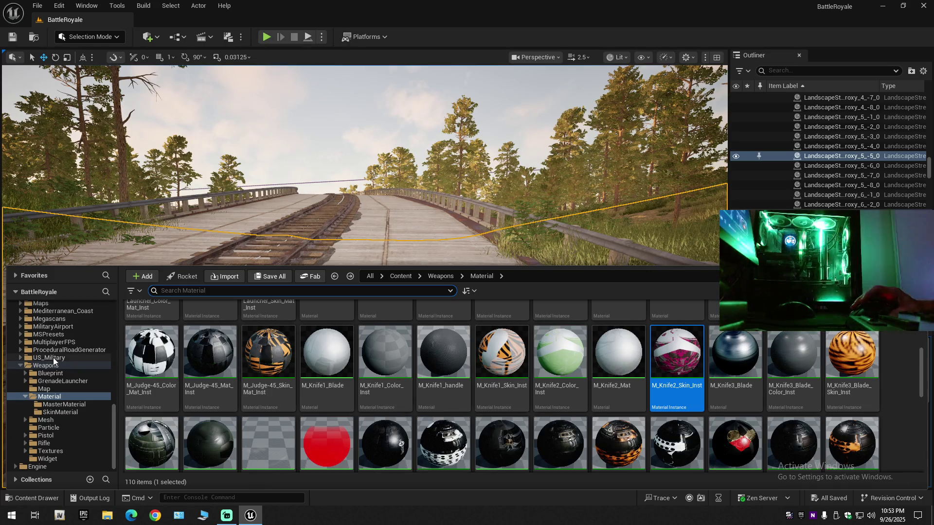
{"action": "scroll", "coordinate": [52, 335], "scroll_direction": "up", "scroll_amount": 4}
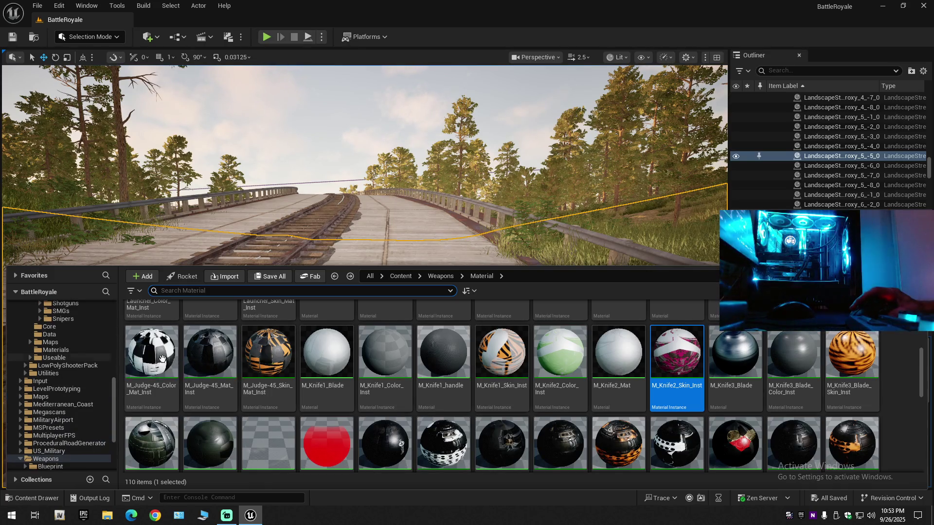
{"action": "key", "text": "alt+Left"}
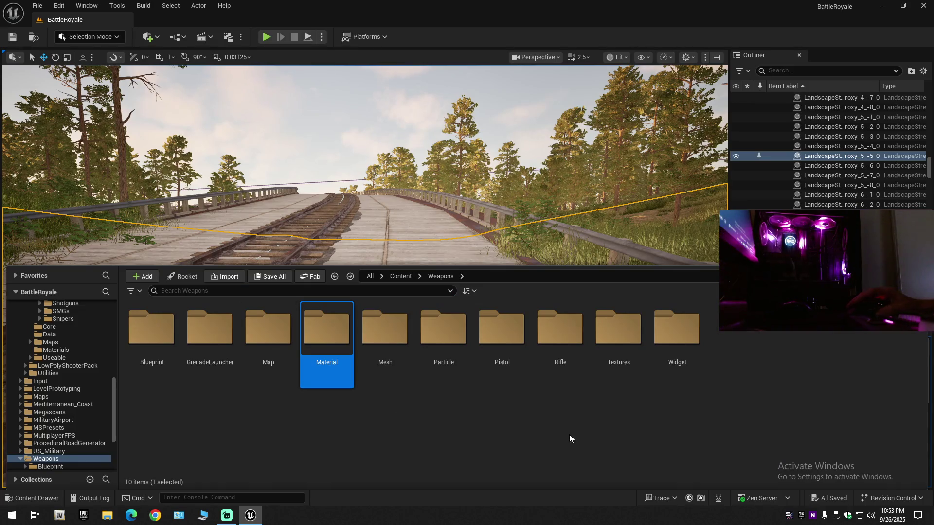
{"action": "key", "text": "alt+Left"}
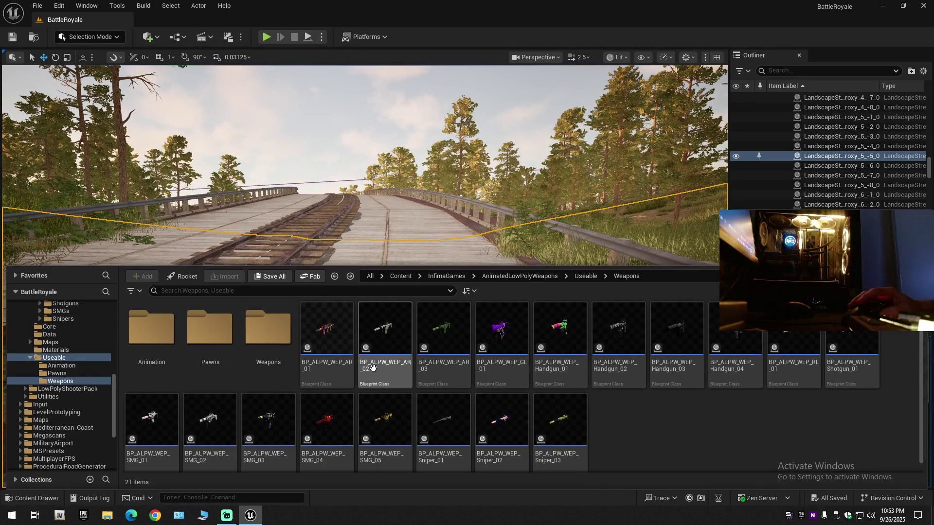
{"action": "double_click", "coordinate": [324, 342]}
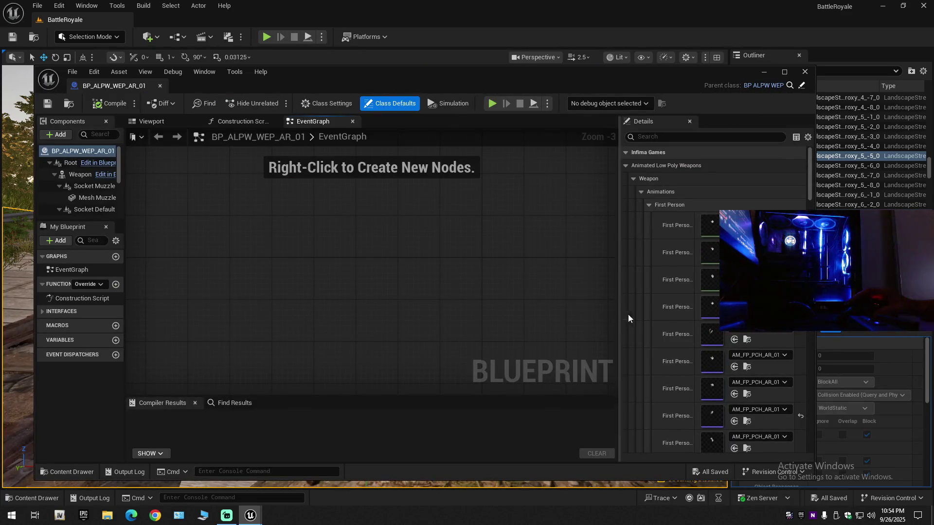
- Inspect the BP_ALPW_WEP_AR_01 Weapon mesh and locate its M_M4_Flame_Mat_Inst material in the library
{"action": "left_click", "coordinate": [161, 126]}
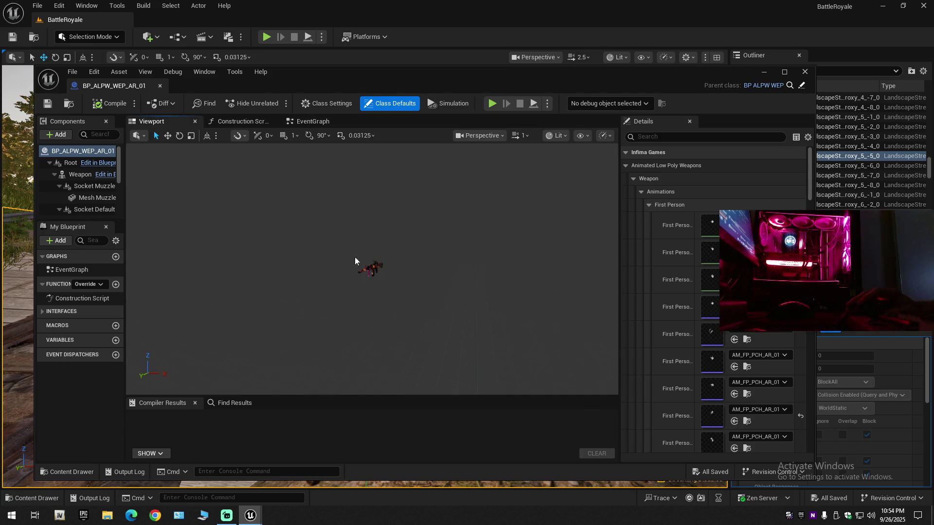
{"action": "left_click", "coordinate": [370, 267]}
{"action": "mouse_move", "coordinate": [397, 314]}
{"action": "left_mouse_down"}
{"action": "mouse_move", "coordinate": [462, 311]}
{"action": "mouse_move", "coordinate": [409, 319]}
{"action": "mouse_move", "coordinate": [438, 317]}
{"action": "mouse_move", "coordinate": [489, 281]}
{"action": "left_mouse_up"}
{"action": "scroll", "coordinate": [462, 311], "scroll_direction": "up", "scroll_amount": 1}
{"action": "scroll", "coordinate": [438, 316], "scroll_direction": "down", "scroll_amount": 2}
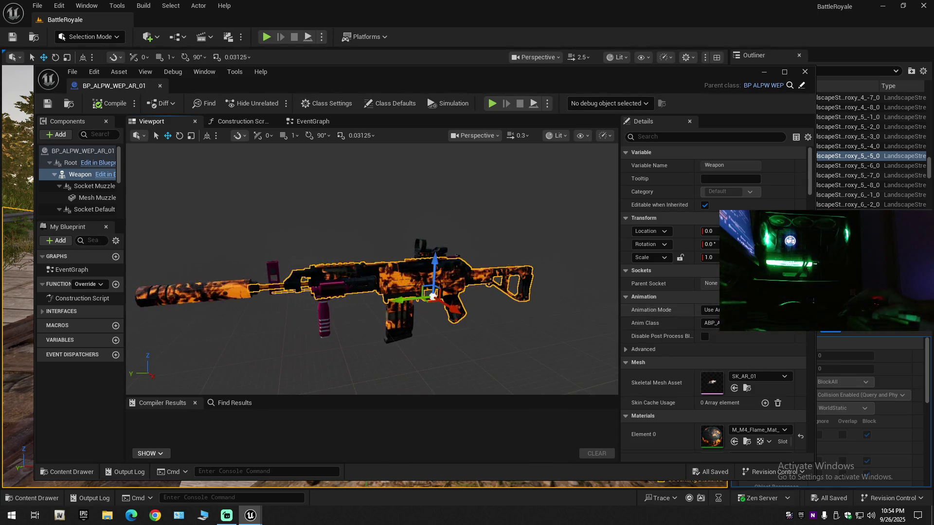
{"action": "scroll", "coordinate": [746, 427], "scroll_direction": "down", "scroll_amount": 4}
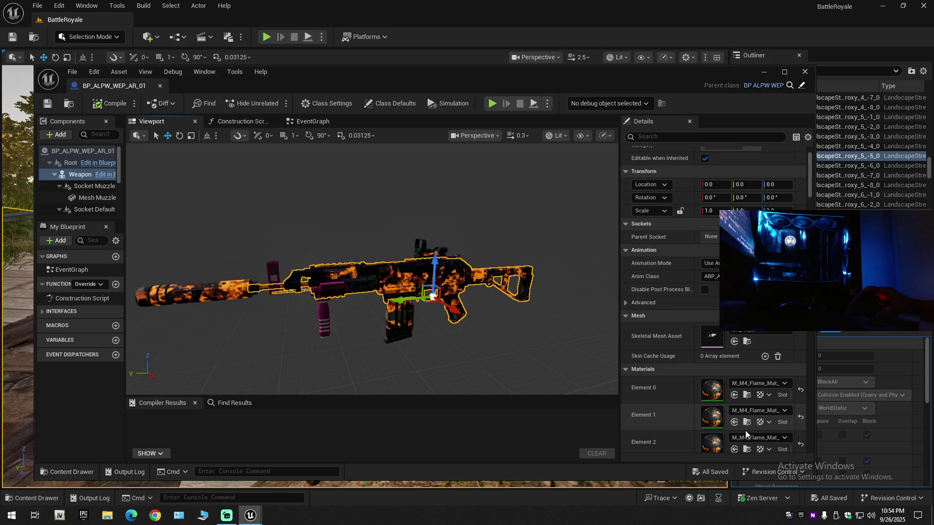
{"action": "scroll", "coordinate": [743, 425], "scroll_direction": "up", "scroll_amount": 1}
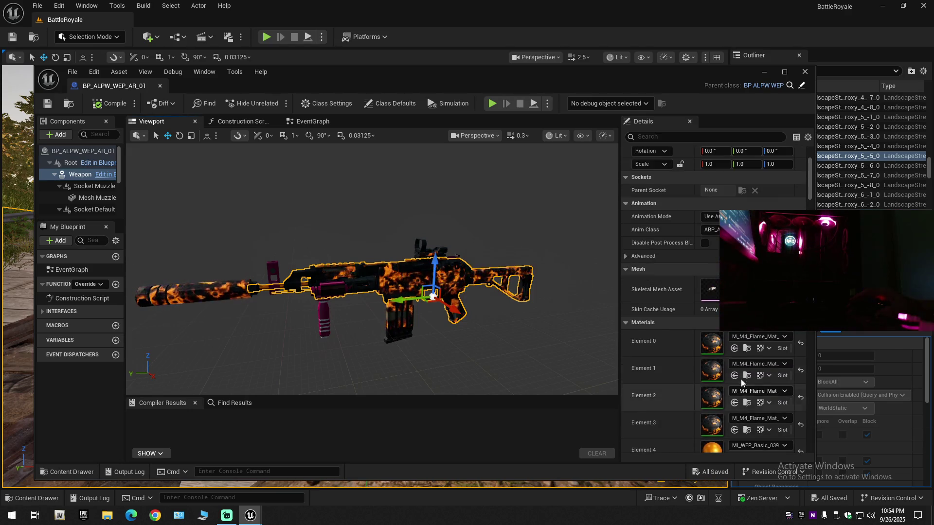
{"action": "left_click", "coordinate": [745, 349]}
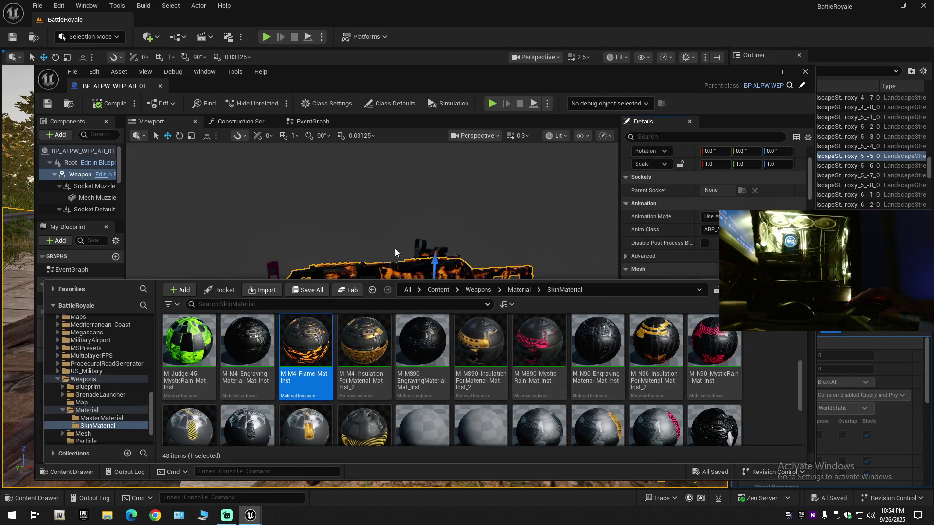
- Reopen the content drawer and show the LowPolyShooterPack folder contents
{"action": "key", "text": "ctrl+space"}
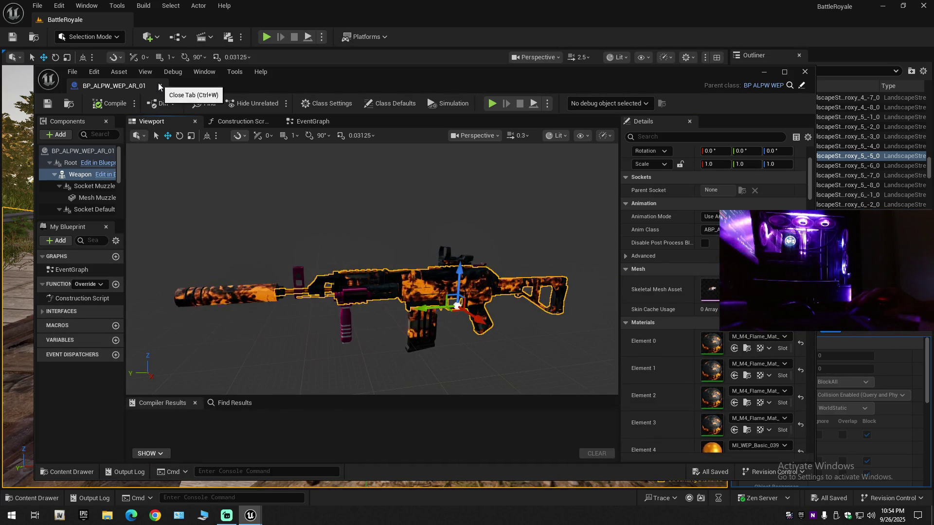
{"action": "left_click", "coordinate": [56, 471]}
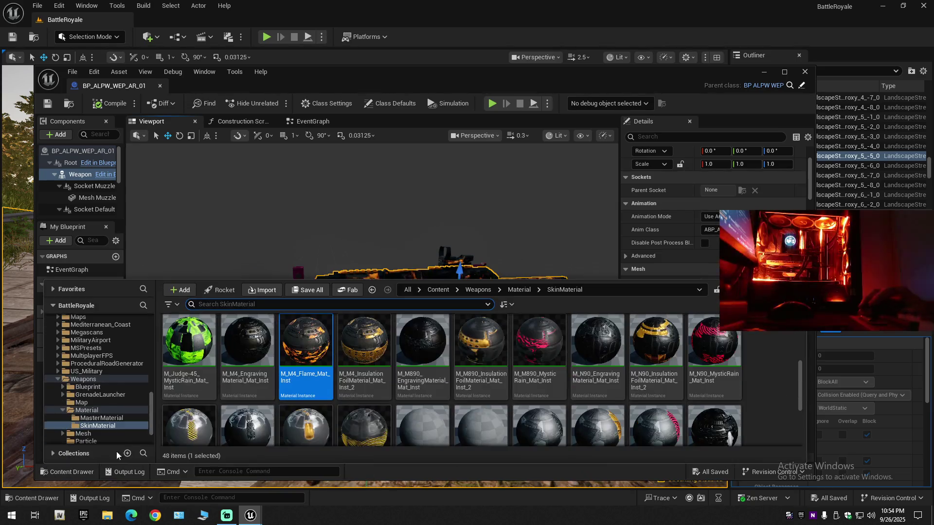
{"action": "scroll", "coordinate": [103, 427], "scroll_direction": "down", "scroll_amount": 3}
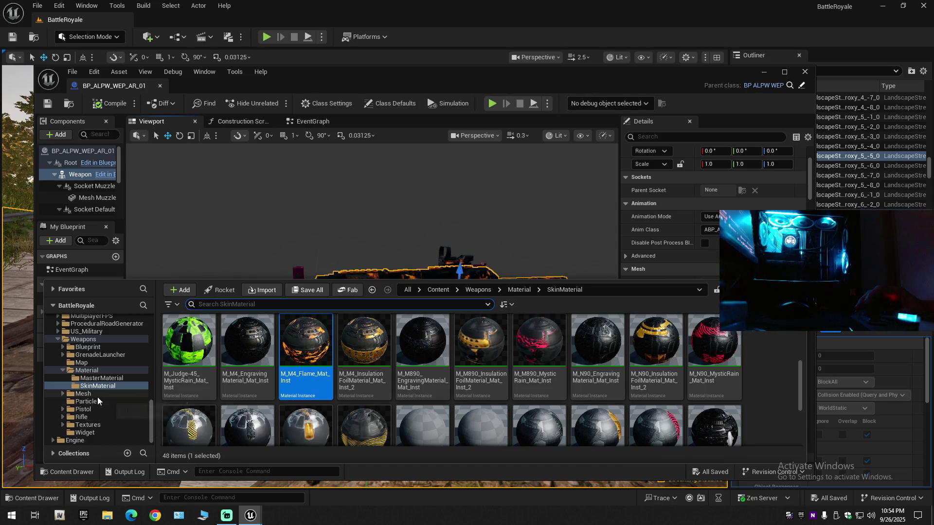
{"action": "scroll", "coordinate": [98, 400], "scroll_direction": "up", "scroll_amount": 6}
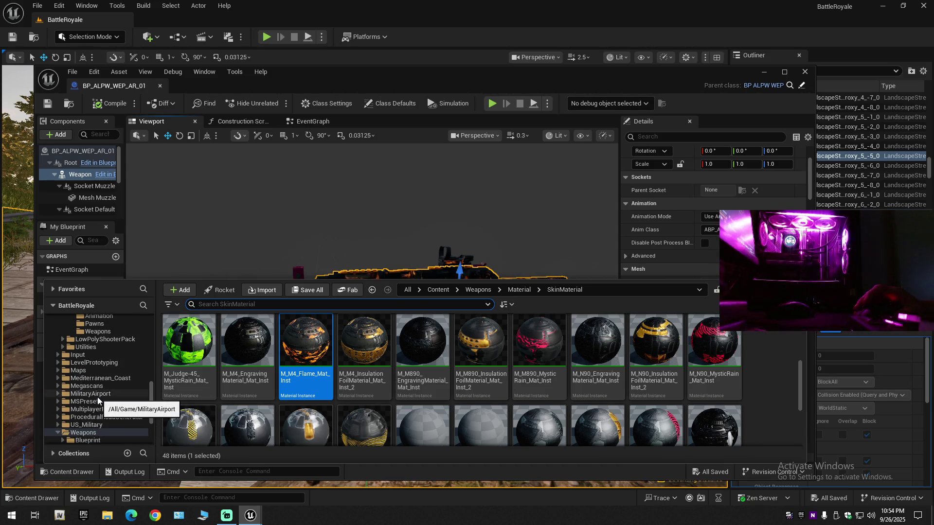
{"action": "left_click", "coordinate": [111, 339]}
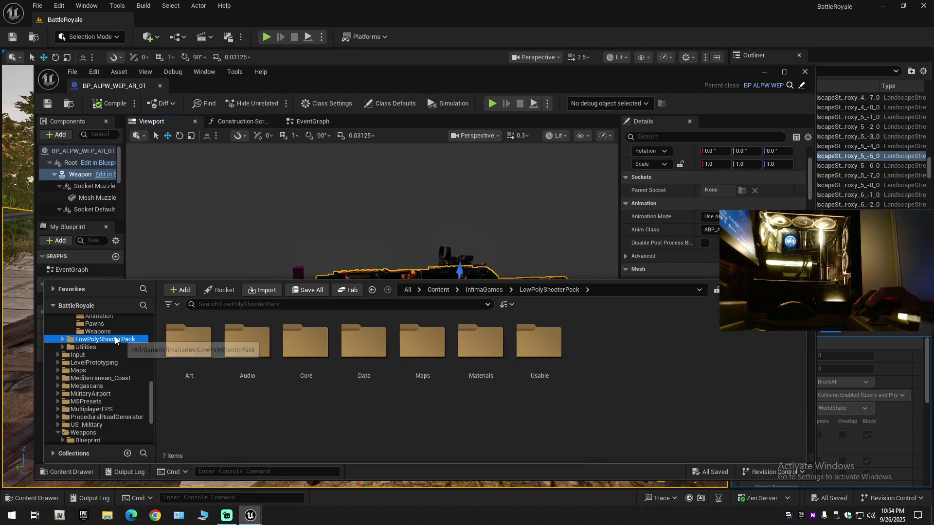
- Open BP_LPSP_WEP_AR_01 from LowPolyShooterPack's Usable Weapons folder and show its viewport
{"action": "double_click", "coordinate": [112, 340]}
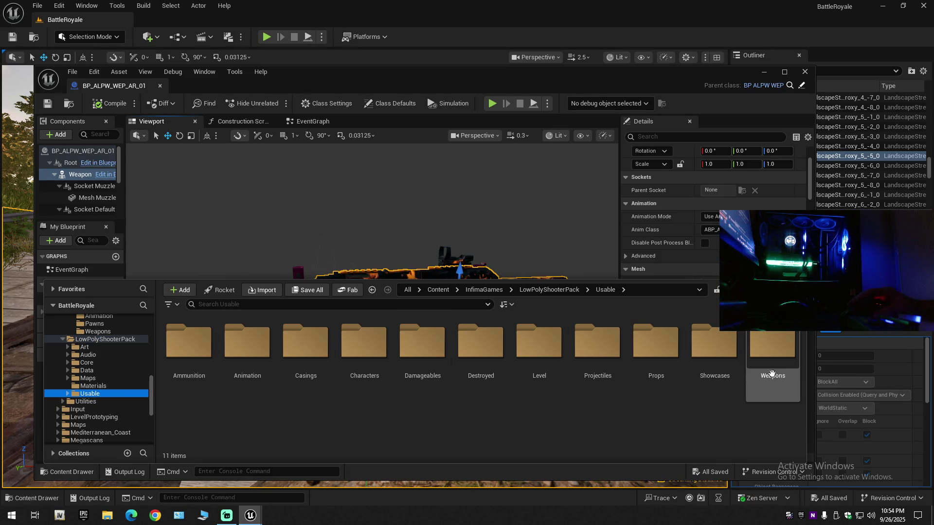
{"action": "double_click", "coordinate": [775, 355]}
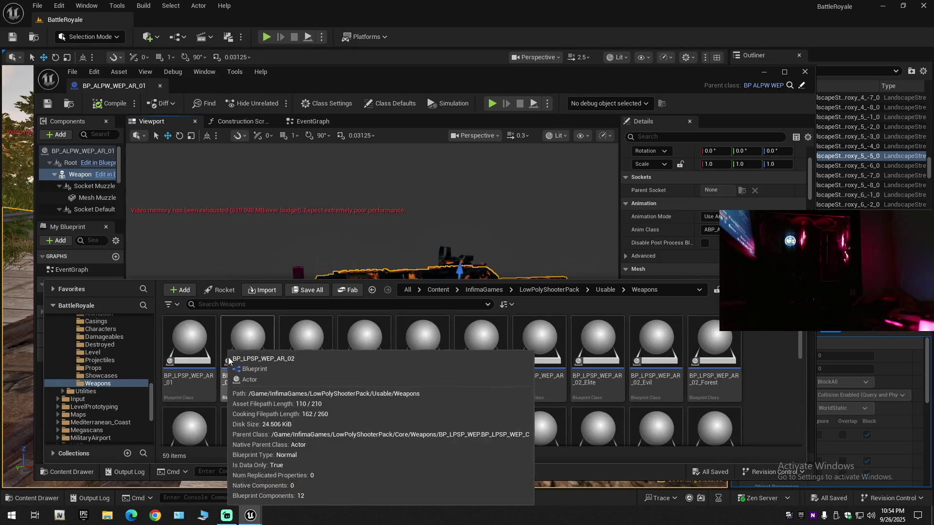
{"action": "left_click", "coordinate": [190, 353]}
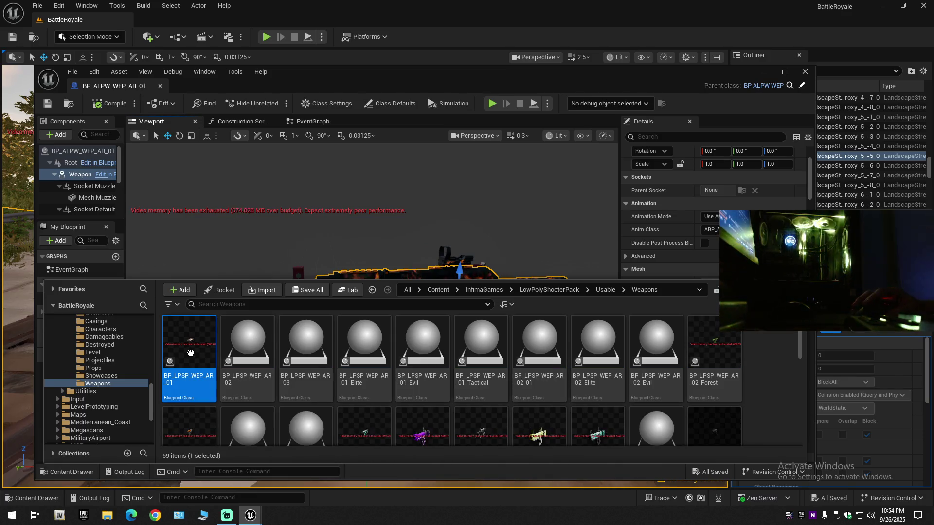
{"action": "double_click", "coordinate": [190, 353]}
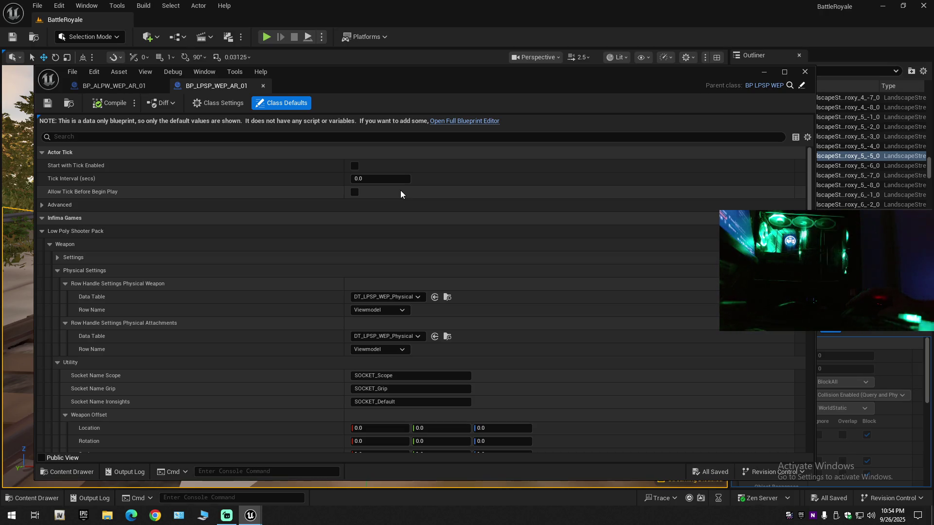
{"action": "left_click", "coordinate": [469, 122]}
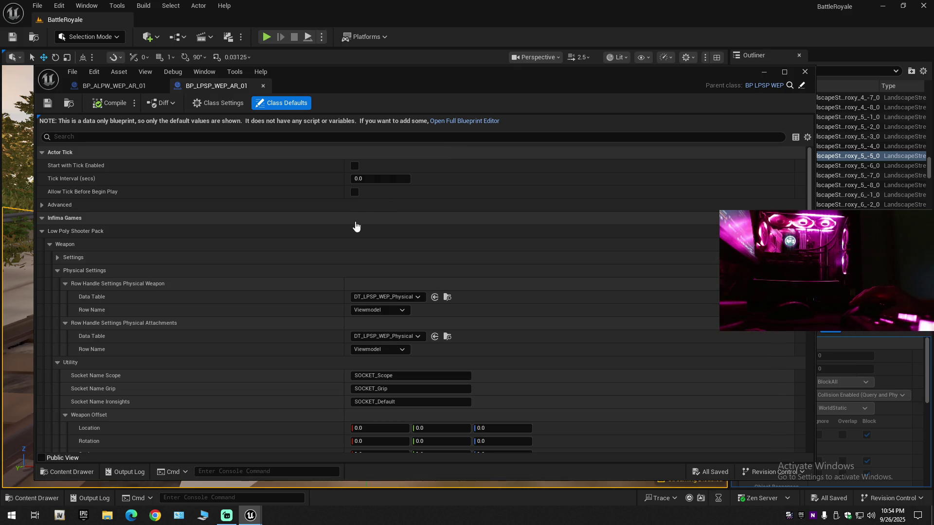
{"action": "left_click", "coordinate": [152, 123]}
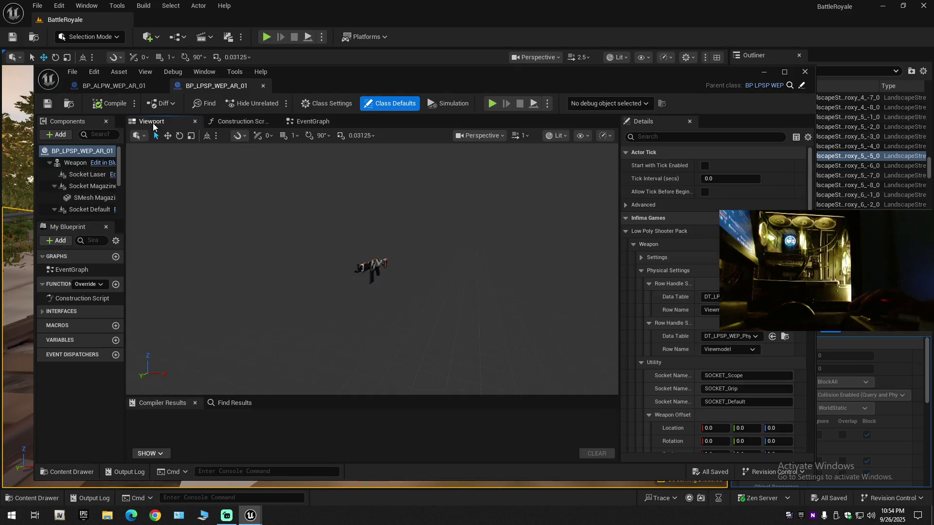
- Select the AR_01 Weapon mesh in the viewport and scroll its Details to Materials
{"action": "scroll", "coordinate": [372, 267], "scroll_direction": "up", "scroll_amount": 5}
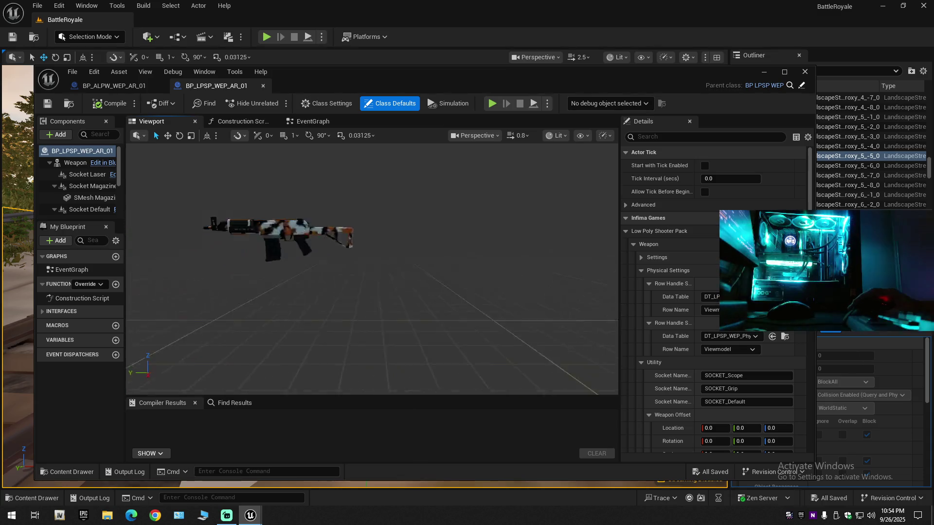
{"action": "scroll", "coordinate": [372, 272], "scroll_direction": "up", "scroll_amount": 4}
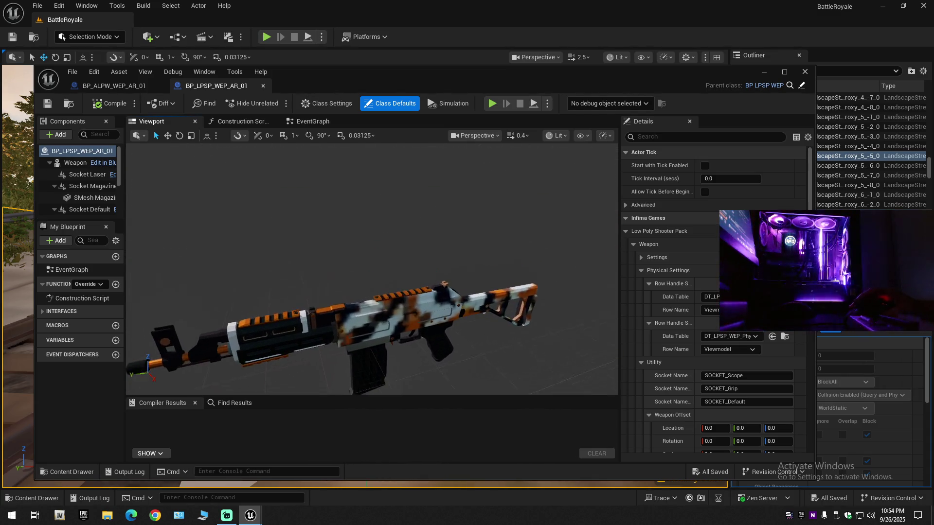
{"action": "scroll", "coordinate": [372, 273], "scroll_direction": "down", "scroll_amount": 4}
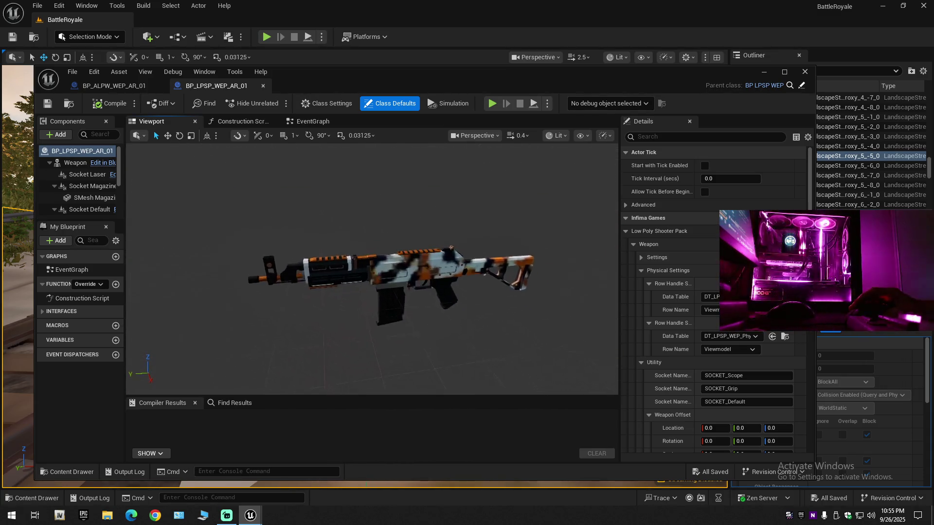
{"action": "scroll", "coordinate": [455, 261], "scroll_direction": "up", "scroll_amount": 2}
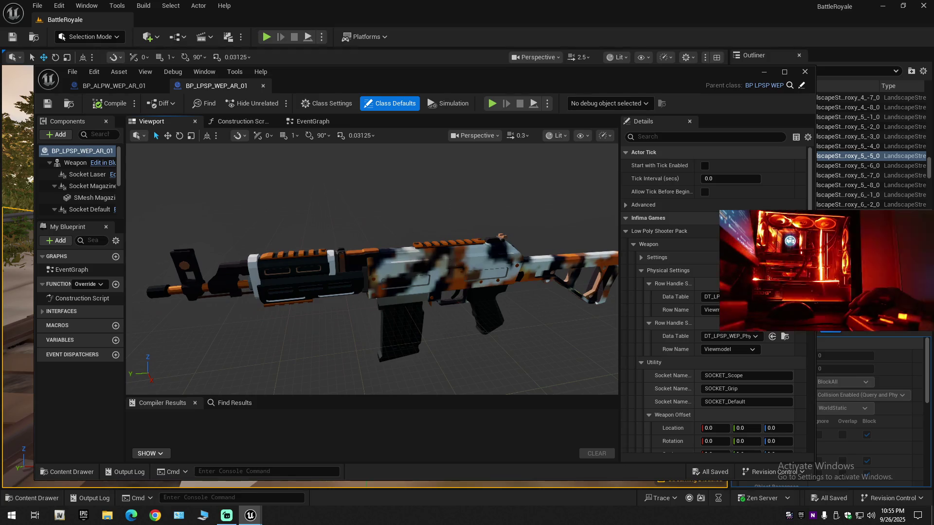
{"action": "left_click", "coordinate": [454, 260]}
{"action": "scroll", "coordinate": [706, 372], "scroll_direction": "down", "scroll_amount": 5}
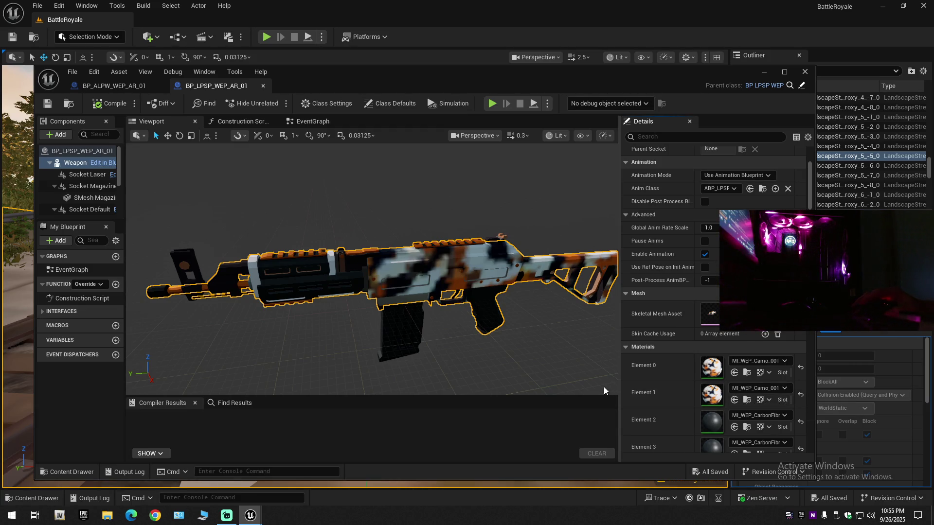
- Browse the content drawer to the SkinMaterial folder of weapon skin materials
{"action": "left_click", "coordinate": [77, 473]}
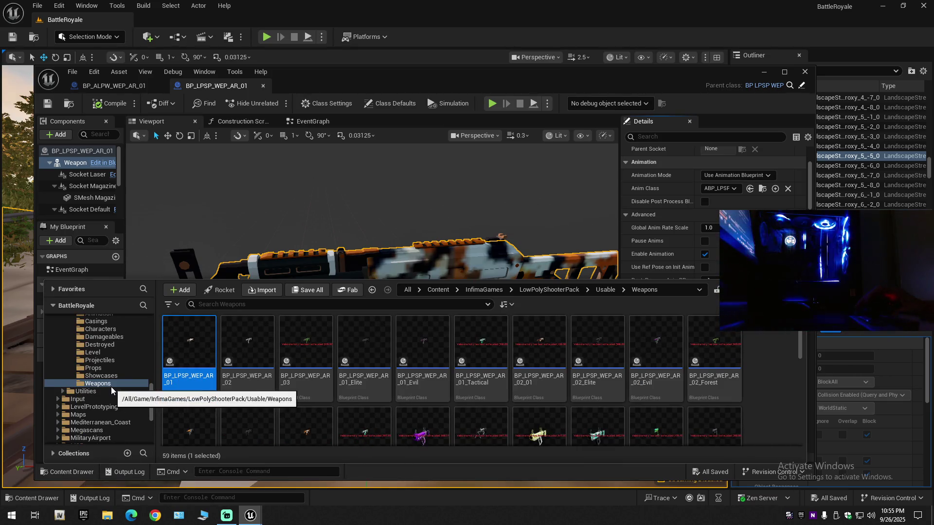
{"action": "scroll", "coordinate": [106, 403], "scroll_direction": "down", "scroll_amount": 6}
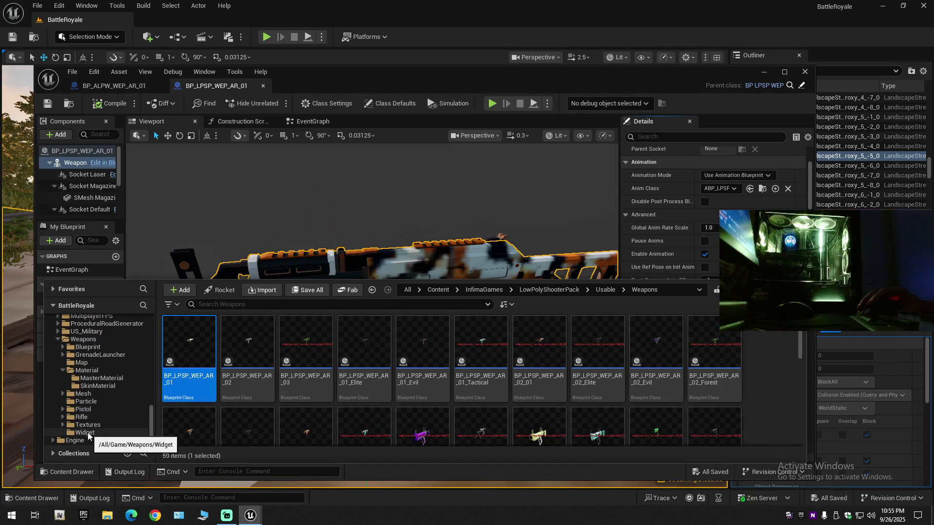
{"action": "left_click", "coordinate": [104, 386]}
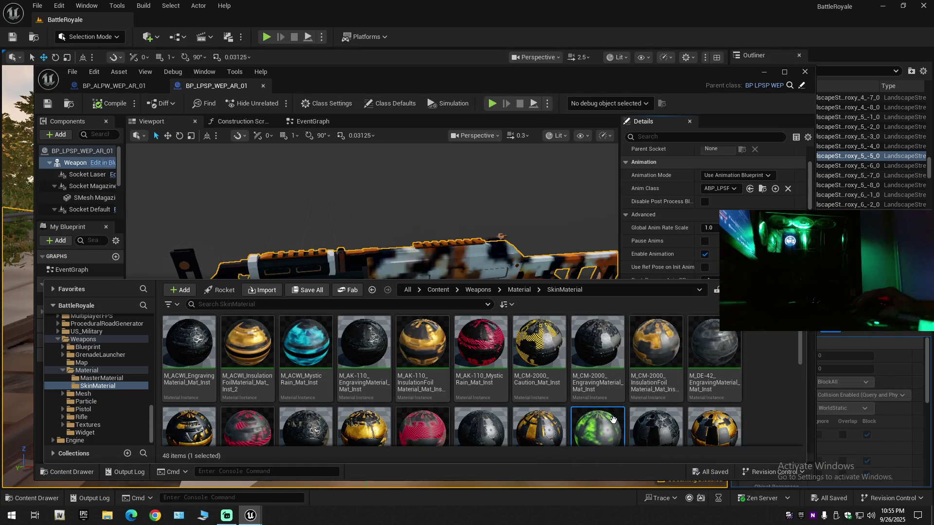
{"action": "left_click", "coordinate": [661, 123]}
{"action": "scroll", "coordinate": [682, 264], "scroll_direction": "down", "scroll_amount": 6}
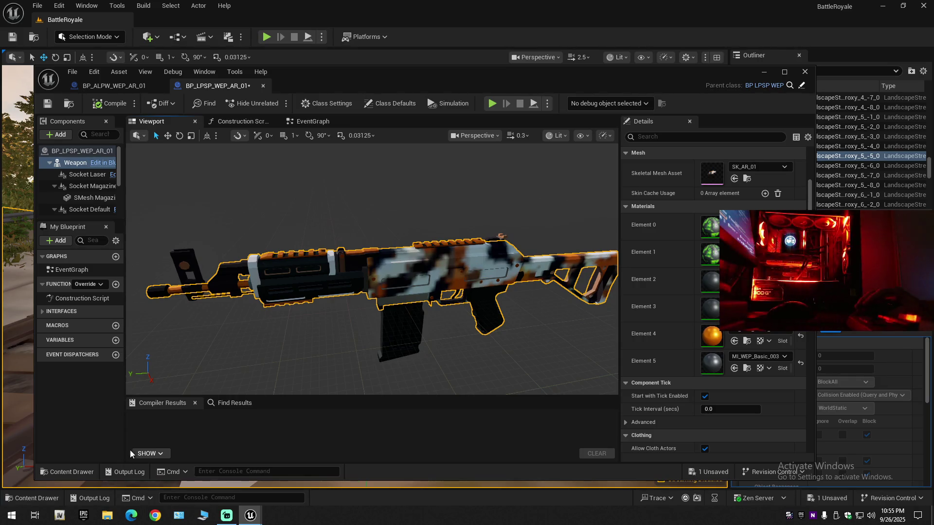
{"action": "left_click", "coordinate": [85, 471]}
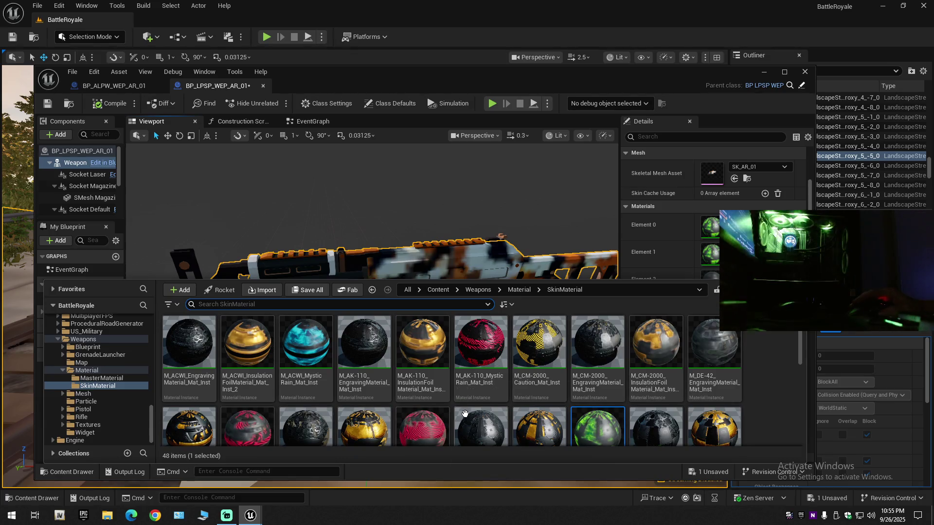
- Apply the M_M4_Flame_Mat_Inst skin to material Elements 0–3 of the AR_01 Weapon mesh
{"action": "scroll", "coordinate": [467, 413], "scroll_direction": "down", "scroll_amount": 3}
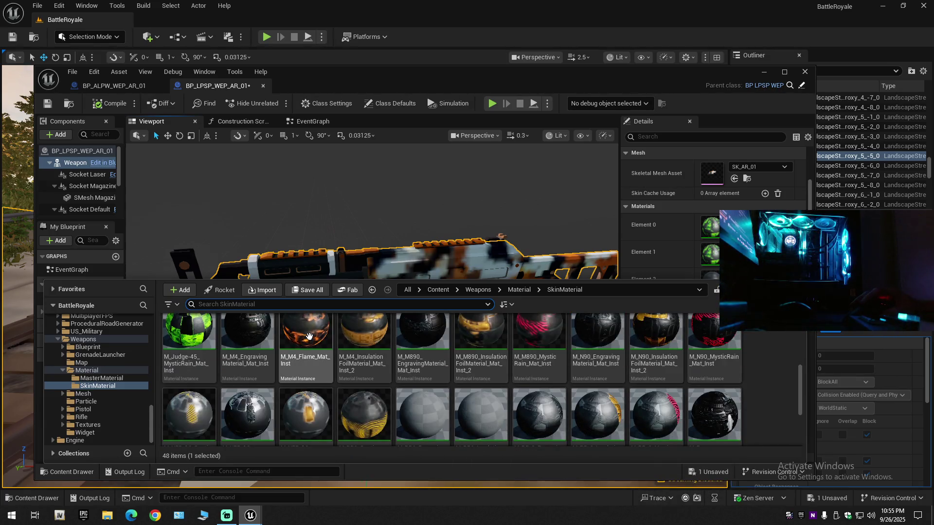
{"action": "mouse_move", "coordinate": [309, 336]}
{"action": "left_mouse_down"}
{"action": "mouse_move", "coordinate": [676, 243]}
{"action": "mouse_move", "coordinate": [690, 253]}
{"action": "mouse_move", "coordinate": [710, 226]}
{"action": "left_mouse_up"}
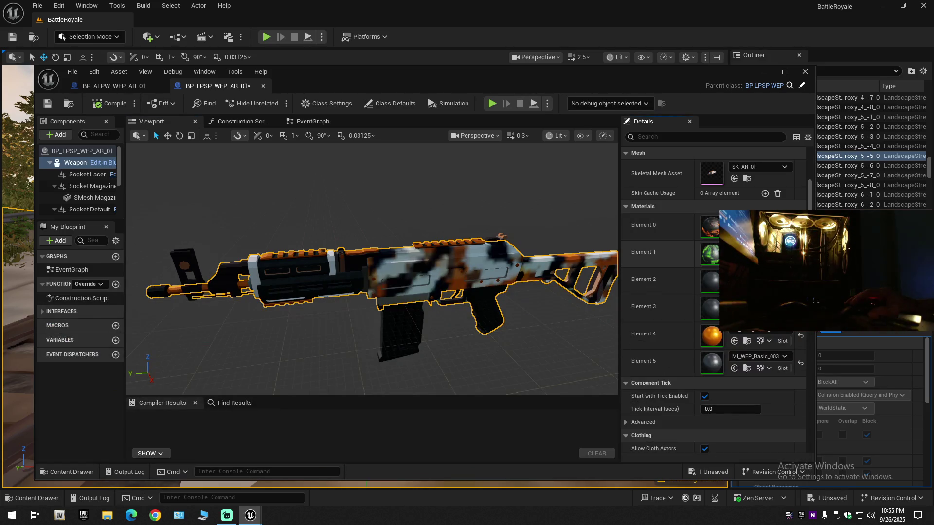
{"action": "left_click", "coordinate": [734, 260]}
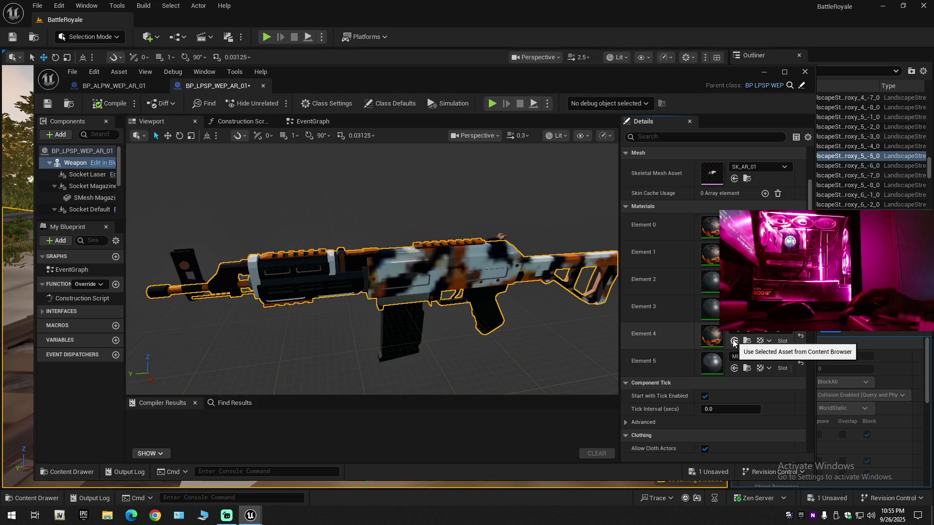
{"action": "left_click", "coordinate": [735, 286]}
{"action": "left_click", "coordinate": [734, 314]}
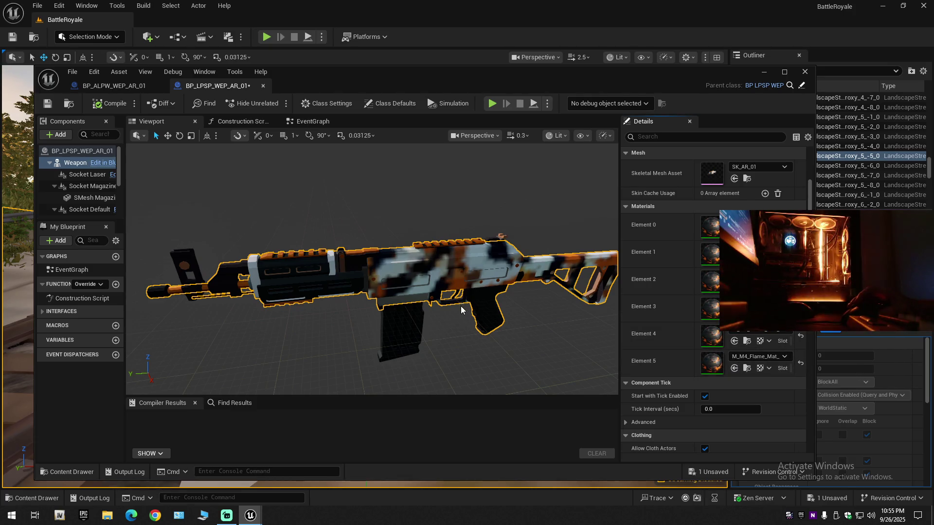
{"action": "mouse_move", "coordinate": [446, 307]}
{"action": "left_mouse_down"}
{"action": "mouse_move", "coordinate": [389, 311]}
{"action": "mouse_move", "coordinate": [404, 312]}
{"action": "mouse_move", "coordinate": [382, 288]}
{"action": "mouse_move", "coordinate": [355, 304]}
{"action": "mouse_move", "coordinate": [328, 291]}
{"action": "left_mouse_up"}
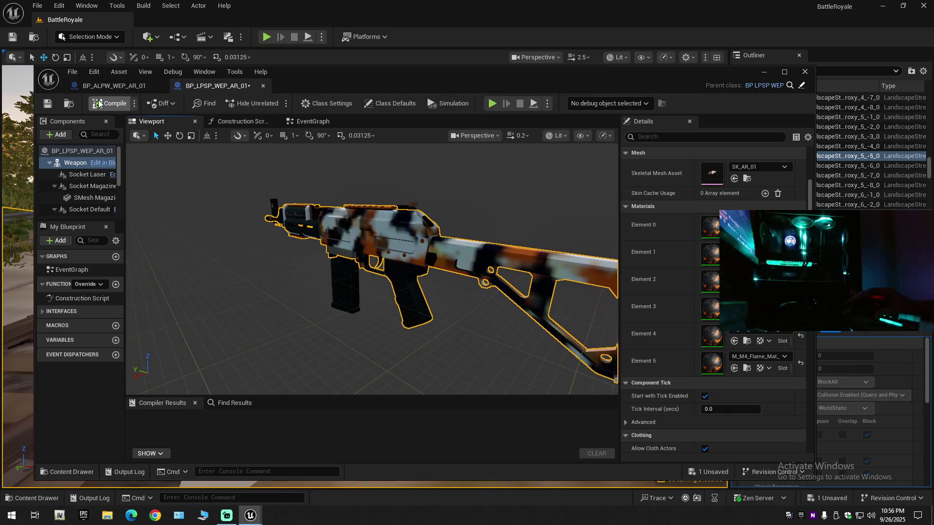
- Compile and save the BP_LPSP_WEP_AR_01 blueprint
{"action": "left_click", "coordinate": [99, 104]}
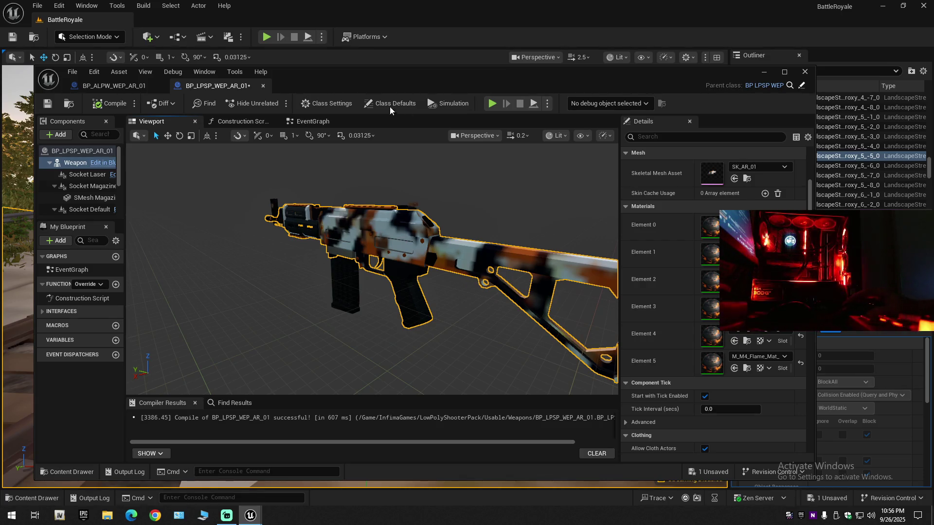
{"action": "left_click", "coordinate": [47, 104]}
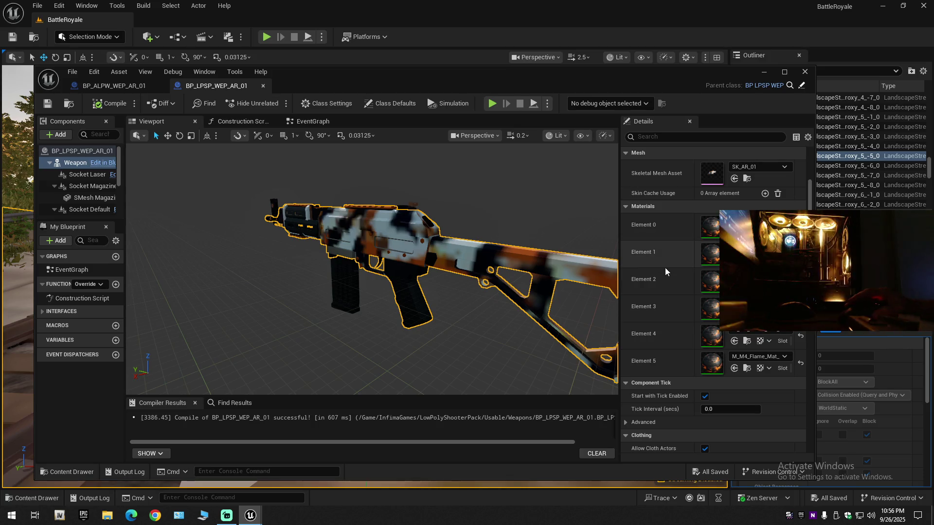
{"action": "left_click", "coordinate": [338, 290]}
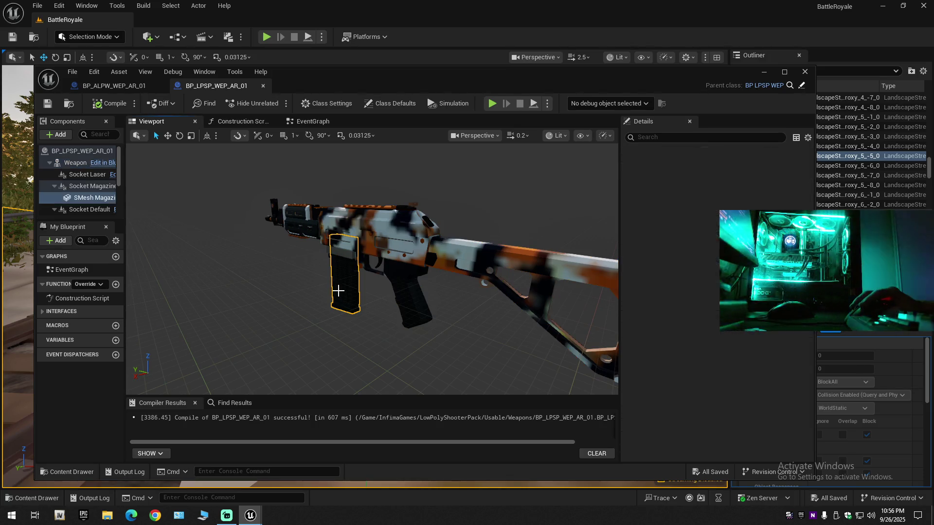
- Review the magazine component's Details and dismiss its empty Static Mesh picker
{"action": "scroll", "coordinate": [713, 278], "scroll_direction": "down", "scroll_amount": 5}
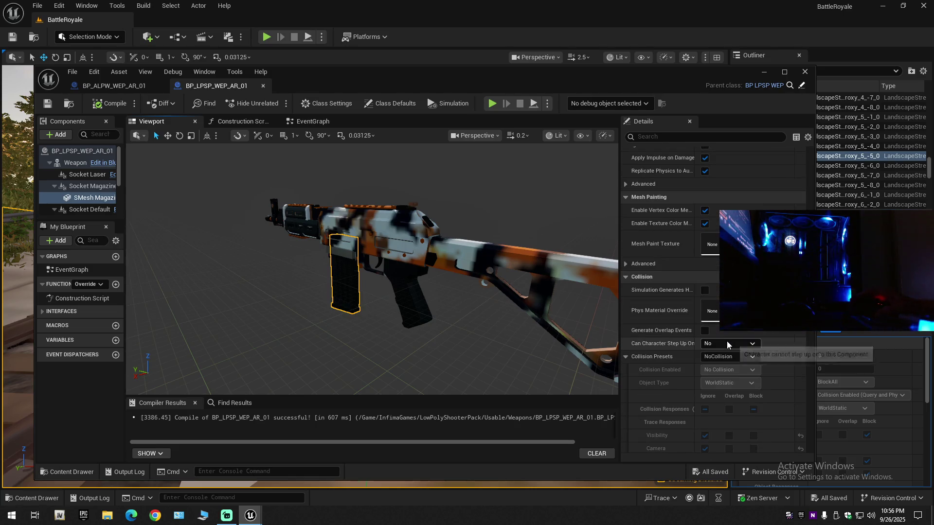
{"action": "scroll", "coordinate": [696, 332], "scroll_direction": "down", "scroll_amount": 3}
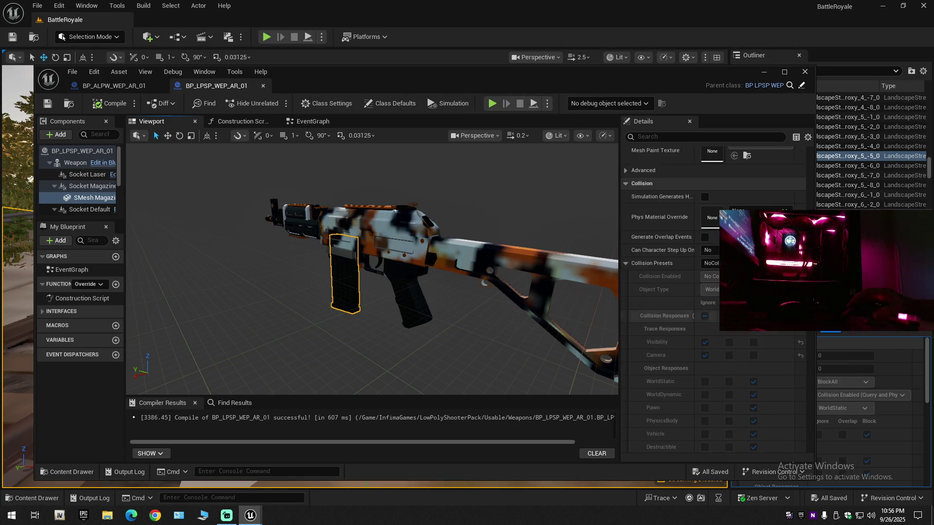
{"action": "scroll", "coordinate": [714, 301], "scroll_direction": "down", "scroll_amount": 15}
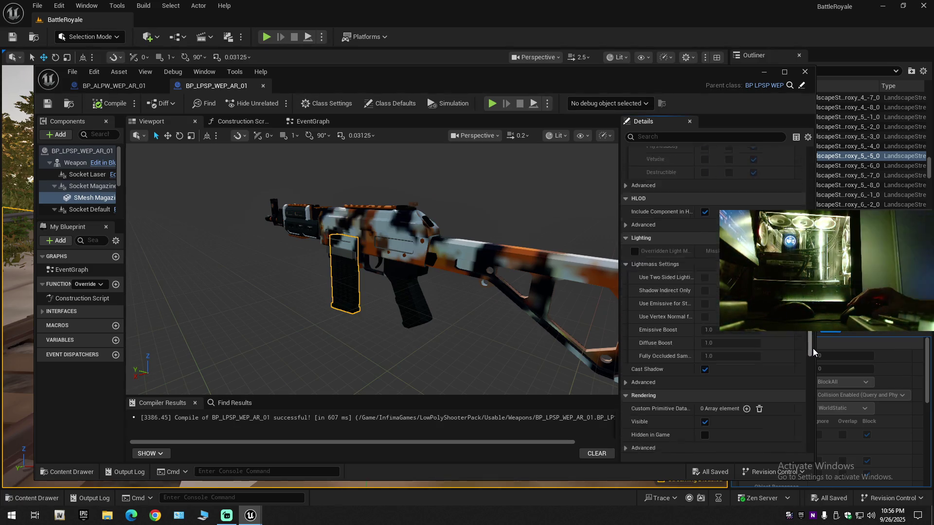
{"action": "scroll", "coordinate": [710, 292], "scroll_direction": "up", "scroll_amount": 15}
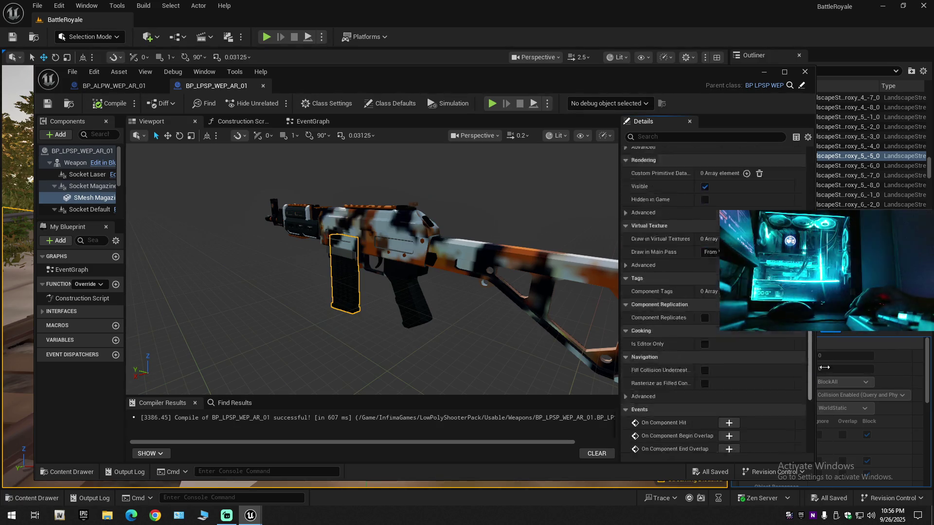
{"action": "scroll", "coordinate": [759, 268], "scroll_direction": "up", "scroll_amount": 10}
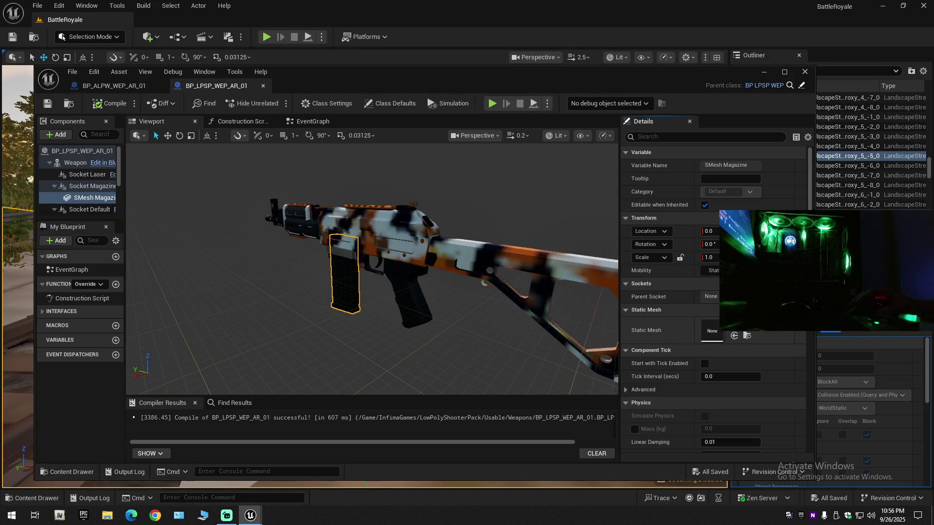
{"action": "left_click", "coordinate": [759, 331]}
{"action": "key", "text": "Escape"}
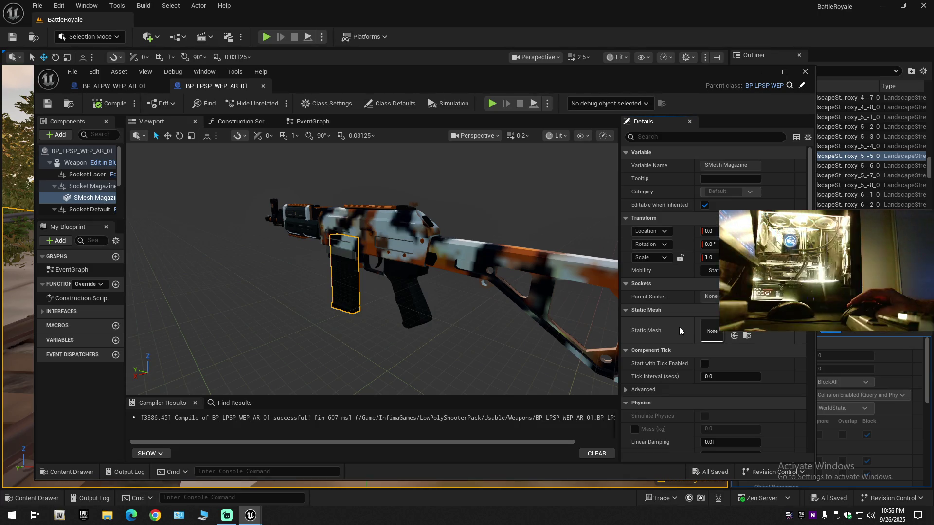
- Search the magazine's Static Mesh picker for 'ar clip', clear it, and close without choosing
{"action": "left_click", "coordinate": [758, 330]}
{"action": "type", "text": "a"}
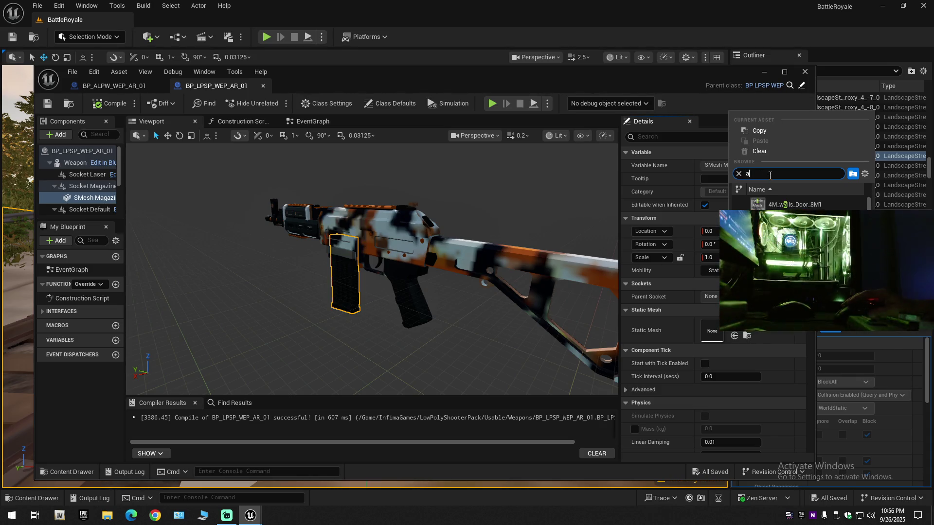
{"action": "type", "text": "r"}
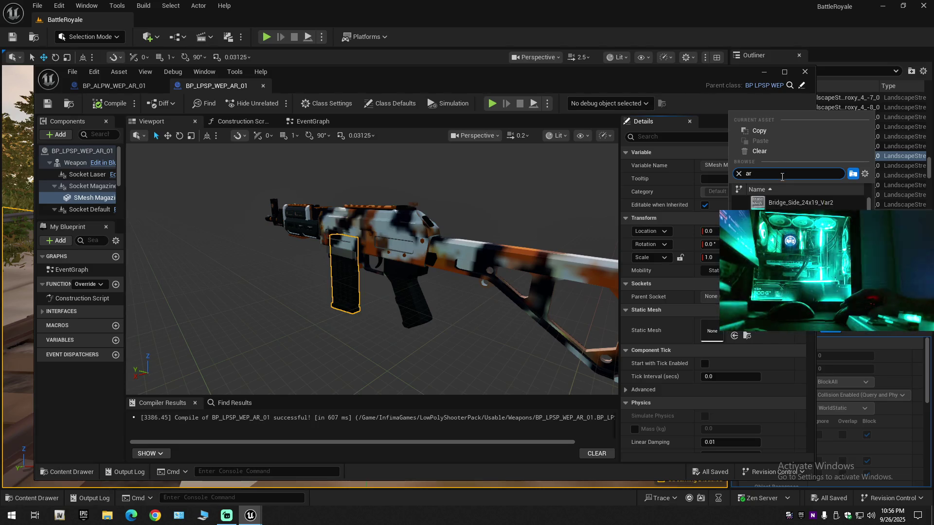
{"action": "type", "text": " c"}
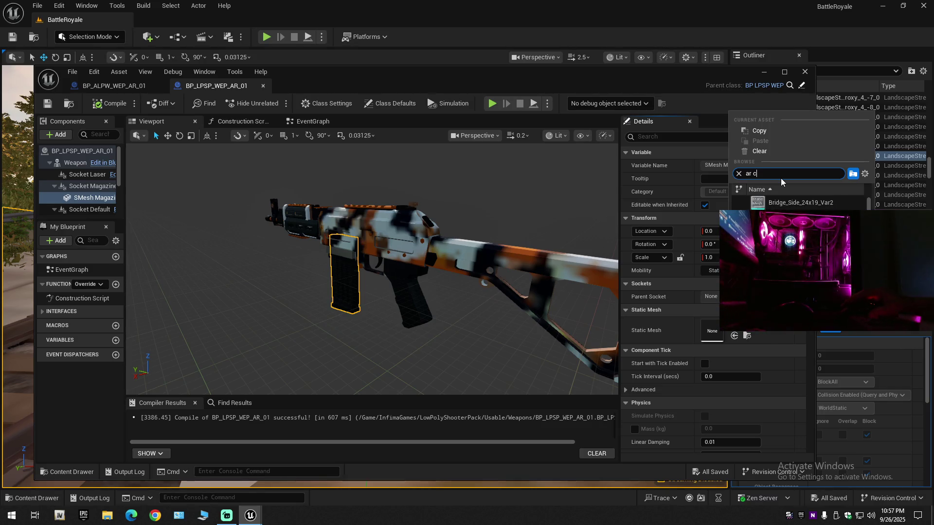
{"action": "type", "text": "ll"}
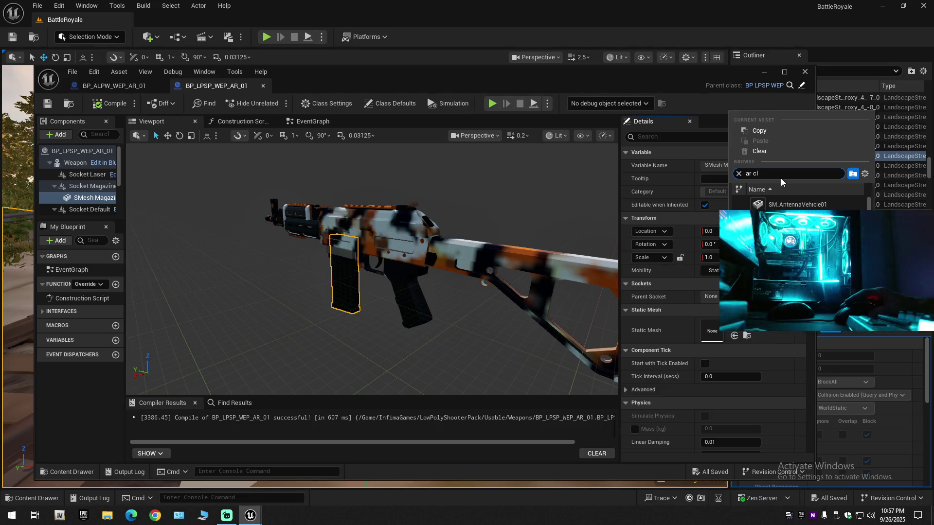
{"action": "key", "text": "BackSpace"}
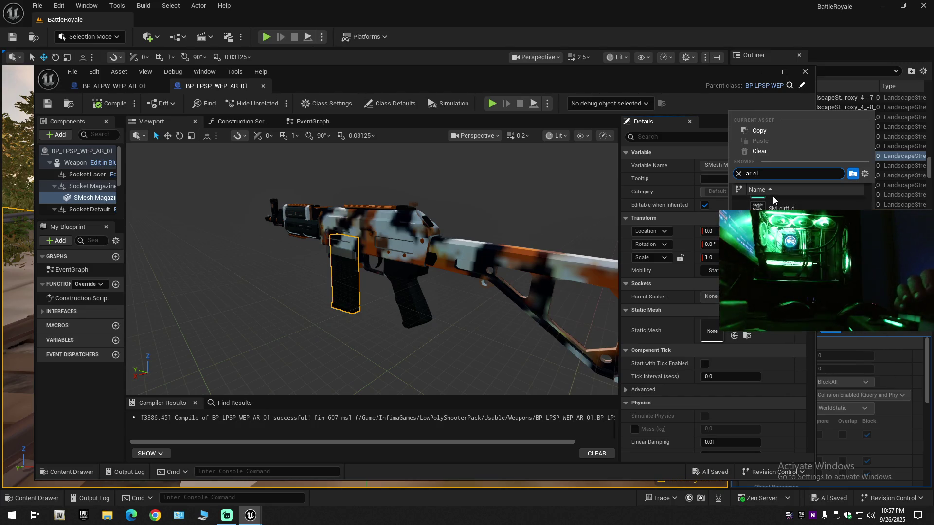
{"action": "type", "text": "io"}
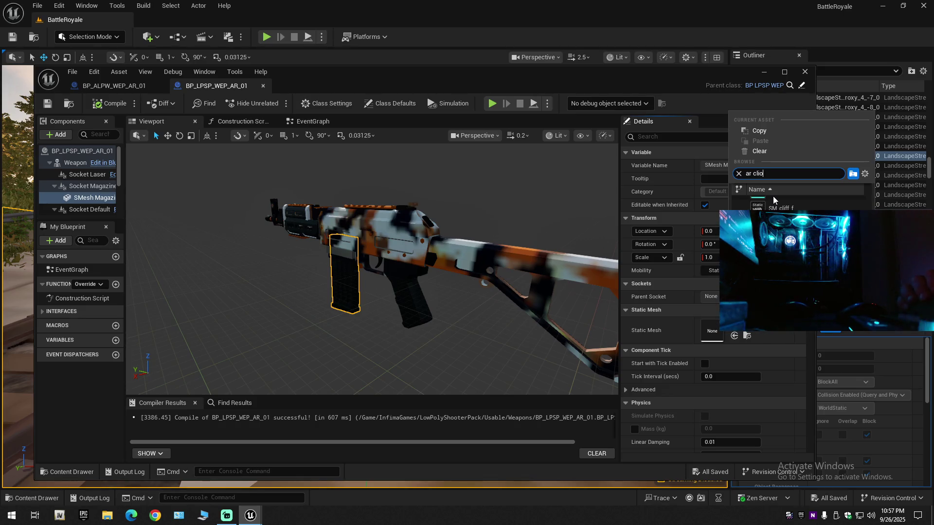
{"action": "key", "text": "BackSpace"}
{"action": "type", "text": "p"}
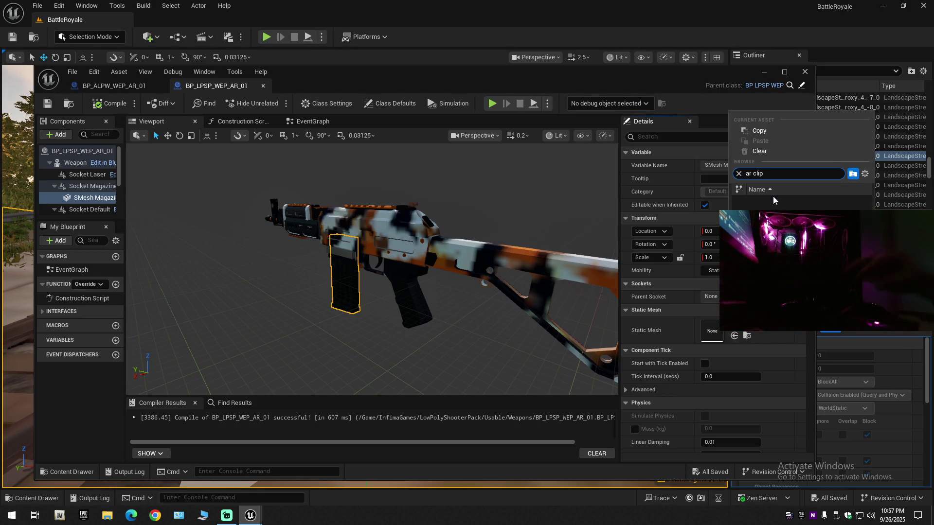
{"action": "key", "text": "ctrl+a"}
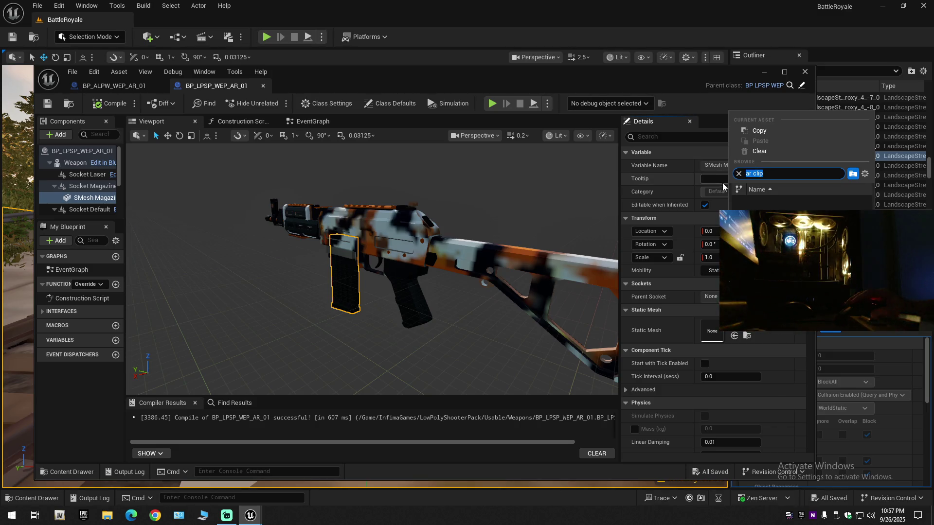
{"action": "key", "text": "BackSpace"}
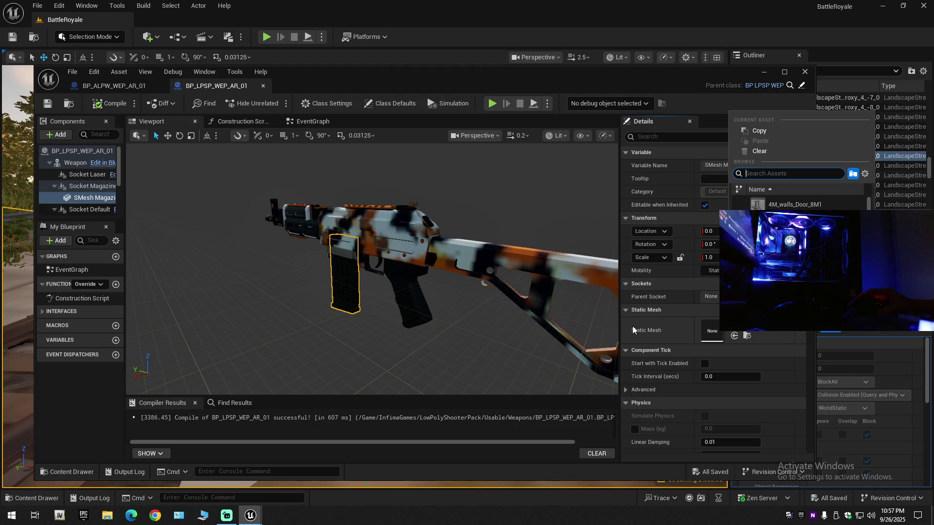
{"action": "left_click", "coordinate": [510, 198]}
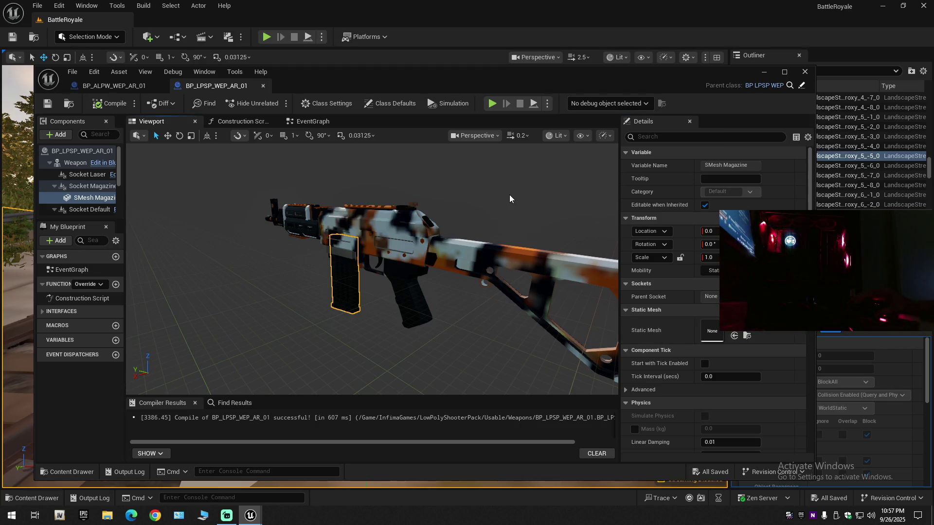
- Compile and save BP_LPSP_WEP_AR_01 and review its Class Defaults
{"action": "left_click", "coordinate": [110, 103]}
{"action": "left_click", "coordinate": [48, 103]}
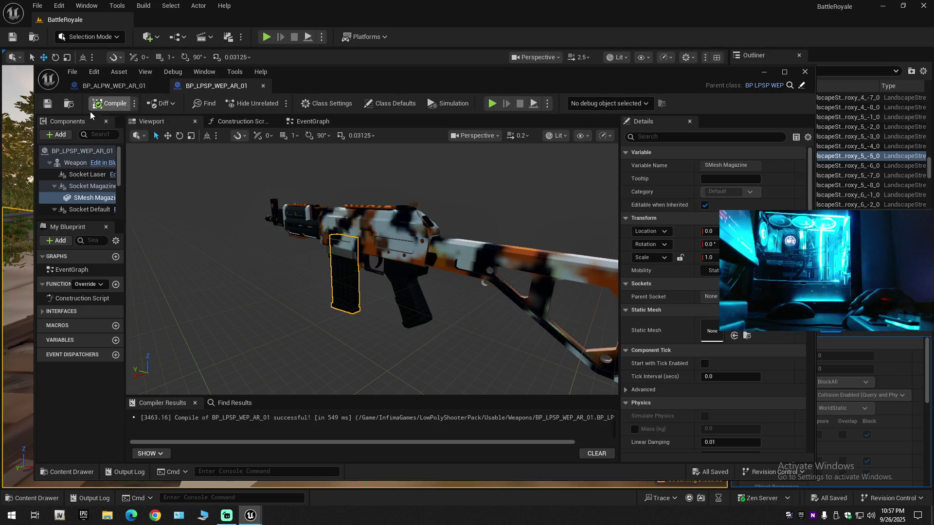
{"action": "left_click", "coordinate": [77, 164]}
{"action": "left_click", "coordinate": [75, 152]}
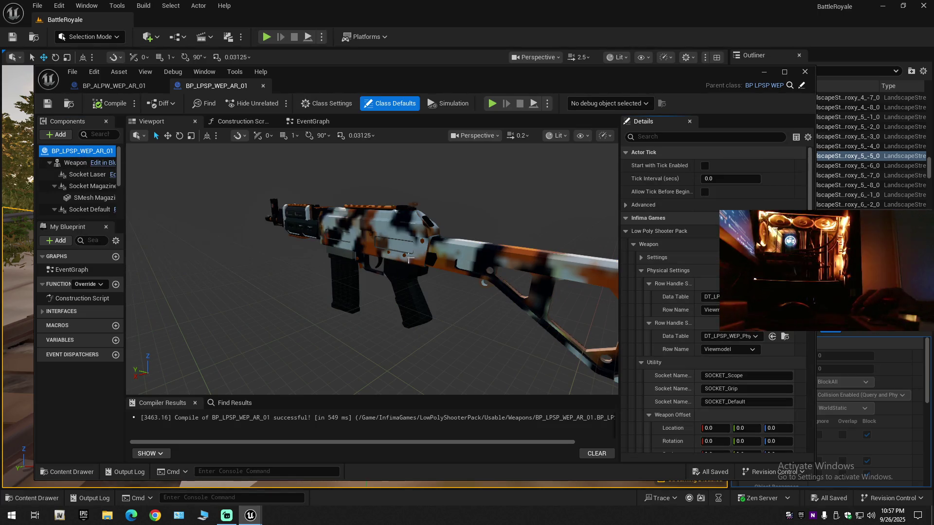
{"action": "scroll", "coordinate": [673, 333], "scroll_direction": "down", "scroll_amount": 5}
{"action": "scroll", "coordinate": [674, 333], "scroll_direction": "down", "scroll_amount": 10}
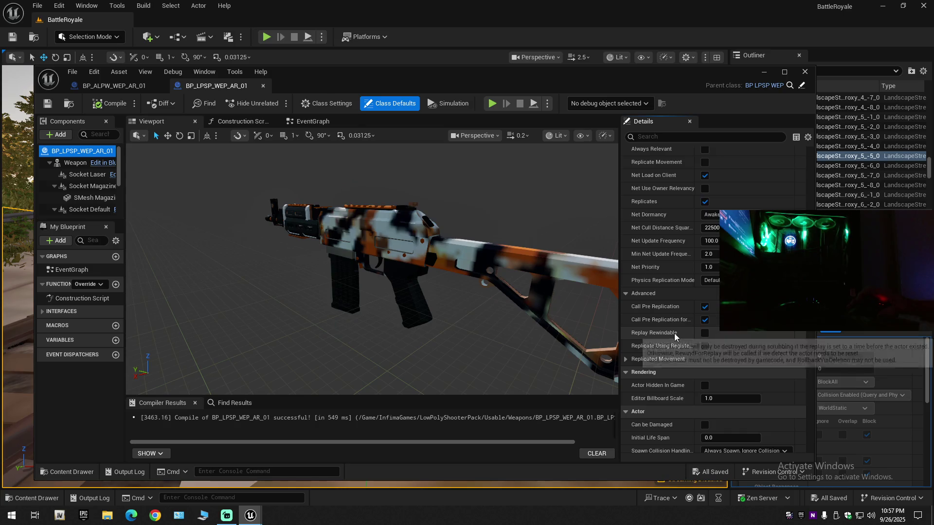
{"action": "scroll", "coordinate": [674, 334], "scroll_direction": "down", "scroll_amount": 12}
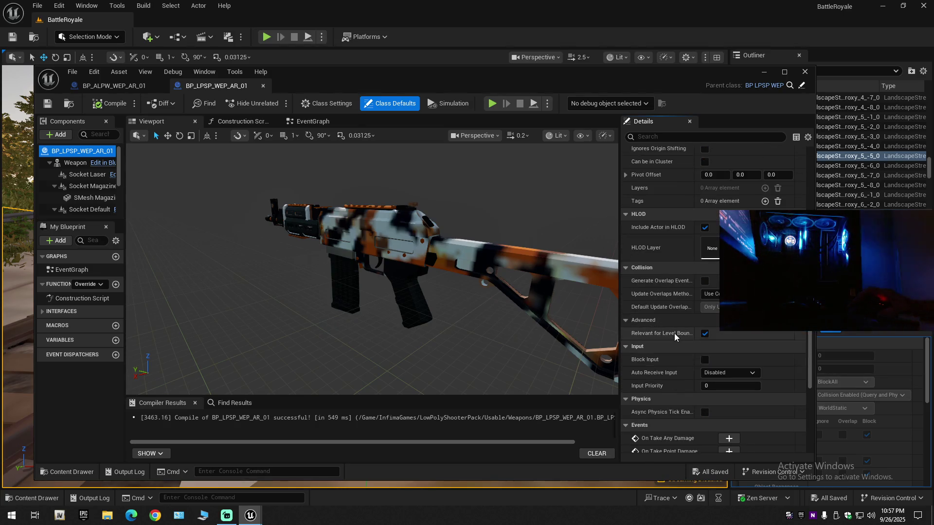
- Select the Weapon component and show the parent BP_LPSP_WEP blueprint's viewport
{"action": "left_click", "coordinate": [85, 166]}
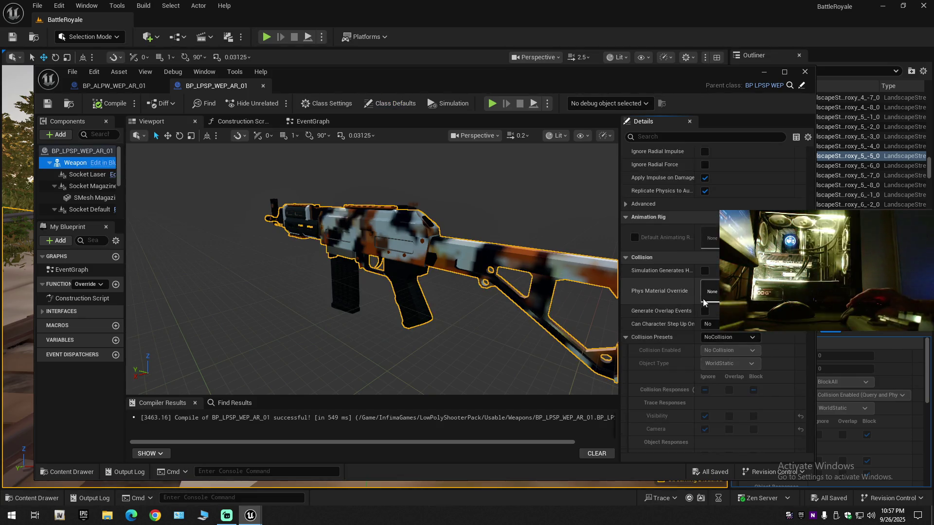
{"action": "scroll", "coordinate": [703, 299], "scroll_direction": "up", "scroll_amount": 4}
{"action": "scroll", "coordinate": [807, 197], "scroll_direction": "down", "scroll_amount": 7}
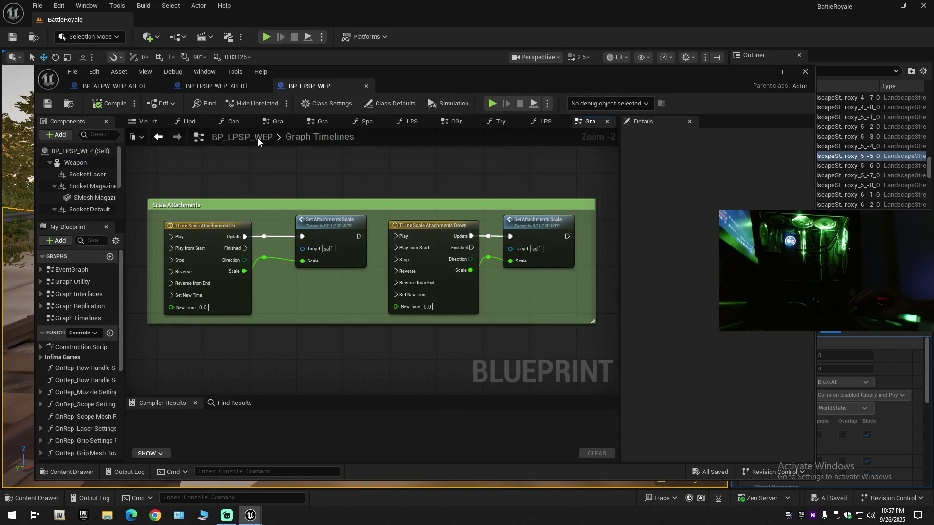
{"action": "left_click", "coordinate": [149, 125]}
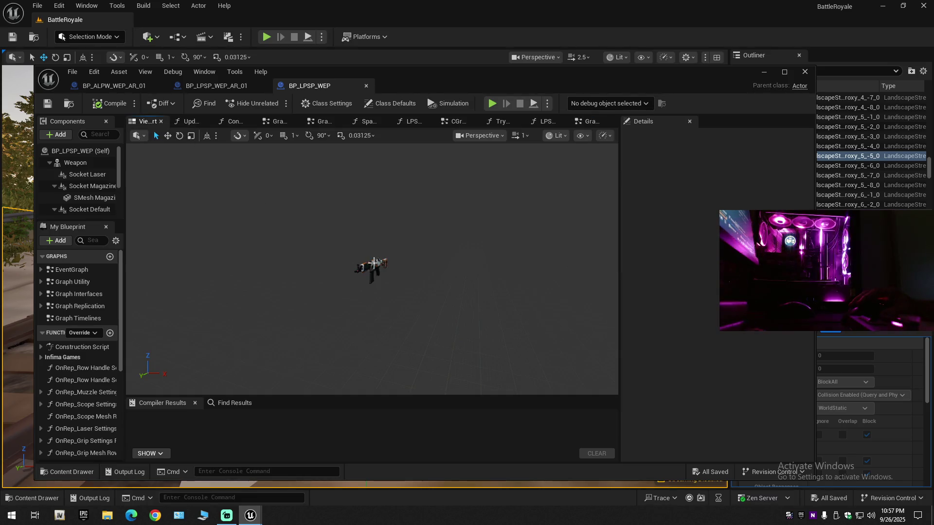
- Assign M_M4_Flame_Mat_Inst to material Elements 0 through 5 of BP_LPSP_WEP's Weapon mesh
{"action": "left_click", "coordinate": [374, 263]}
{"action": "scroll", "coordinate": [727, 331], "scroll_direction": "down", "scroll_amount": 5}
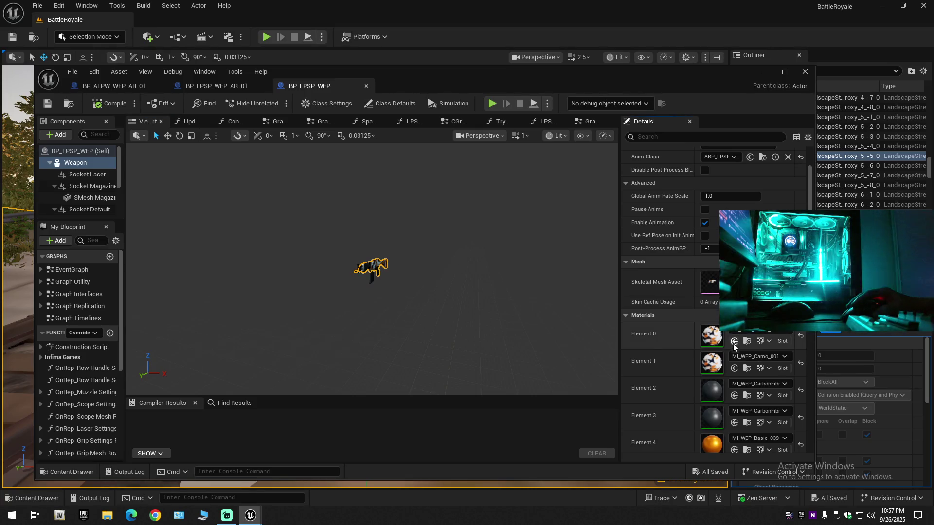
{"action": "left_click", "coordinate": [734, 341]}
{"action": "left_click", "coordinate": [734, 369]}
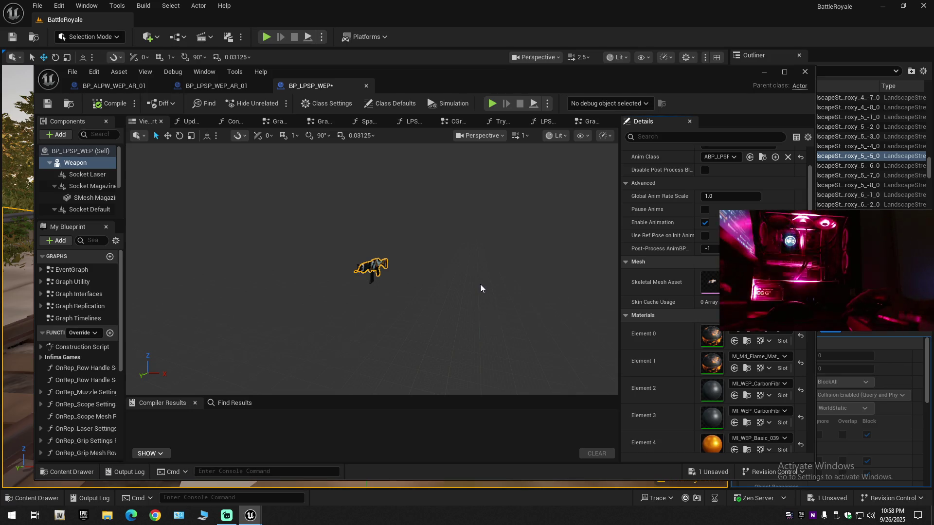
{"action": "key", "text": "f"}
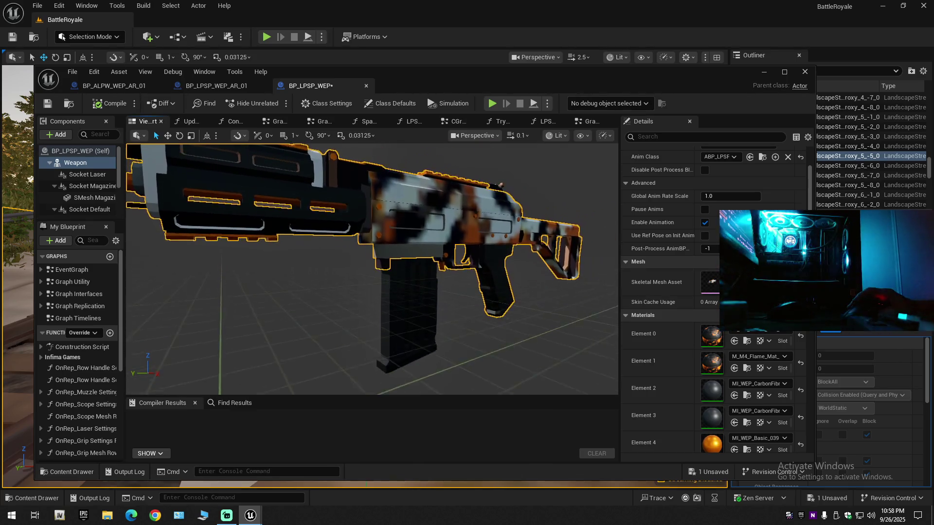
{"action": "scroll", "coordinate": [705, 383], "scroll_direction": "down", "scroll_amount": 1}
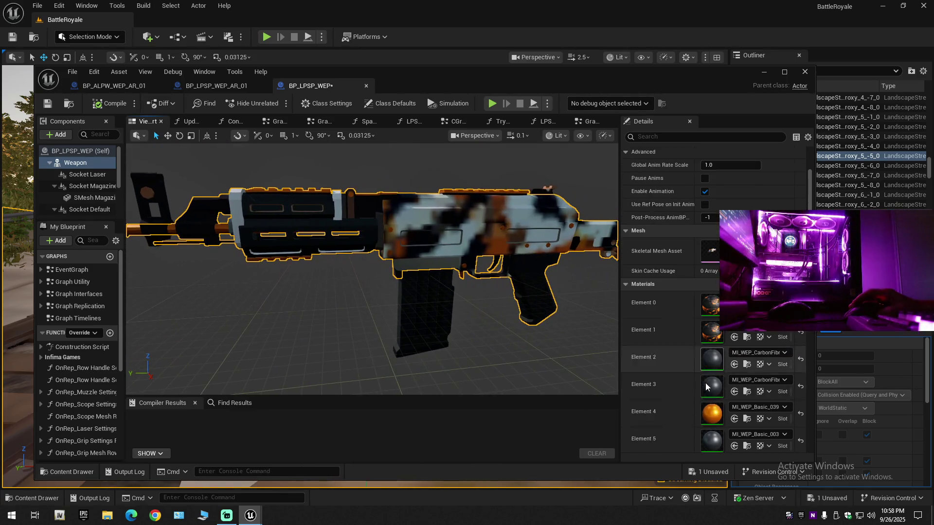
{"action": "scroll", "coordinate": [706, 381], "scroll_direction": "down", "scroll_amount": 1}
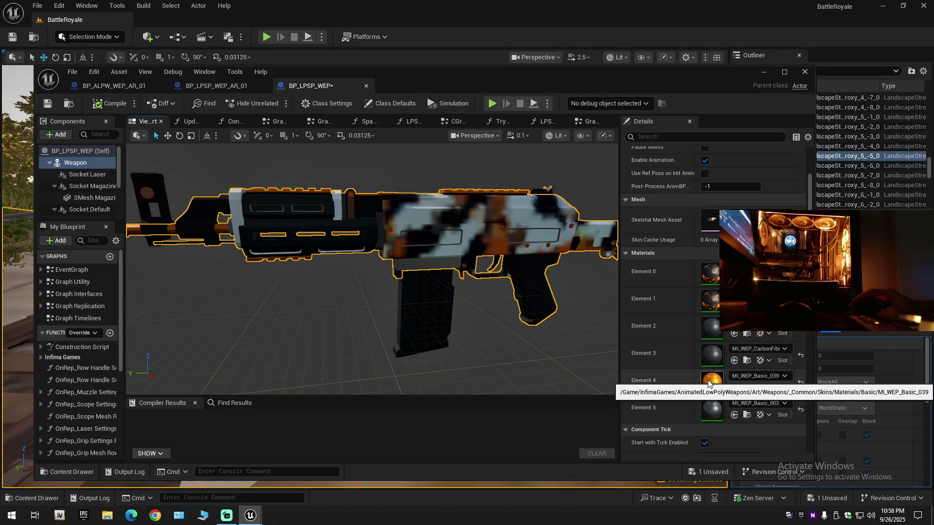
{"action": "left_click", "coordinate": [734, 334]}
{"action": "left_click", "coordinate": [735, 360]}
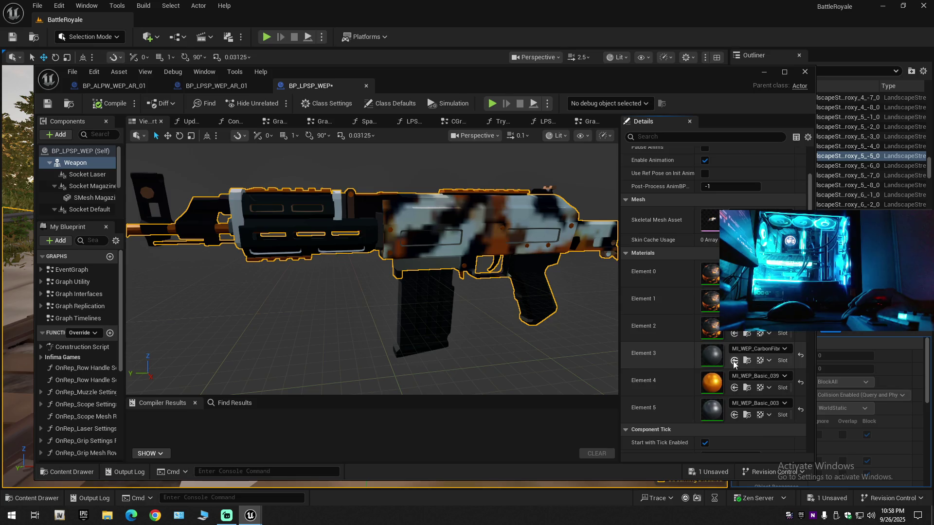
{"action": "left_click", "coordinate": [734, 388]}
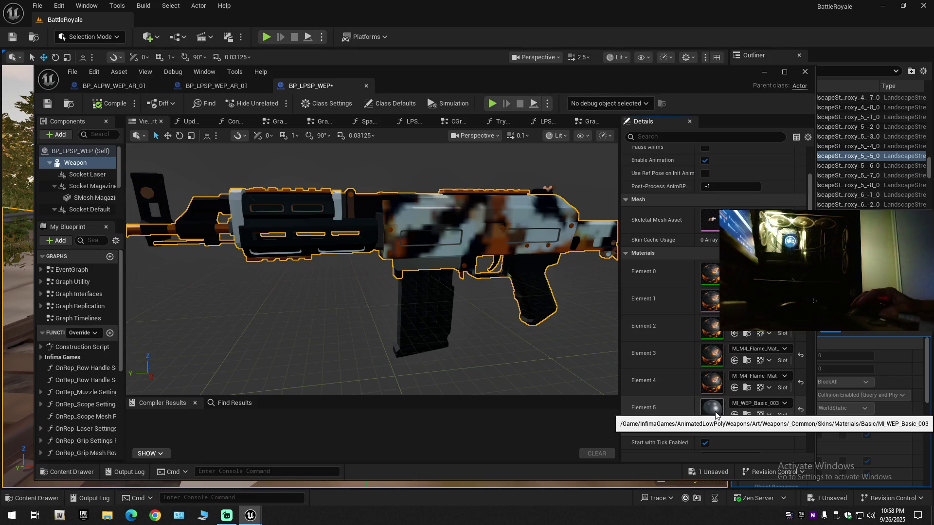
{"action": "left_click", "coordinate": [735, 415]}
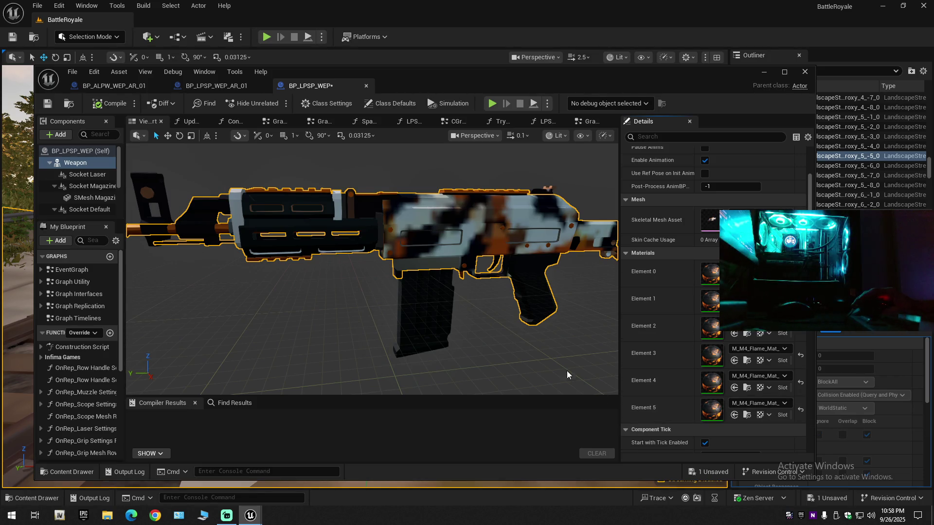
{"action": "left_click", "coordinate": [417, 306]}
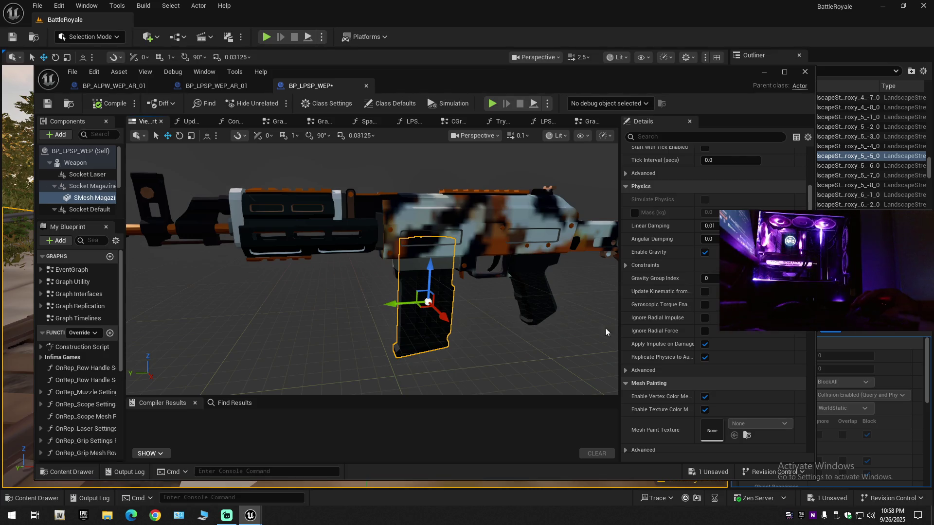
- Compile and save the BP_LPSP_WEP blueprint
{"action": "scroll", "coordinate": [724, 355], "scroll_direction": "down", "scroll_amount": 2}
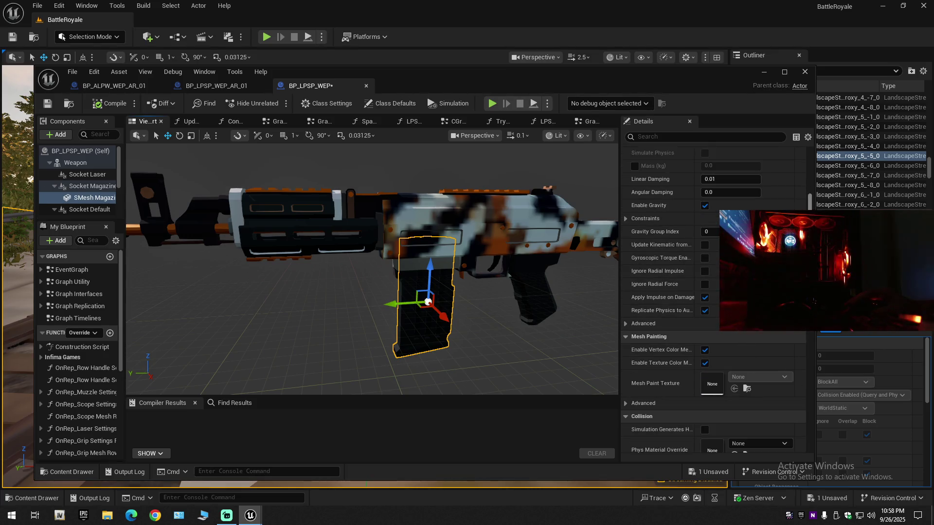
{"action": "scroll", "coordinate": [812, 200], "scroll_direction": "up", "scroll_amount": 6}
{"action": "scroll", "coordinate": [704, 353], "scroll_direction": "down", "scroll_amount": 15}
{"action": "scroll", "coordinate": [822, 350], "scroll_direction": "down", "scroll_amount": 10}
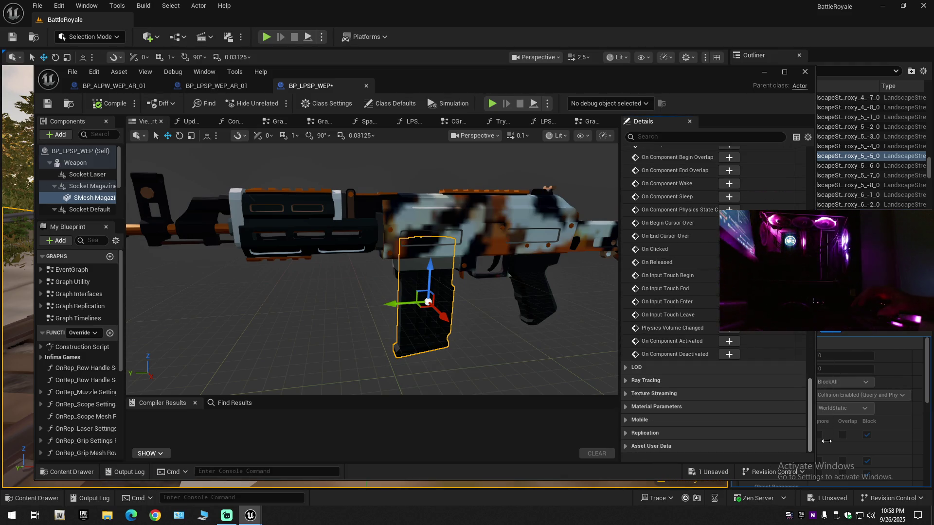
{"action": "scroll", "coordinate": [705, 316], "scroll_direction": "up", "scroll_amount": 20}
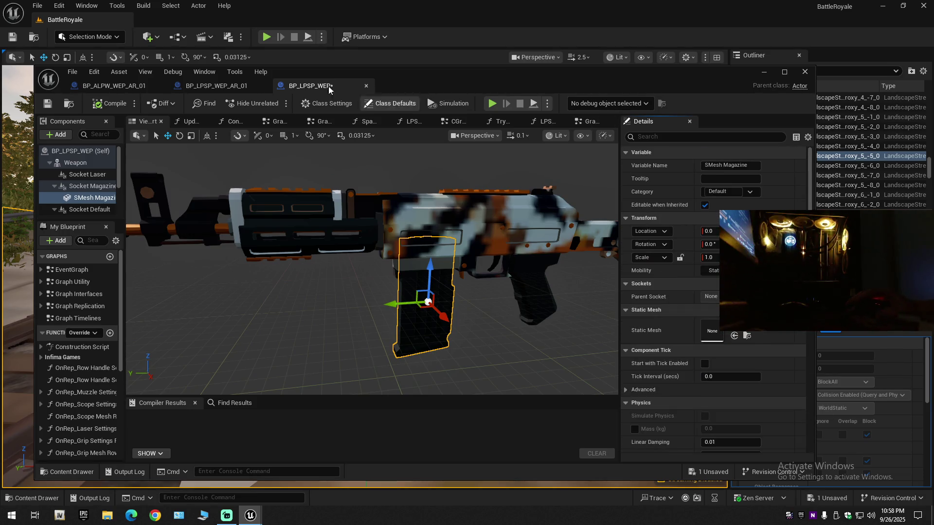
{"action": "left_click", "coordinate": [112, 104]}
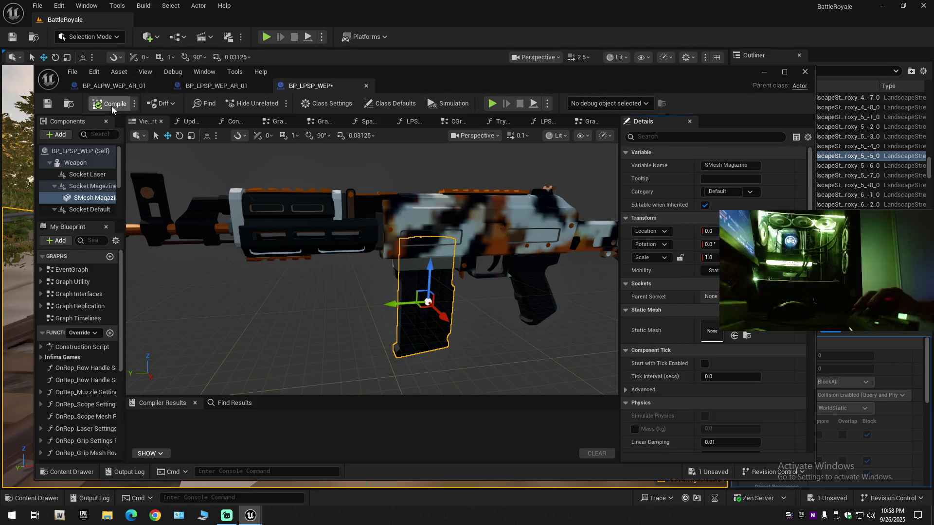
{"action": "left_click", "coordinate": [48, 106]}
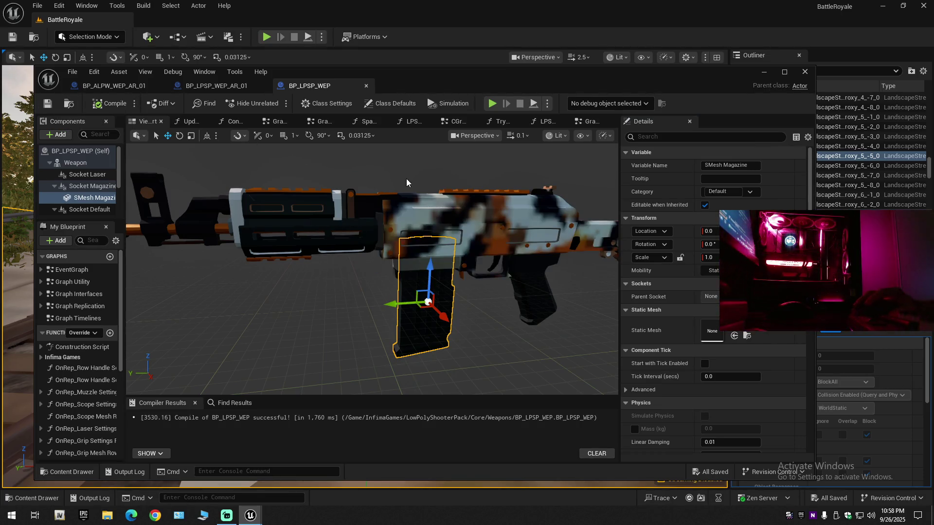
- Verify the Weapon mesh materials, save again, and close the BP_LPSP_WEP editor tab
{"action": "left_click", "coordinate": [467, 219]}
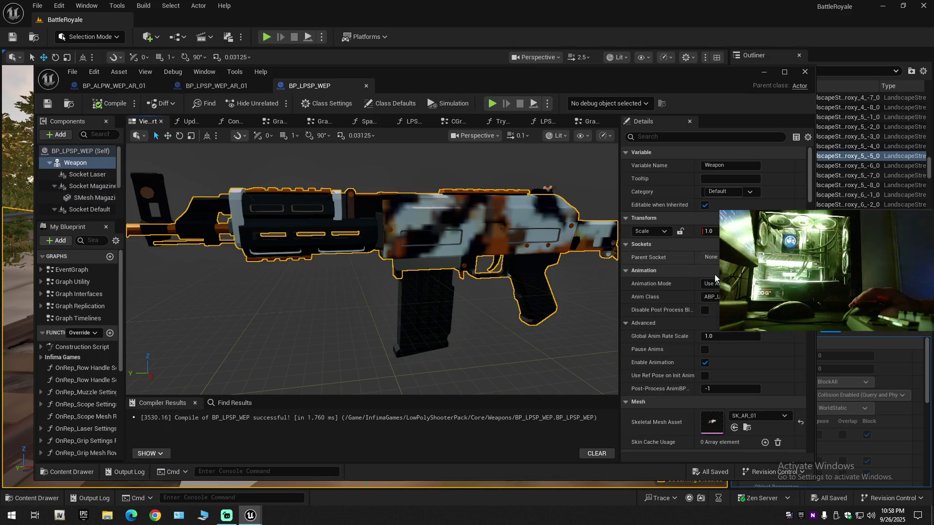
{"action": "scroll", "coordinate": [715, 277], "scroll_direction": "down", "scroll_amount": 10}
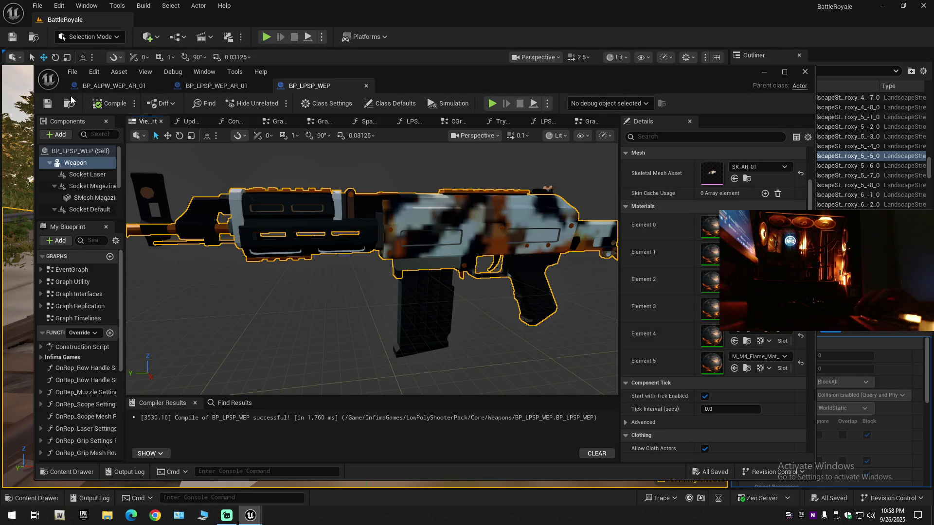
{"action": "left_click", "coordinate": [47, 104]}
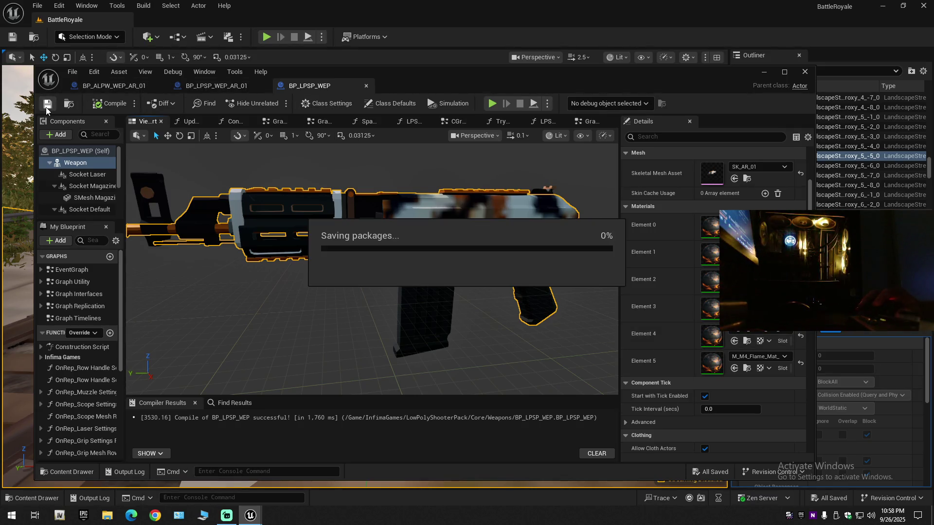
{"action": "left_click", "coordinate": [367, 86]}
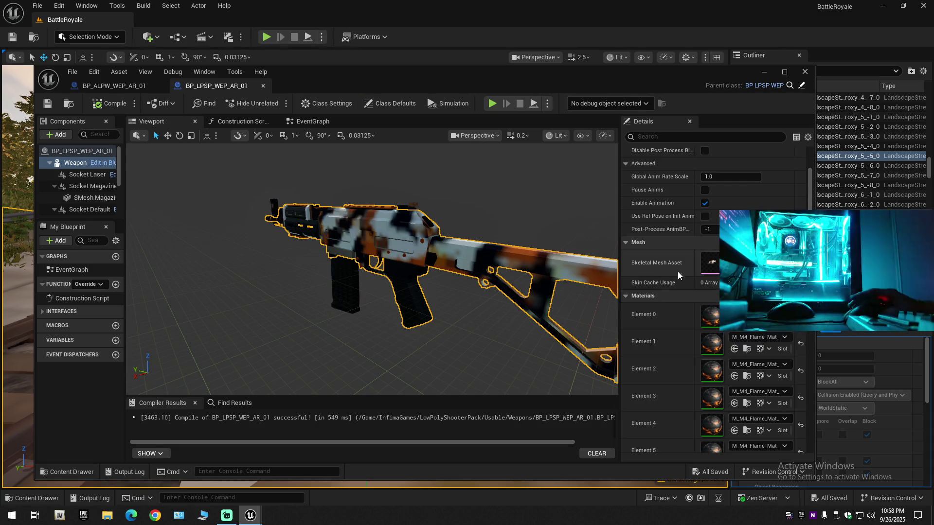
- Inspect the sight, whole weapon mesh and muzzle part of the BP_LPSP_WEP_AR_01 rifle in the Viewport
{"action": "scroll", "coordinate": [691, 311], "scroll_direction": "down", "scroll_amount": 8}
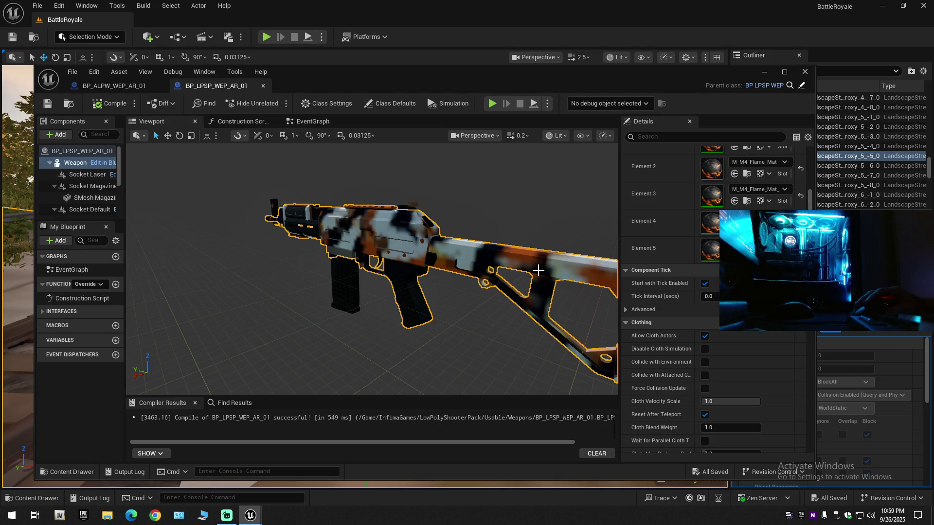
{"action": "left_click", "coordinate": [414, 205]}
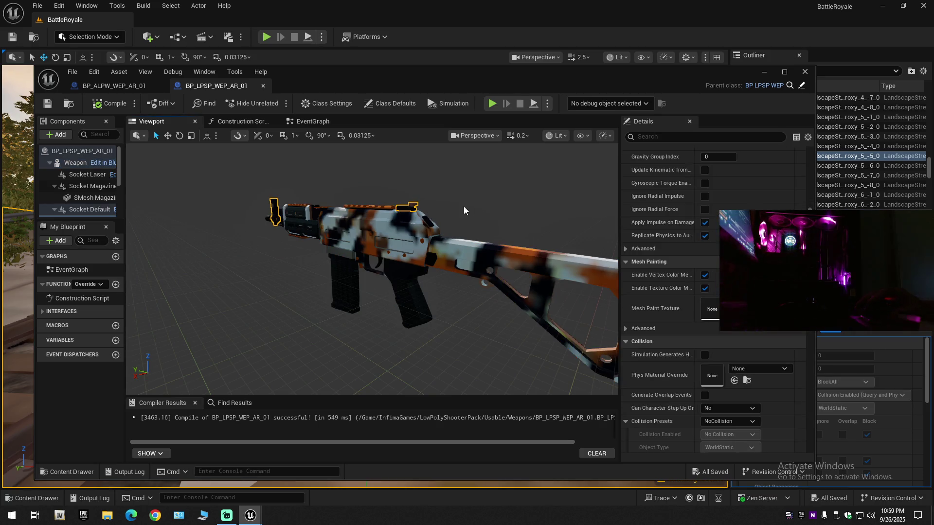
{"action": "mouse_move", "coordinate": [457, 238]}
{"action": "left_mouse_down"}
{"action": "mouse_move", "coordinate": [466, 236]}
{"action": "mouse_move", "coordinate": [450, 246]}
{"action": "left_mouse_up"}
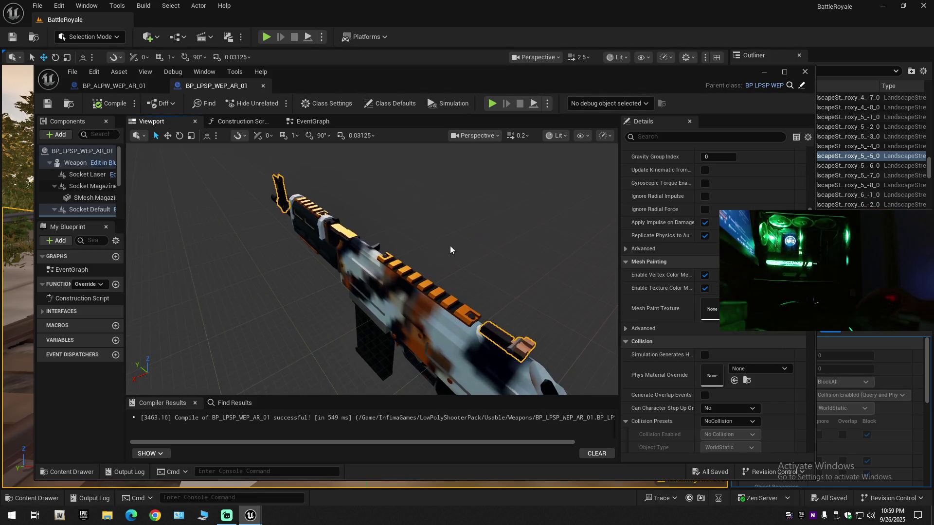
{"action": "left_click", "coordinate": [396, 269]}
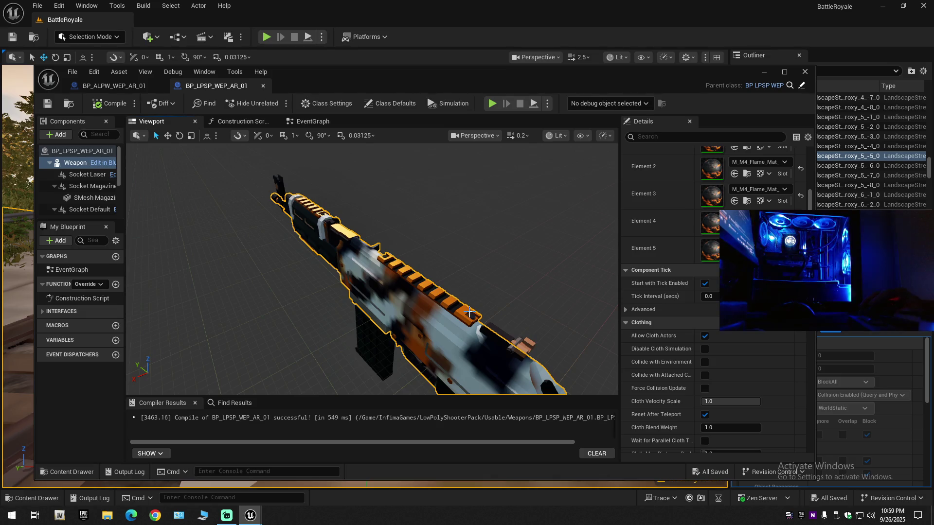
{"action": "left_click_drag", "start_coordinate": [470, 304], "coordinate": [410, 273]}
{"action": "left_click", "coordinate": [363, 207]}
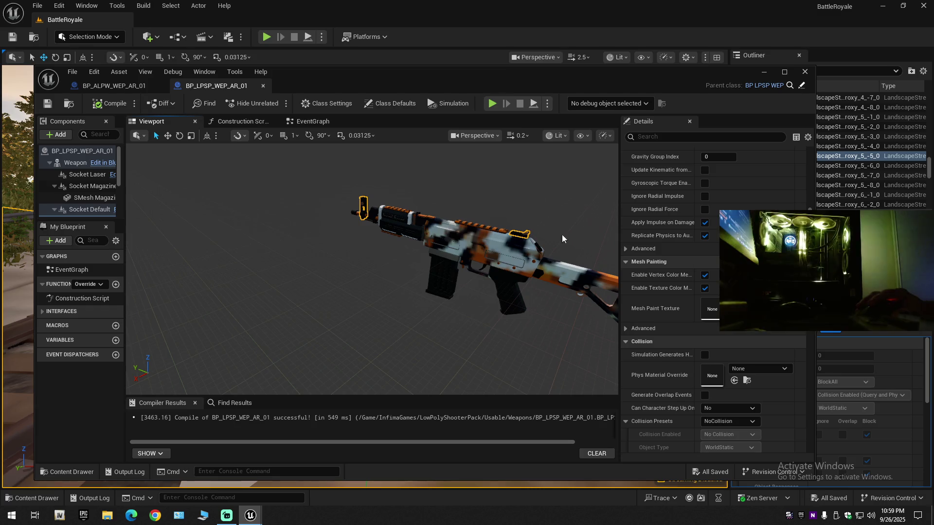
- Review the selected part's Details, then close the BP_LPSP_WEP_AR_01 blueprint
{"action": "scroll", "coordinate": [710, 335], "scroll_direction": "down", "scroll_amount": 1}
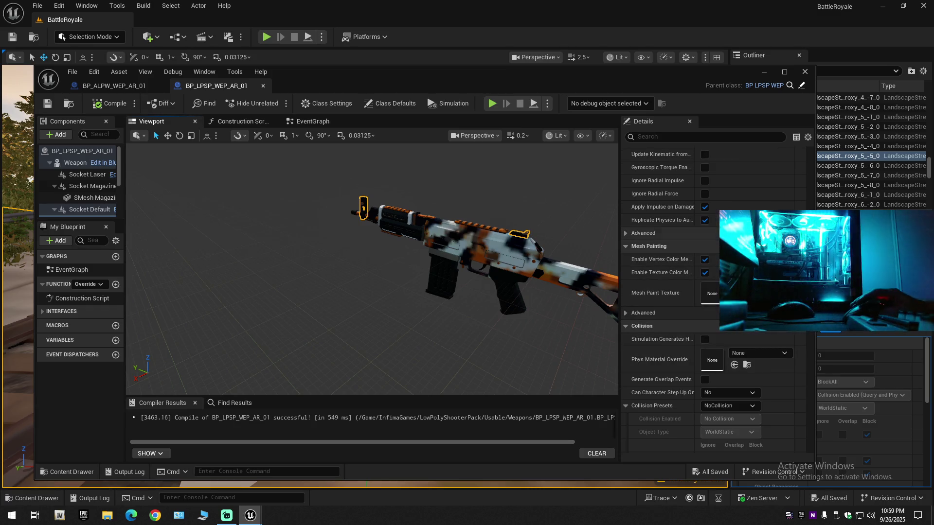
{"action": "scroll", "coordinate": [710, 292], "scroll_direction": "up", "scroll_amount": 10}
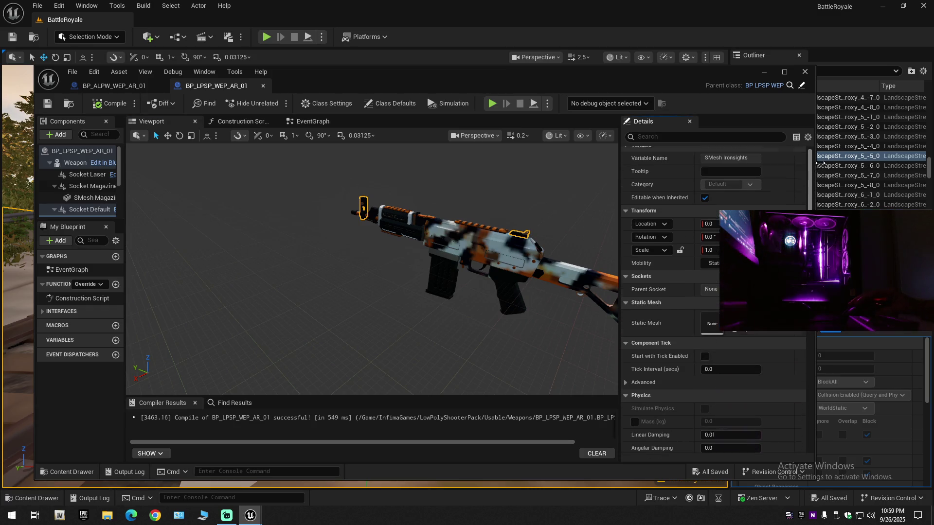
{"action": "left_click_drag", "start_coordinate": [817, 163], "coordinate": [815, 391]}
{"action": "scroll", "coordinate": [796, 394], "scroll_direction": "down", "scroll_amount": 3}
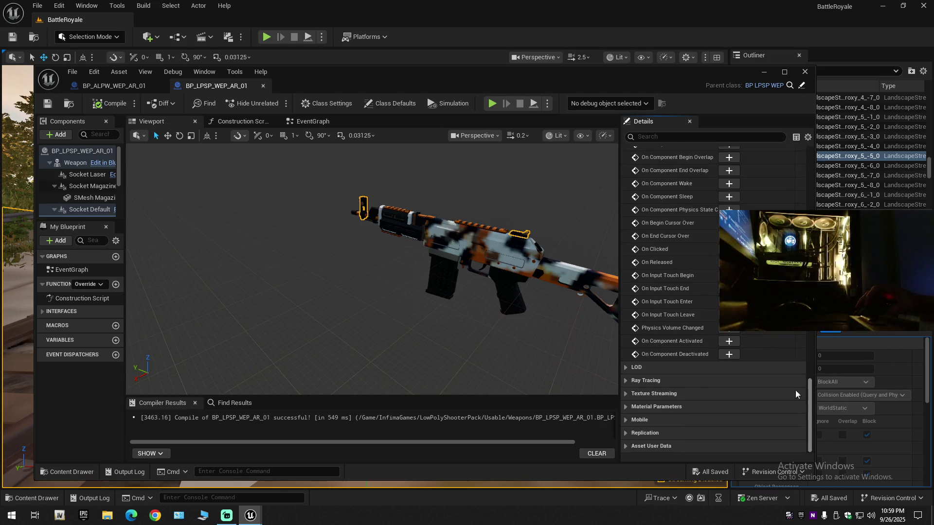
{"action": "left_click", "coordinate": [261, 86]}
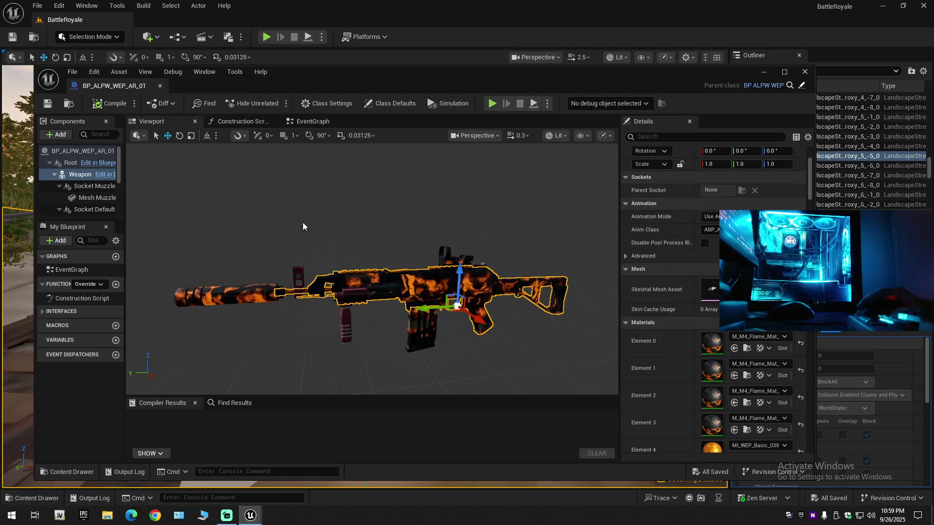
- Open the parent BP_ALPW_WEP blueprint from the Weapon component, frame its rifle in the Viewport and select the Weapon mesh
{"action": "left_click", "coordinate": [101, 175]}
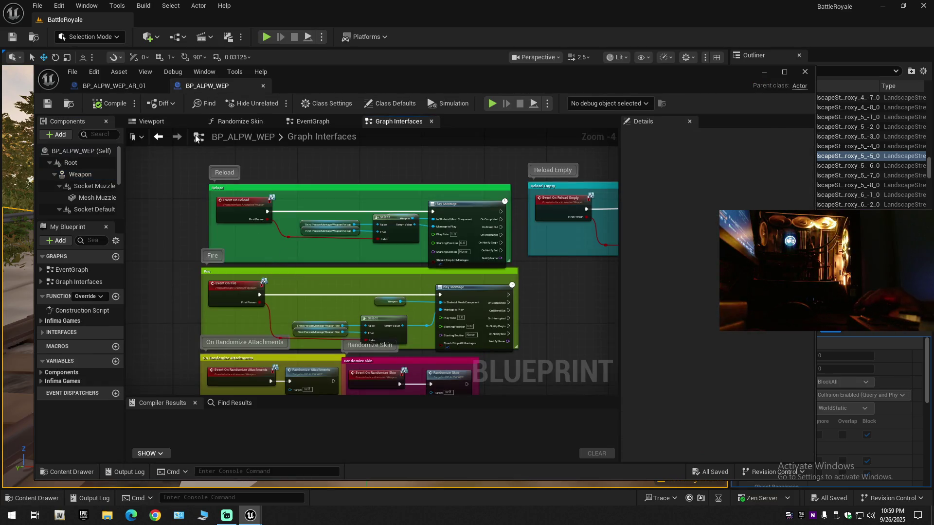
{"action": "left_click", "coordinate": [142, 122]}
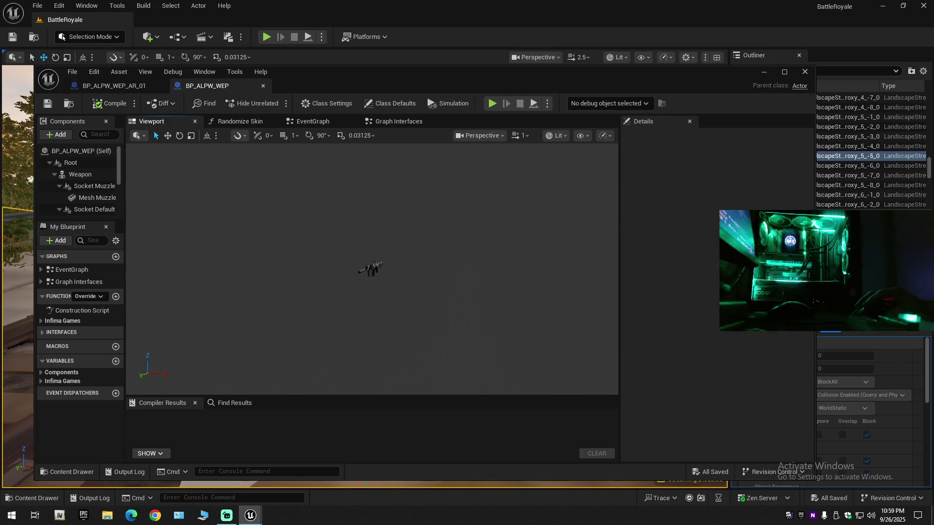
{"action": "left_click", "coordinate": [374, 264]}
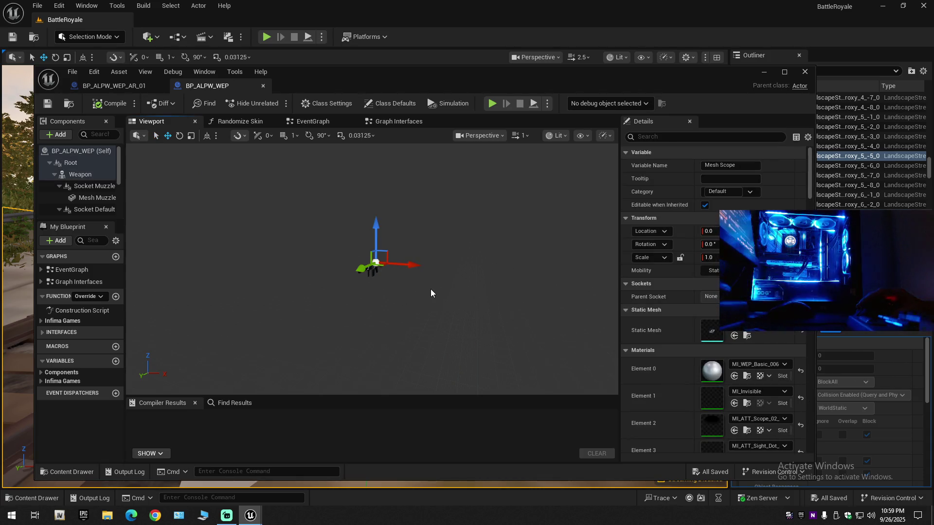
{"action": "scroll", "coordinate": [431, 290], "scroll_direction": "up", "scroll_amount": 3}
{"action": "scroll", "coordinate": [372, 267], "scroll_direction": "down", "scroll_amount": 3}
{"action": "key", "text": "f"}
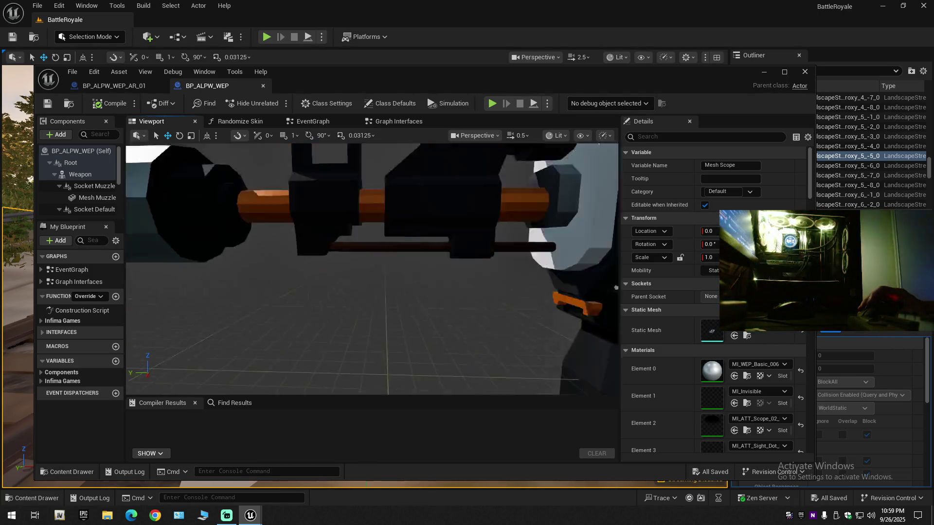
{"action": "mouse_move", "coordinate": [432, 285]}
{"action": "left_mouse_down"}
{"action": "mouse_move", "coordinate": [423, 280]}
{"action": "mouse_move", "coordinate": [431, 285]}
{"action": "left_mouse_up"}
{"action": "left_click", "coordinate": [380, 253]}
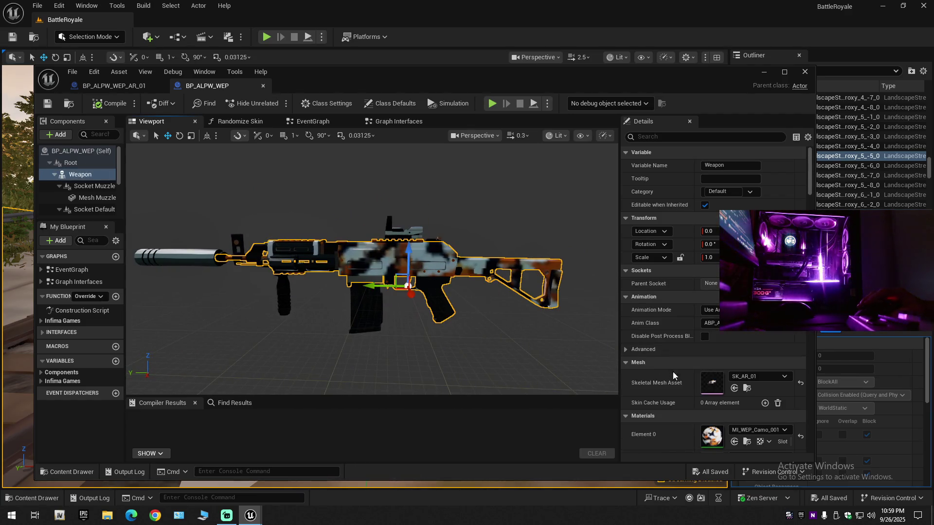
- Swap the rifle body's camo for the M_M4_Flame material on Element 0, then check the magazine, silencer and scope
{"action": "scroll", "coordinate": [704, 382], "scroll_direction": "down", "scroll_amount": 2}
{"action": "left_click", "coordinate": [734, 379]}
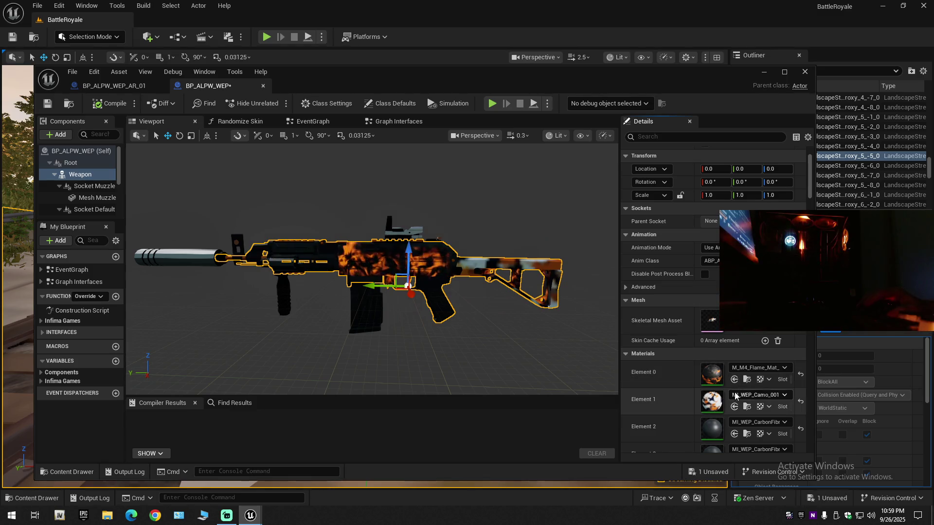
{"action": "left_click", "coordinate": [365, 316]}
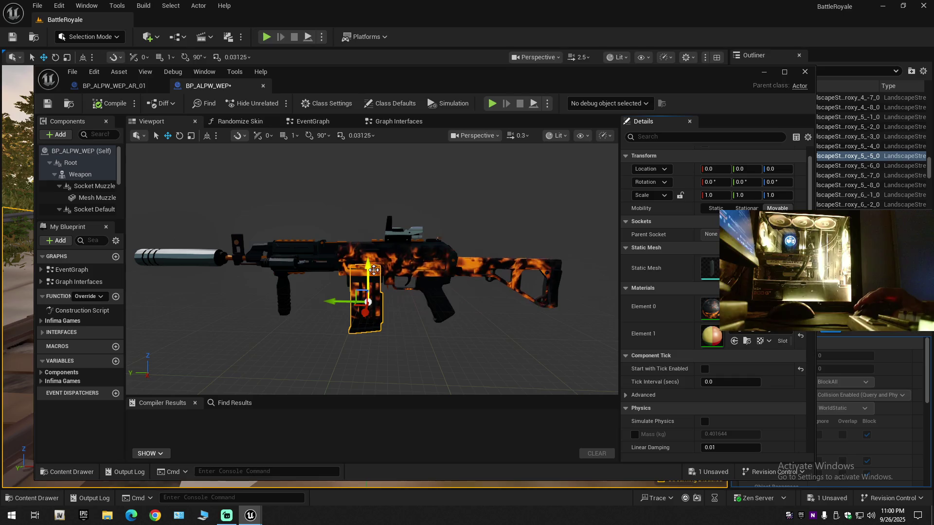
{"action": "scroll", "coordinate": [394, 319], "scroll_direction": "down", "scroll_amount": 2}
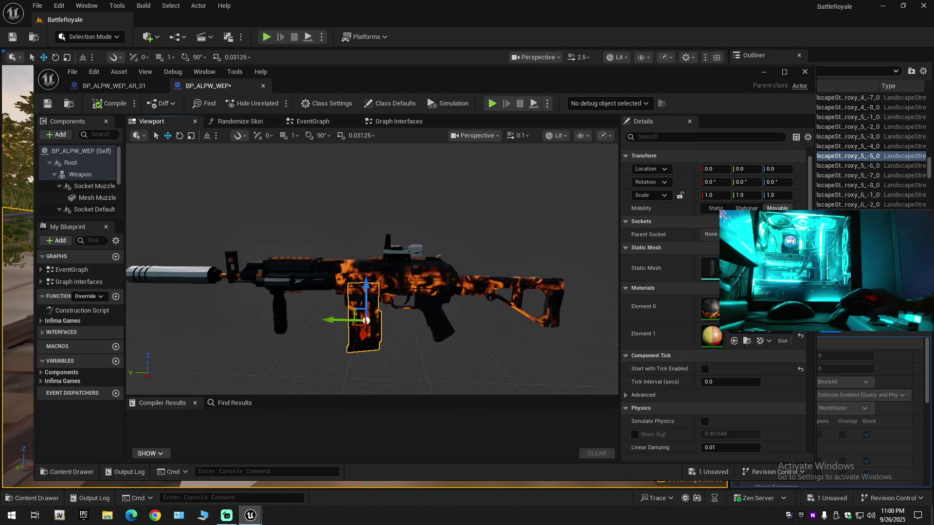
{"action": "left_click", "coordinate": [200, 299]}
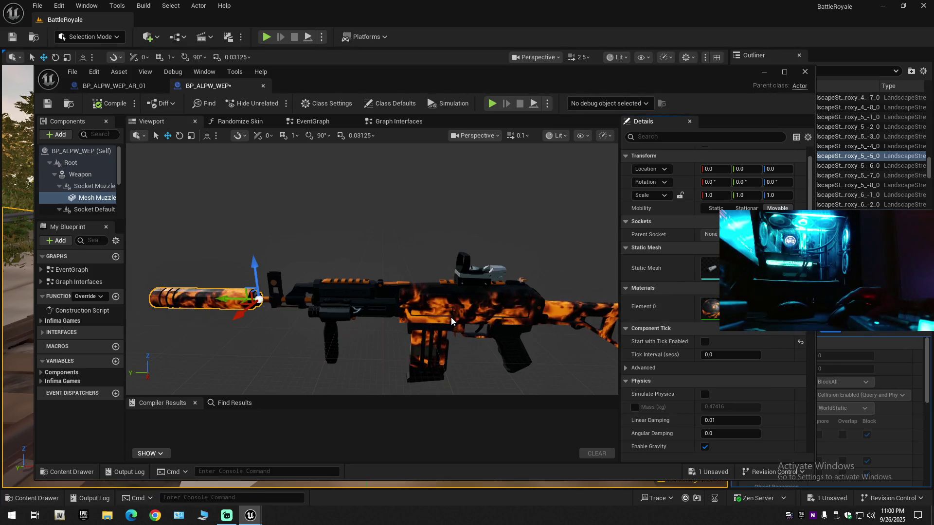
{"action": "left_click_drag", "start_coordinate": [450, 321], "coordinate": [450, 321]}
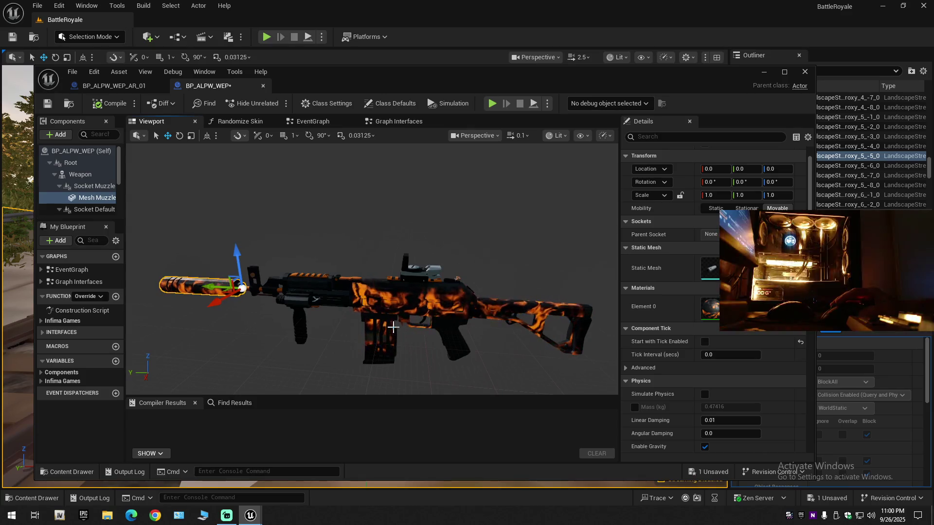
{"action": "left_click", "coordinate": [416, 270]}
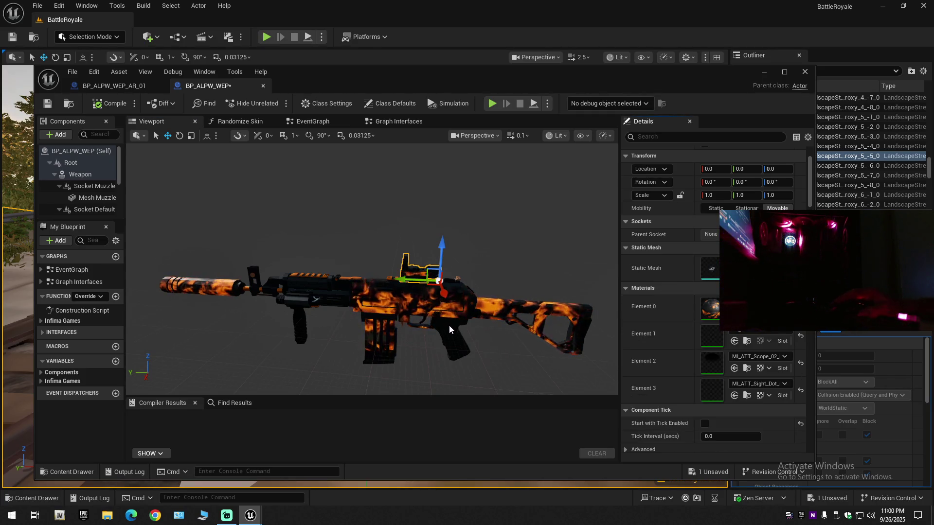
{"action": "left_click", "coordinate": [457, 347]}
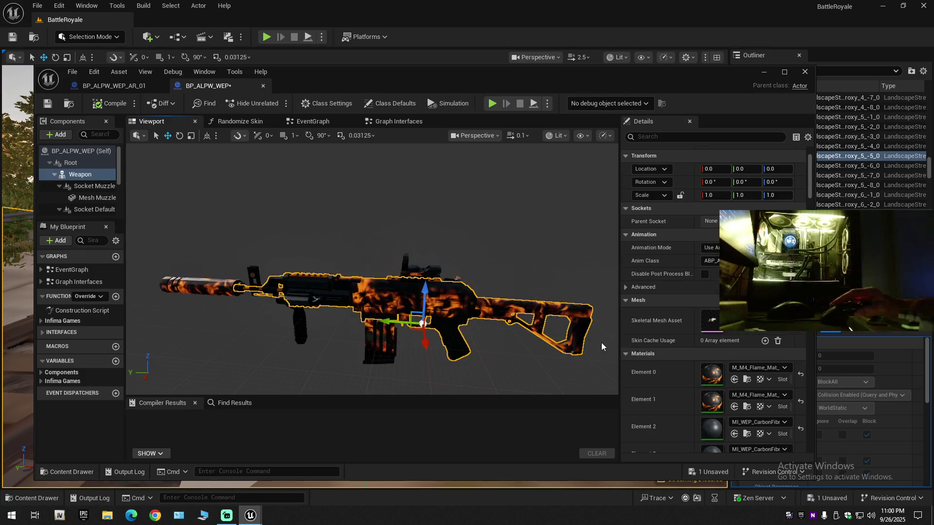
- Select the front-rail attachment and front sight post, then bring up the SkinMaterial library
{"action": "scroll", "coordinate": [601, 347], "scroll_direction": "up", "scroll_amount": 5}
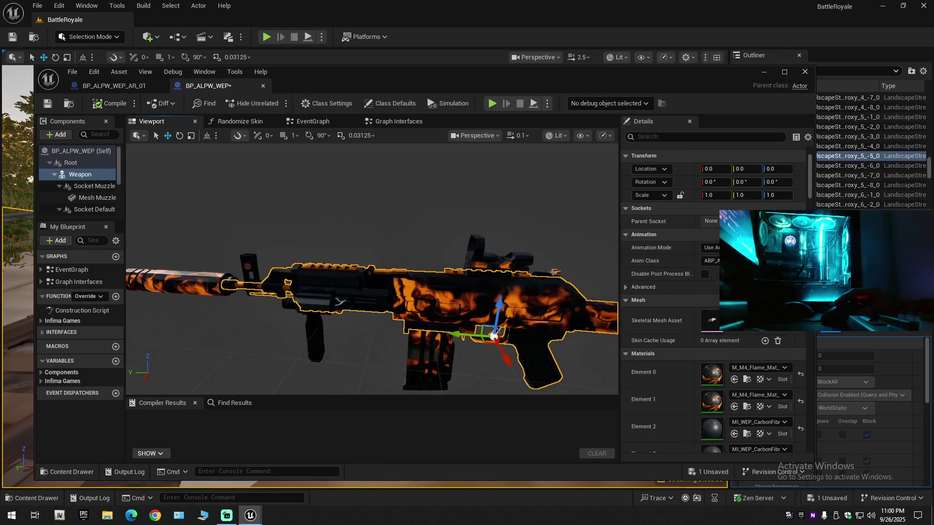
{"action": "scroll", "coordinate": [506, 338], "scroll_direction": "up", "scroll_amount": 3}
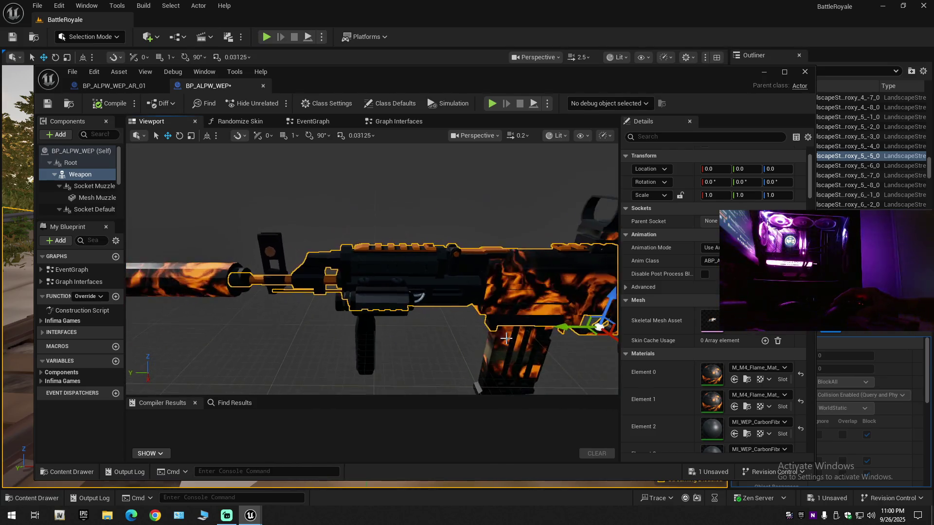
{"action": "left_click", "coordinate": [375, 298]}
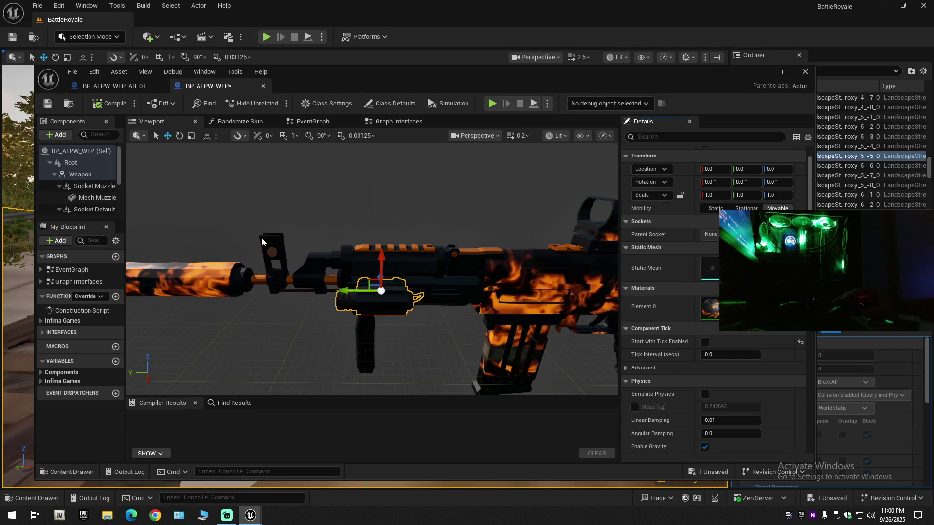
{"action": "left_click", "coordinate": [270, 247]}
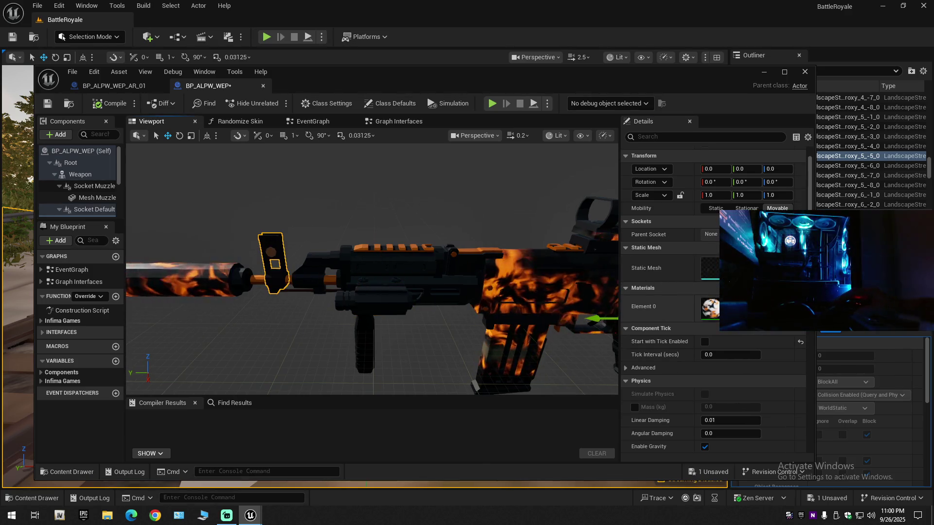
{"action": "left_click", "coordinate": [80, 469]}
{"action": "scroll", "coordinate": [332, 389], "scroll_direction": "down", "scroll_amount": 3}
- Try the SCB-750 Mystic Rain material instance on the front sight
{"action": "left_click", "coordinate": [422, 384]}
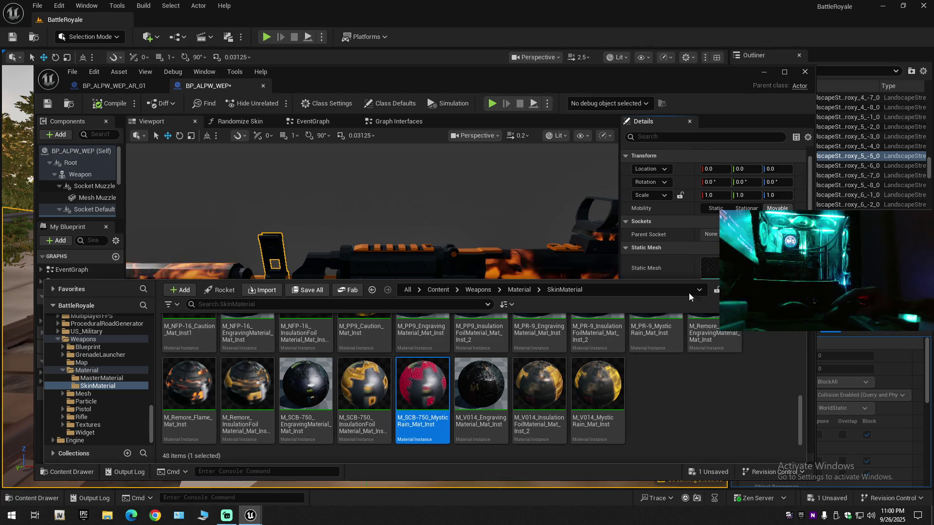
{"action": "scroll", "coordinate": [677, 258], "scroll_direction": "down", "scroll_amount": 1}
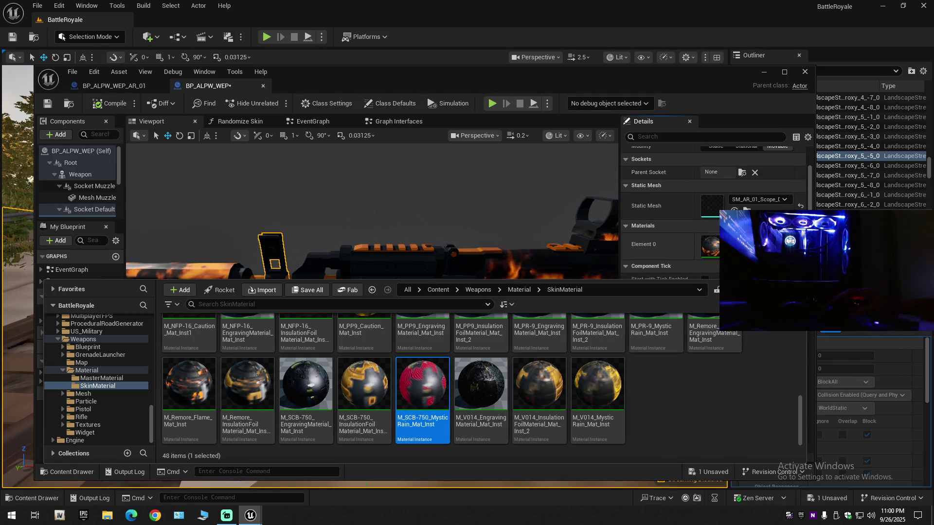
{"action": "left_click", "coordinate": [677, 257]}
{"action": "scroll", "coordinate": [677, 258], "scroll_direction": "down", "scroll_amount": 2}
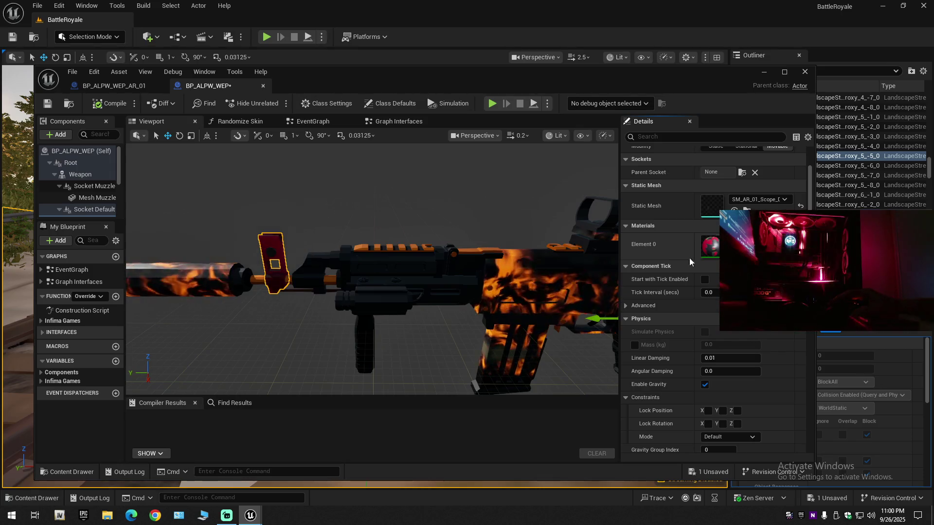
- Browse the Content Drawer to the Weapons/Material folder
{"action": "left_click", "coordinate": [69, 471]}
{"action": "left_click", "coordinate": [98, 383]}
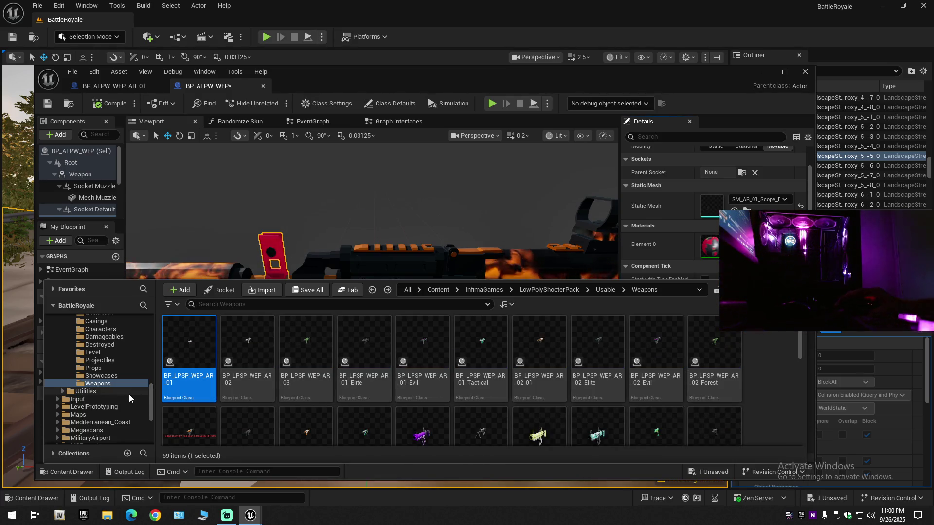
{"action": "scroll", "coordinate": [129, 394], "scroll_direction": "down", "scroll_amount": 10}
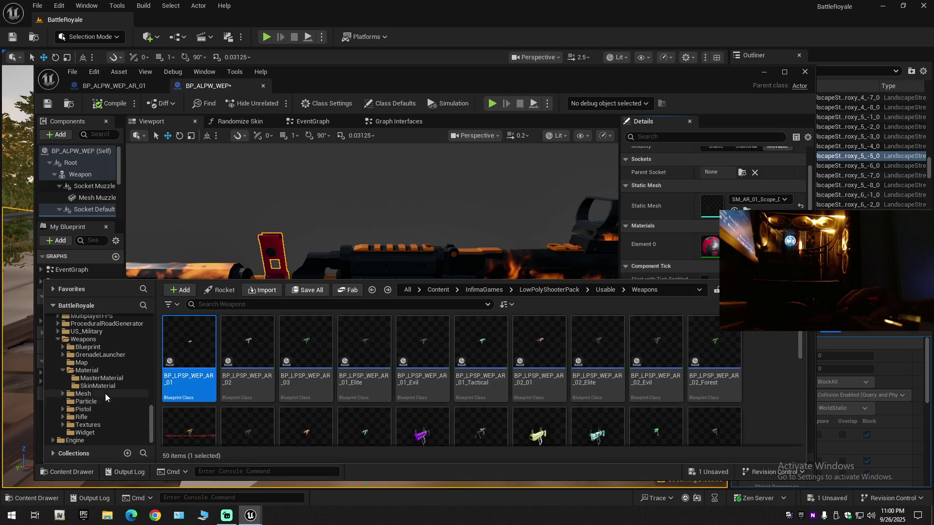
{"action": "left_click", "coordinate": [90, 370]}
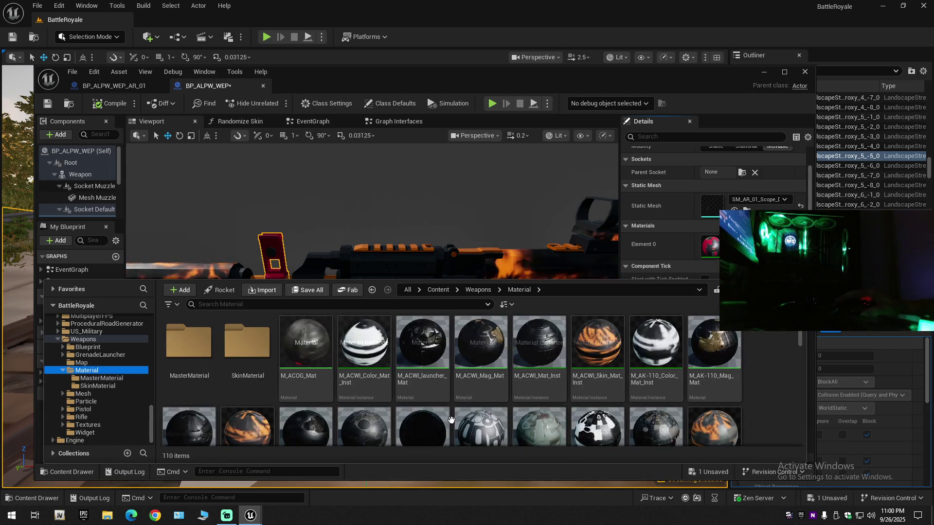
{"action": "scroll", "coordinate": [482, 412], "scroll_direction": "down", "scroll_amount": 10}
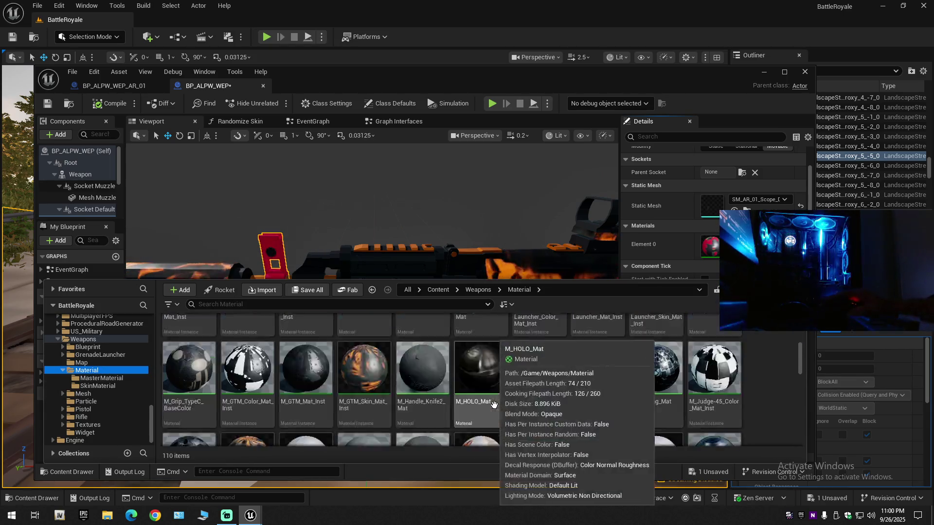
{"action": "scroll", "coordinate": [530, 419], "scroll_direction": "down", "scroll_amount": 2}
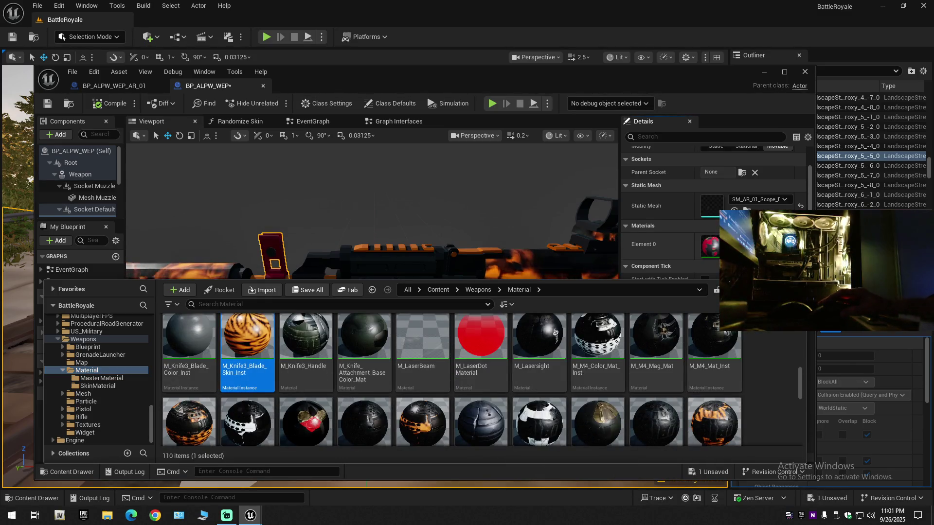
{"action": "key", "text": "ctrl+space"}
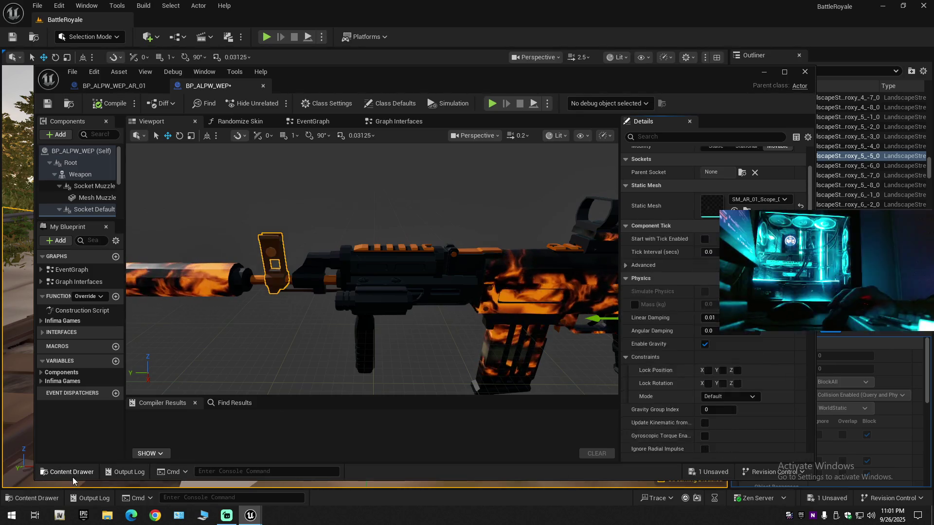
{"action": "left_click", "coordinate": [73, 474]}
{"action": "scroll", "coordinate": [510, 431], "scroll_direction": "up", "scroll_amount": 2}
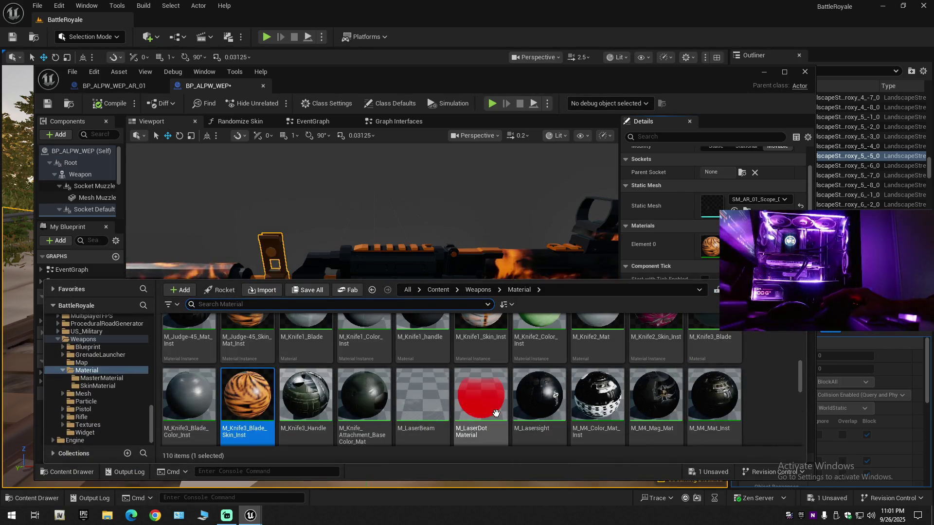
- Drag M_LaserDot Material, then M_Knife2_Skin_Inst, onto the sight piece's Element 0 slot
{"action": "left_click", "coordinate": [481, 392]}
{"action": "mouse_move", "coordinate": [481, 457]}
{"action": "left_mouse_down"}
{"action": "mouse_move", "coordinate": [365, 307]}
{"action": "mouse_move", "coordinate": [273, 265]}
{"action": "left_mouse_up"}
{"action": "left_click", "coordinate": [73, 471]}
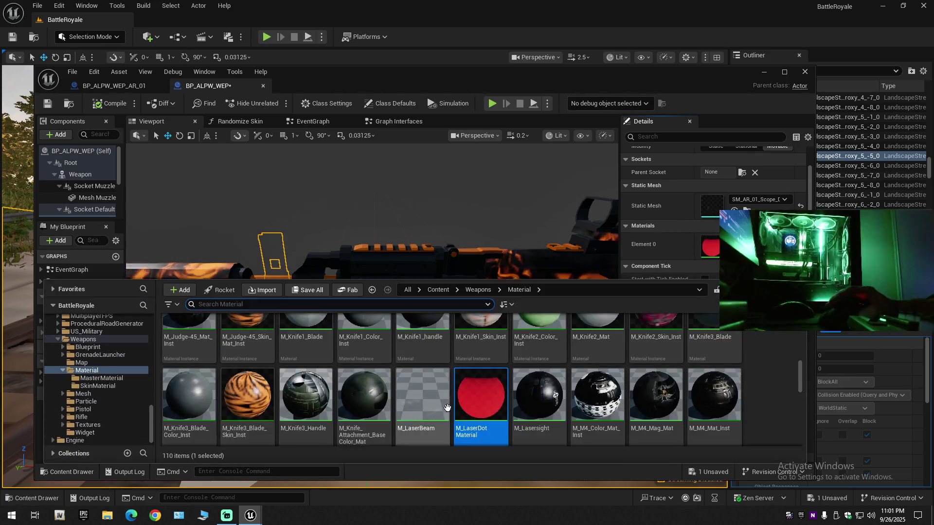
{"action": "scroll", "coordinate": [481, 389], "scroll_direction": "up", "scroll_amount": 2}
{"action": "left_click", "coordinate": [655, 369]}
{"action": "left_click_drag", "start_coordinate": [680, 317], "coordinate": [710, 246]}
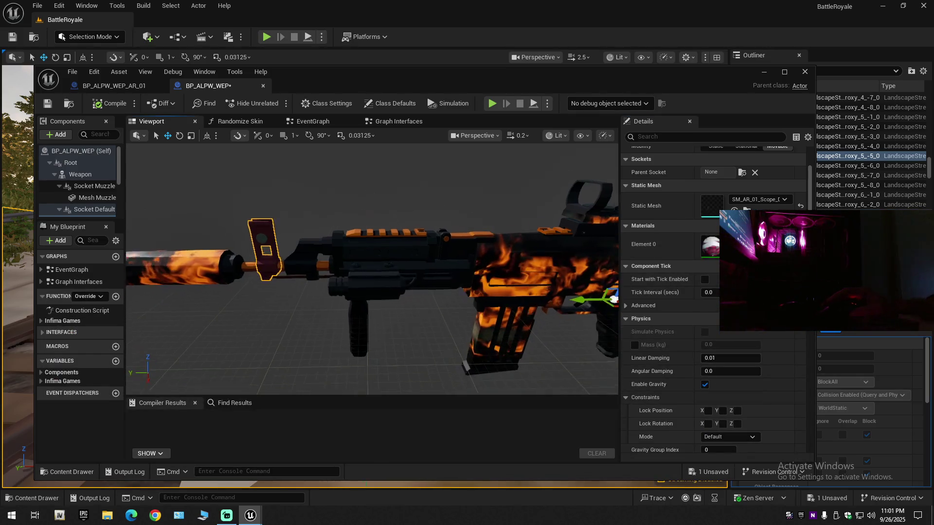
- Inspect the flame skin on the foregrip, scope and laser sight while orbiting the rifle
{"action": "left_click", "coordinate": [359, 298]}
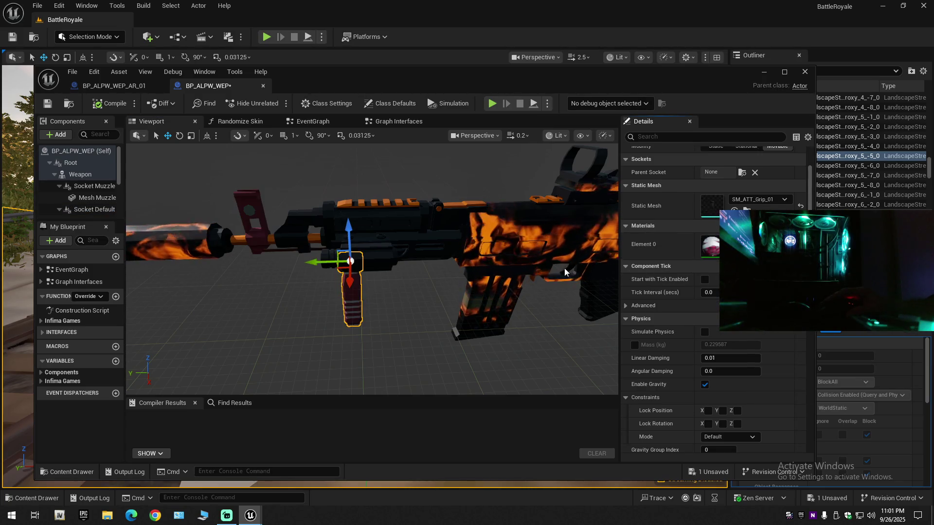
{"action": "mouse_move", "coordinate": [532, 269]}
{"action": "left_mouse_down"}
{"action": "mouse_move", "coordinate": [511, 270]}
{"action": "mouse_move", "coordinate": [528, 274]}
{"action": "left_mouse_up"}
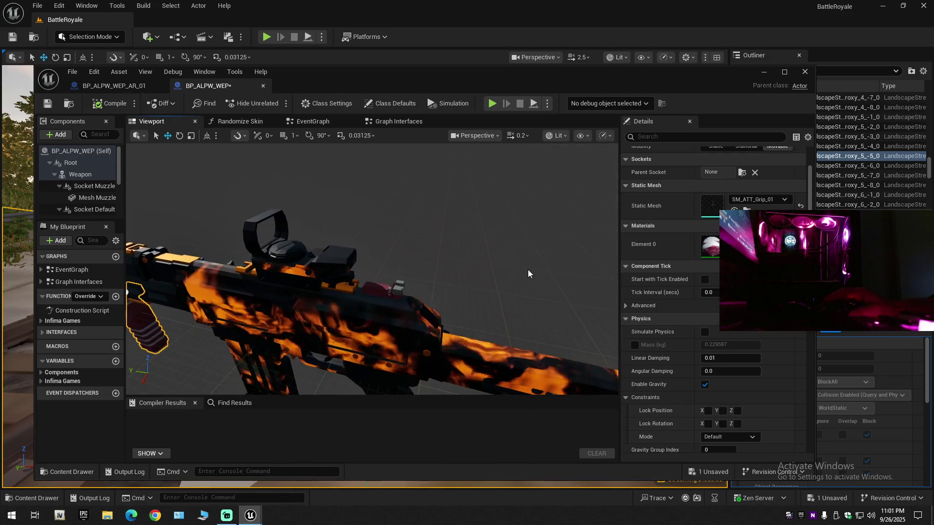
{"action": "left_click", "coordinate": [386, 292]}
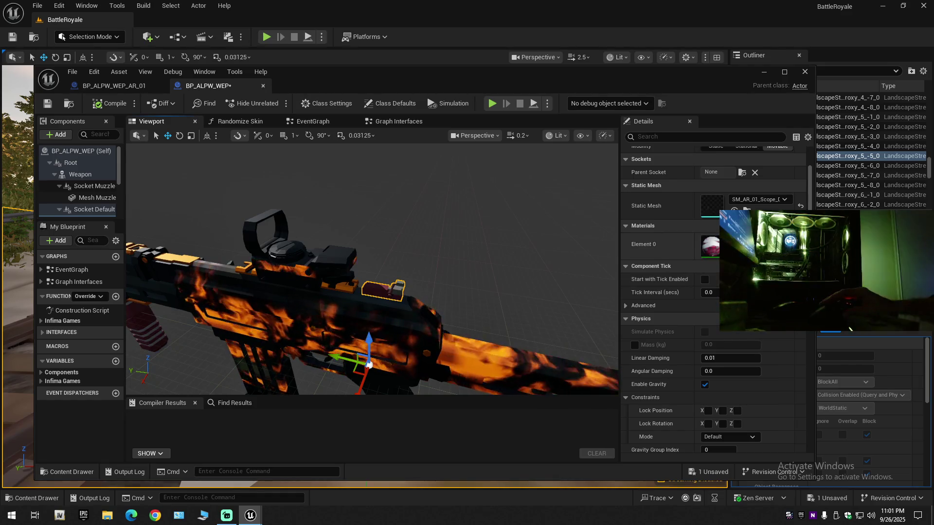
{"action": "left_click_drag", "start_coordinate": [503, 270], "coordinate": [515, 292]}
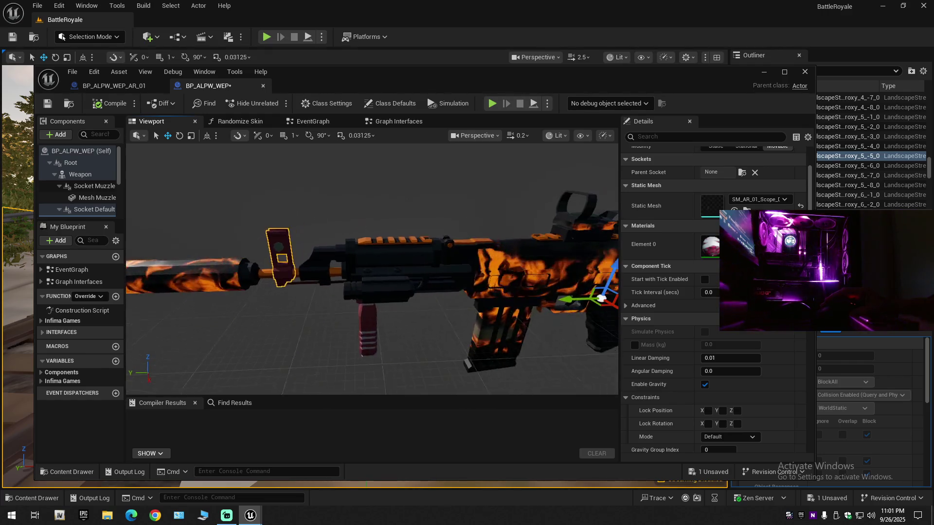
{"action": "left_click", "coordinate": [358, 288]}
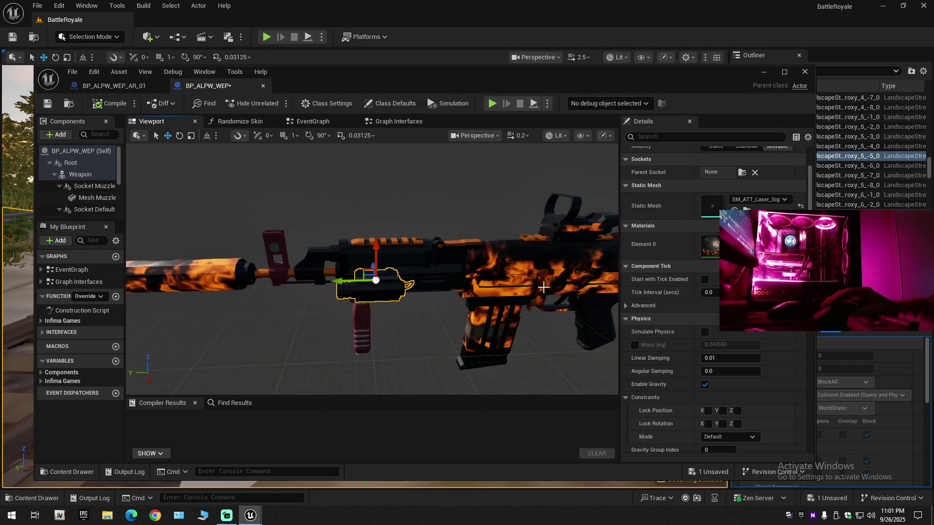
{"action": "left_click_drag", "start_coordinate": [564, 255], "coordinate": [530, 258]}
{"action": "mouse_move", "coordinate": [370, 268]}
{"action": "left_mouse_down"}
{"action": "mouse_move", "coordinate": [341, 271]}
{"action": "mouse_move", "coordinate": [369, 241]}
{"action": "mouse_move", "coordinate": [331, 242]}
{"action": "mouse_move", "coordinate": [423, 265]}
{"action": "mouse_move", "coordinate": [406, 263]}
{"action": "left_mouse_up"}
- Check the muzzle suppressor and main weapon mesh, then start Play in Editor with Alt+P
{"action": "left_click", "coordinate": [331, 266]}
{"action": "left_click", "coordinate": [434, 266]}
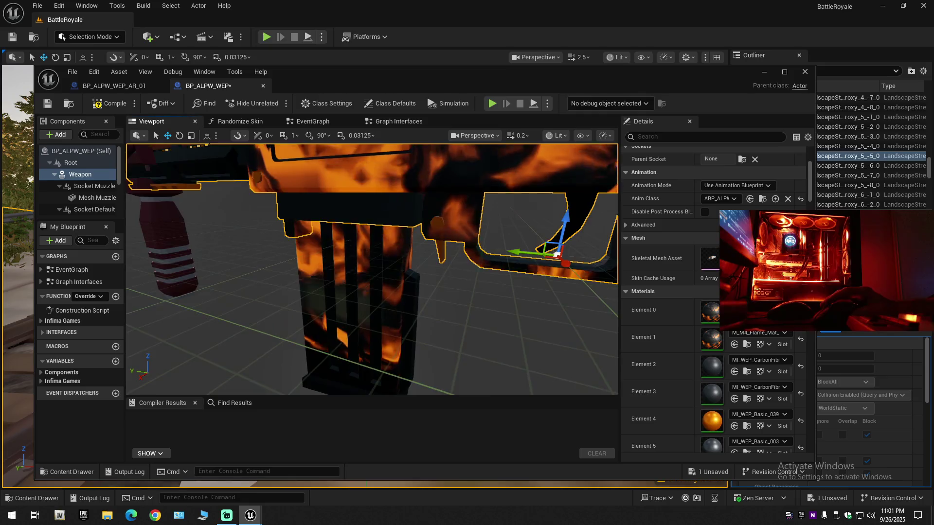
{"action": "key", "text": "alt+p"}
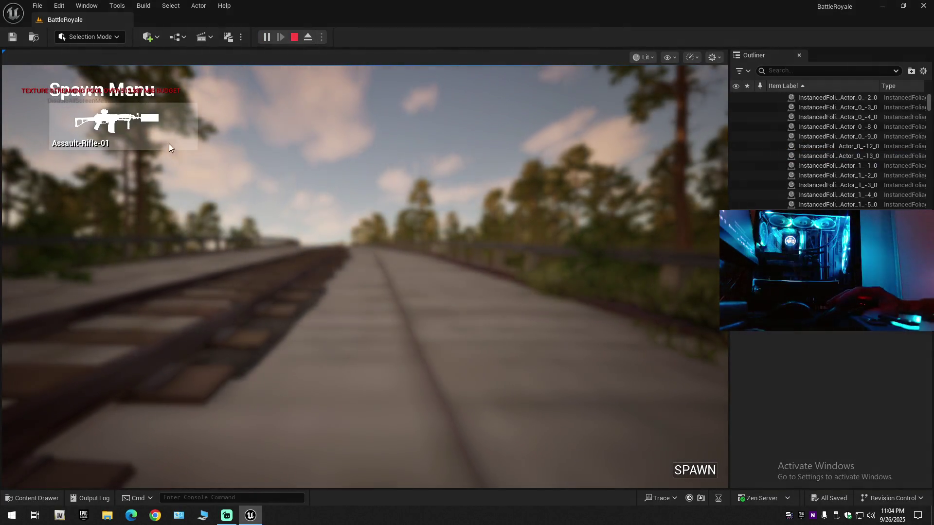
- Spawn on the train track and cycle through the first skinned rifles with the mouse wheel
{"action": "left_click", "coordinate": [686, 471]}
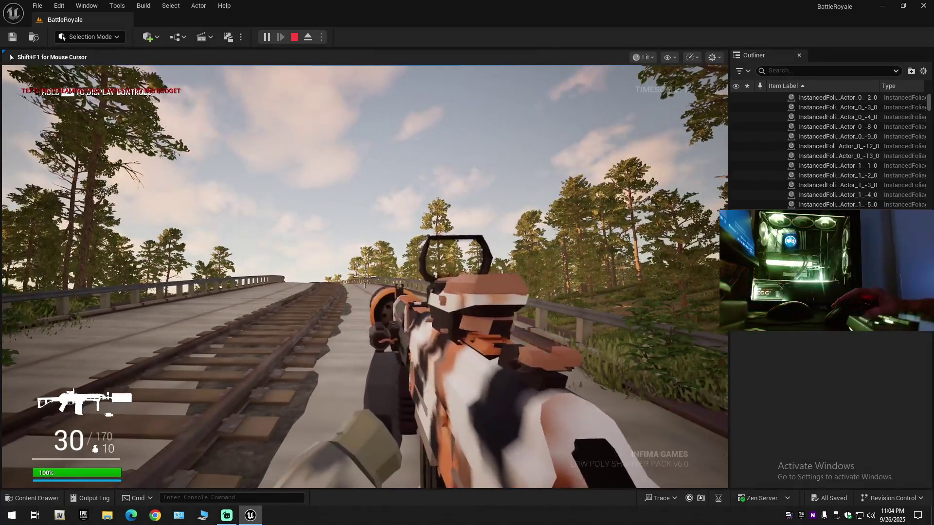
{"action": "scroll", "coordinate": [365, 277], "scroll_direction": "down", "scroll_amount": 1}
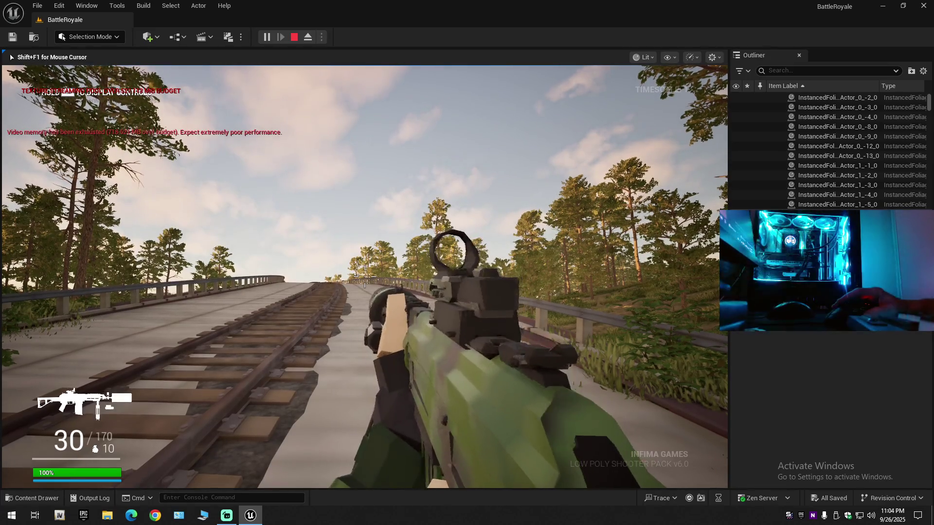
{"action": "scroll", "coordinate": [365, 277], "scroll_direction": "down", "scroll_amount": 1}
{"action": "scroll", "coordinate": [365, 277], "scroll_direction": "down", "scroll_amount": 1}
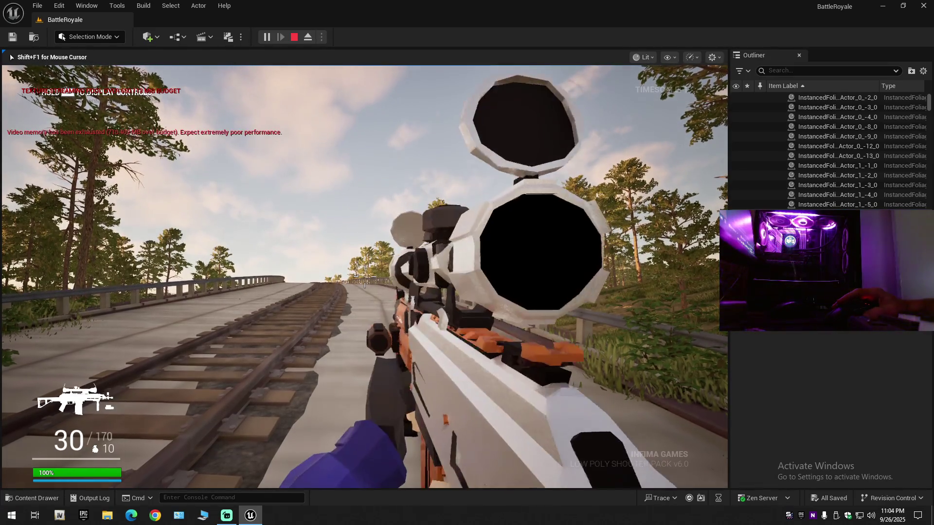
{"action": "scroll", "coordinate": [364, 277], "scroll_direction": "down", "scroll_amount": 1}
{"action": "scroll", "coordinate": [365, 277], "scroll_direction": "down", "scroll_amount": 1}
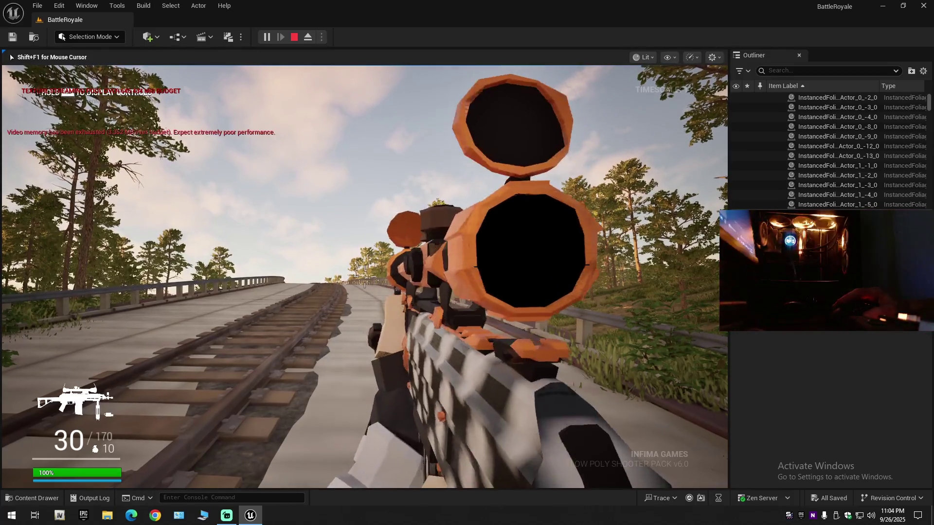
{"action": "scroll", "coordinate": [365, 277], "scroll_direction": "down", "scroll_amount": 1}
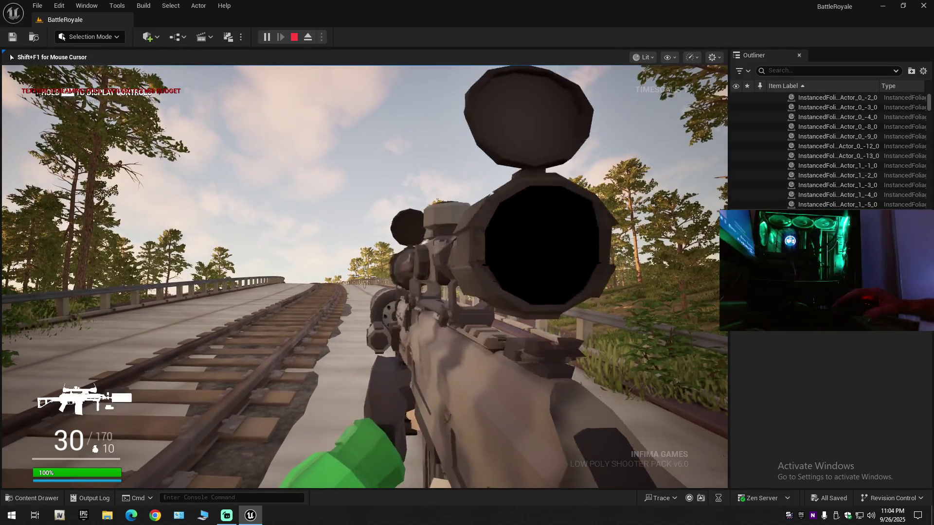
{"action": "scroll", "coordinate": [364, 278], "scroll_direction": "down", "scroll_amount": 1}
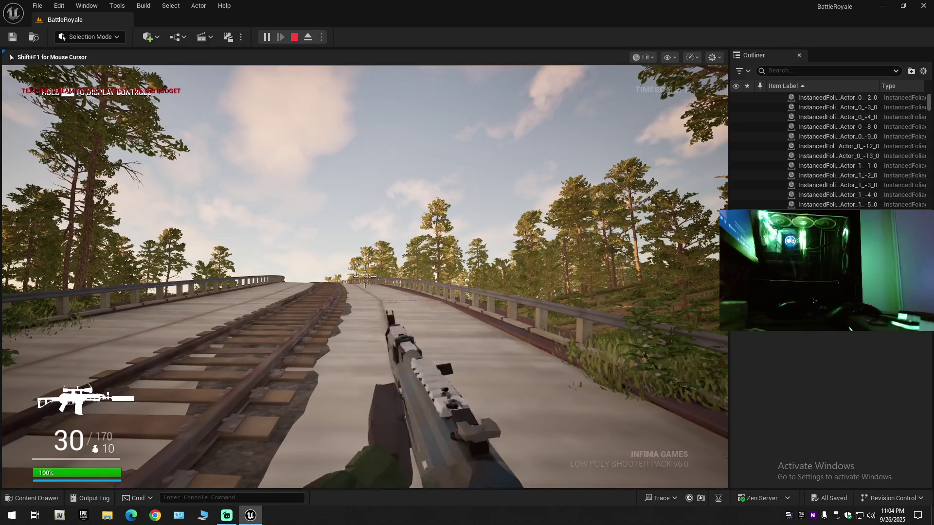
{"action": "scroll", "coordinate": [365, 277], "scroll_direction": "down", "scroll_amount": 3}
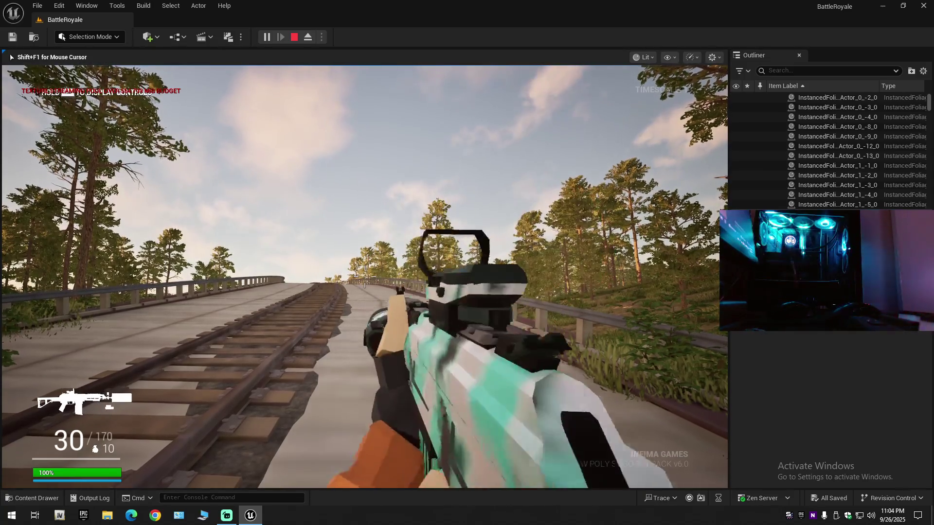
{"action": "scroll", "coordinate": [364, 277], "scroll_direction": "down", "scroll_amount": 1}
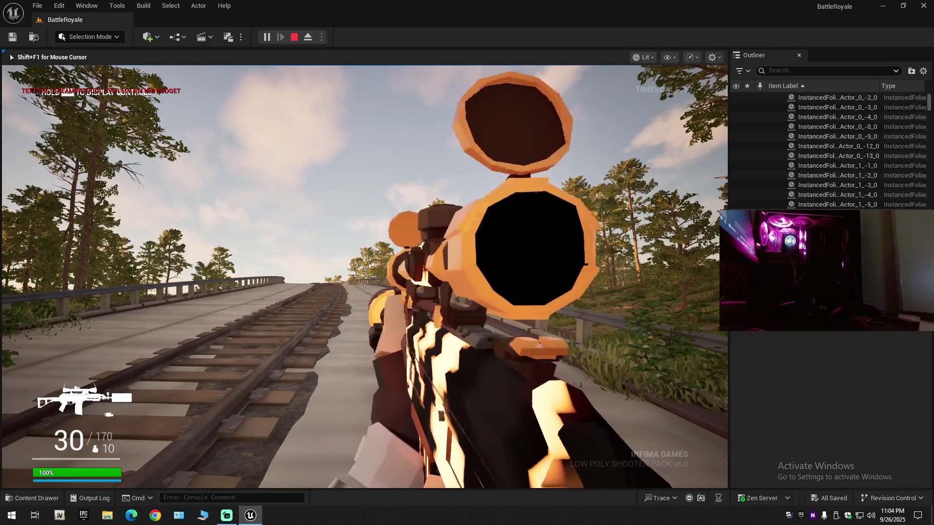
{"action": "scroll", "coordinate": [365, 277], "scroll_direction": "down", "scroll_amount": 1}
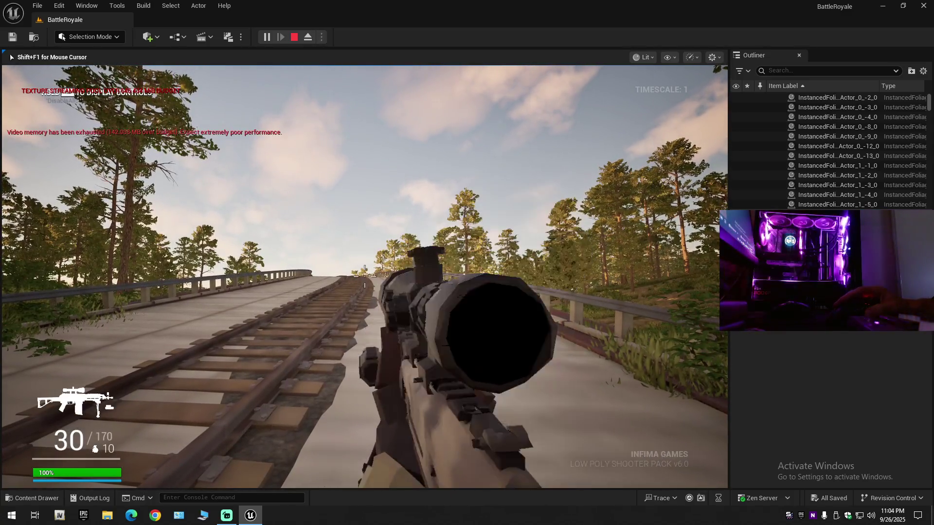
- Keep cycling through the remaining skinned rifles, then end the play session with Escape
{"action": "scroll", "coordinate": [364, 276], "scroll_direction": "down", "scroll_amount": 1}
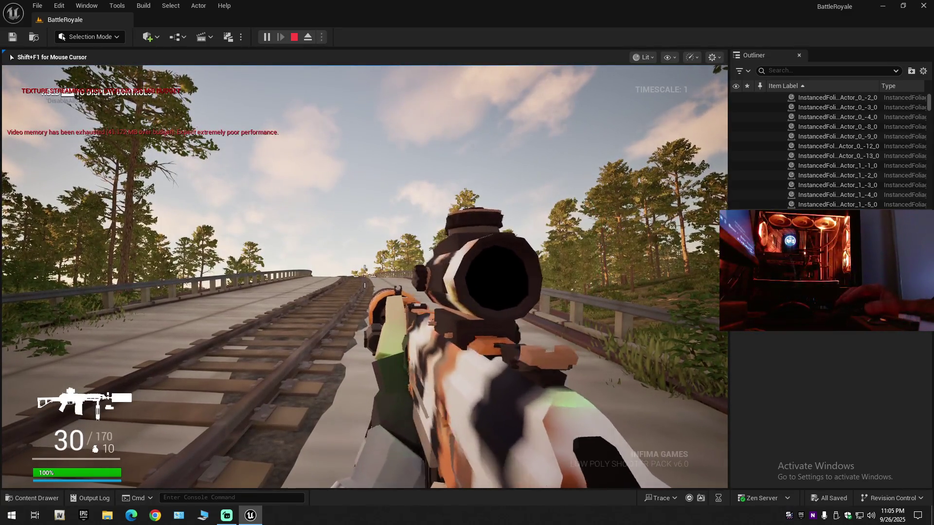
{"action": "scroll", "coordinate": [364, 275], "scroll_direction": "down", "scroll_amount": 1}
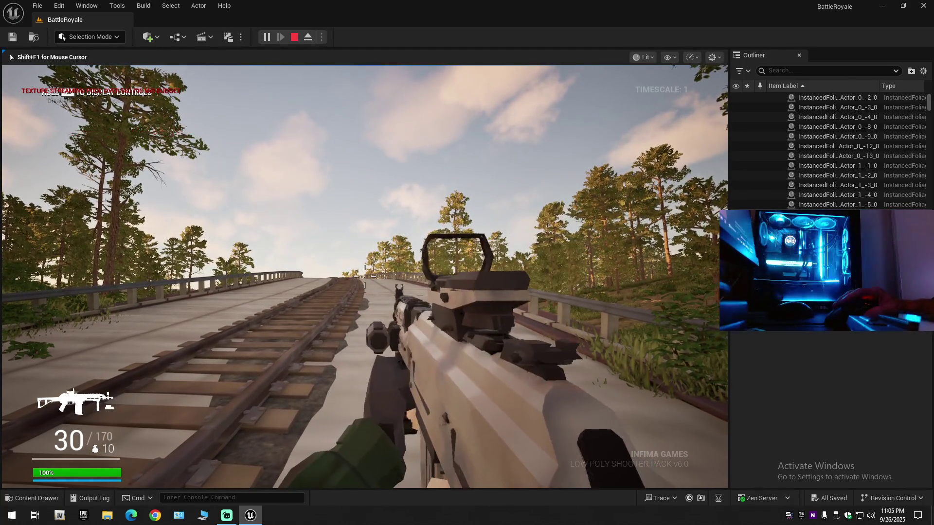
{"action": "scroll", "coordinate": [364, 276], "scroll_direction": "down", "scroll_amount": 1}
{"action": "scroll", "coordinate": [365, 276], "scroll_direction": "down", "scroll_amount": 1}
{"action": "scroll", "coordinate": [365, 276], "scroll_direction": "down", "scroll_amount": 1}
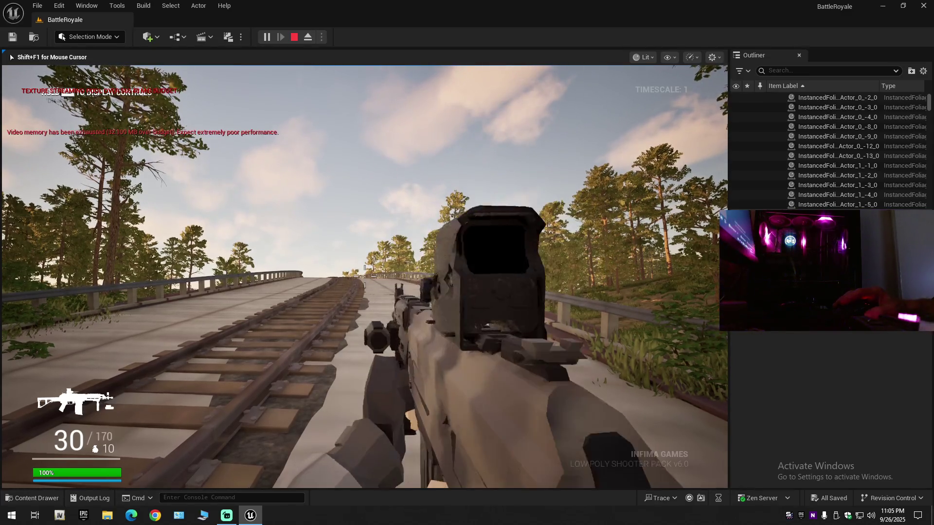
{"action": "scroll", "coordinate": [365, 276], "scroll_direction": "down", "scroll_amount": 1}
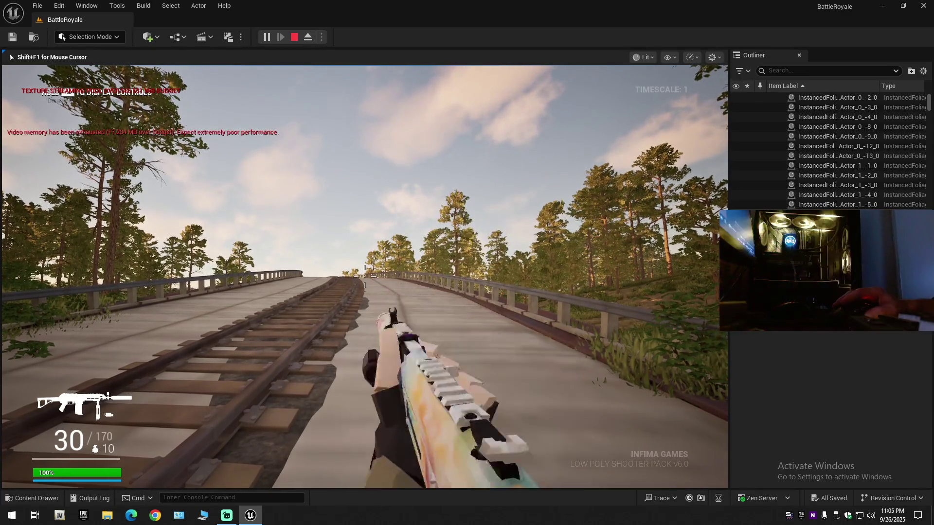
{"action": "scroll", "coordinate": [364, 276], "scroll_direction": "down", "scroll_amount": 1}
{"action": "scroll", "coordinate": [365, 276], "scroll_direction": "down", "scroll_amount": 1}
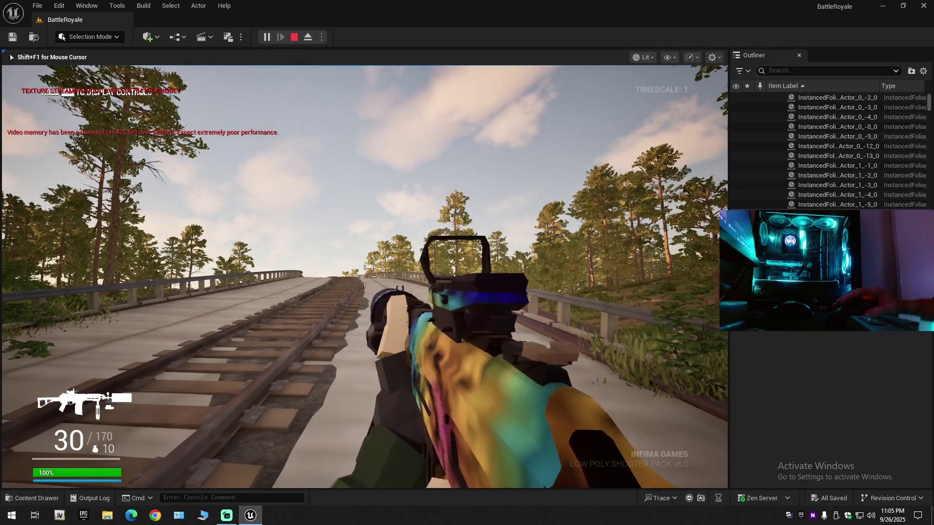
{"action": "scroll", "coordinate": [365, 276], "scroll_direction": "down", "scroll_amount": 1}
{"action": "scroll", "coordinate": [365, 276], "scroll_direction": "down", "scroll_amount": 4}
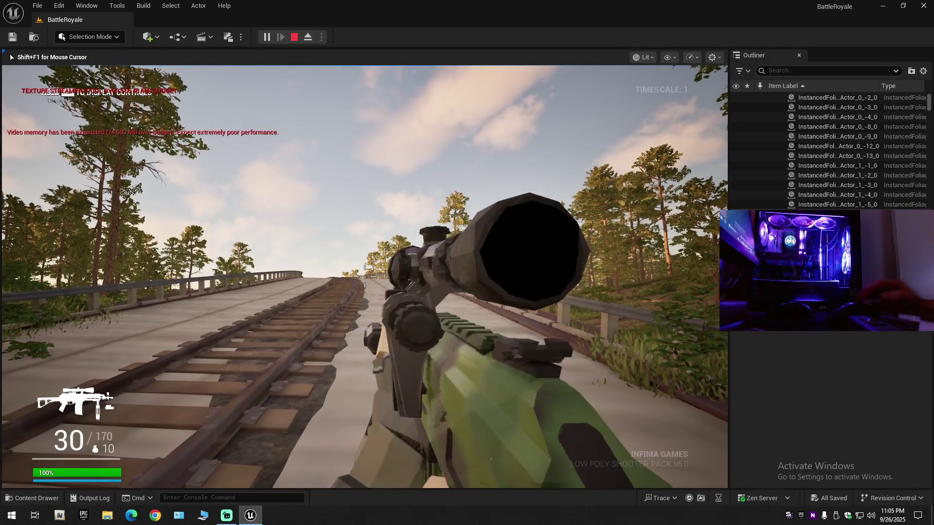
{"action": "scroll", "coordinate": [364, 276], "scroll_direction": "down", "scroll_amount": 3}
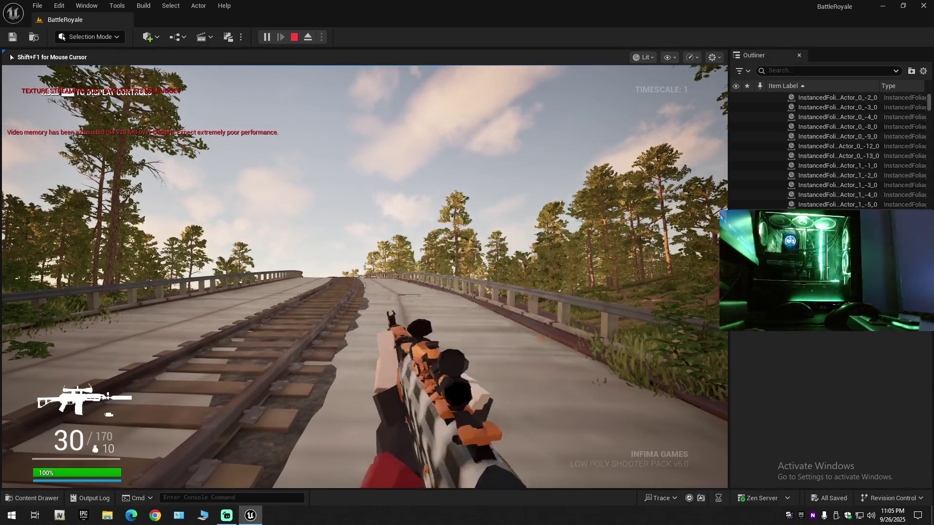
{"action": "scroll", "coordinate": [365, 276], "scroll_direction": "down", "scroll_amount": 2}
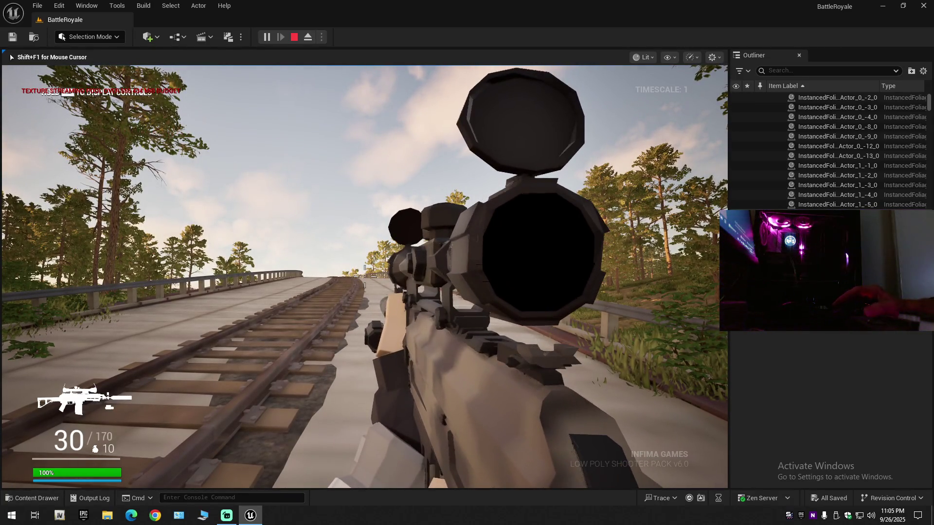
{"action": "key", "text": "Escape"}
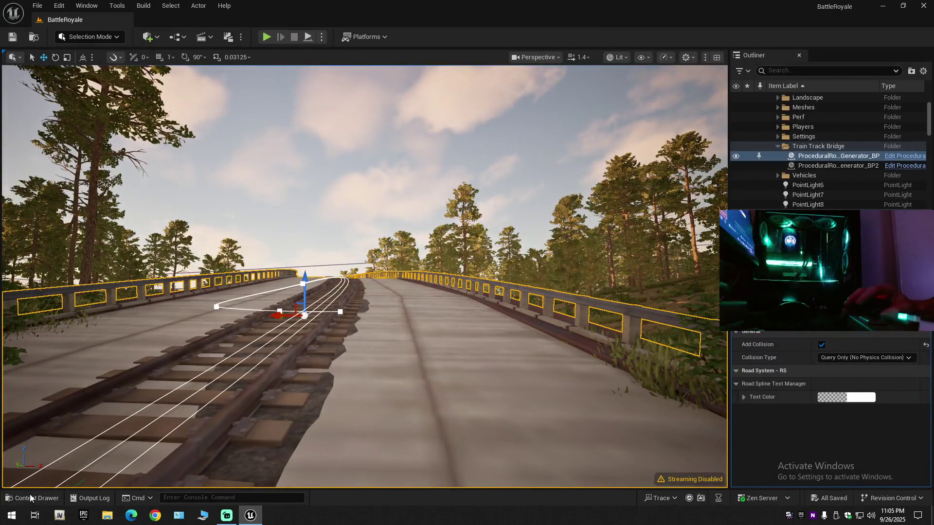
- Open the Content Drawer at the skin materials, step up to Material, and reopen SkinMaterial
{"action": "left_click", "coordinate": [34, 495]}
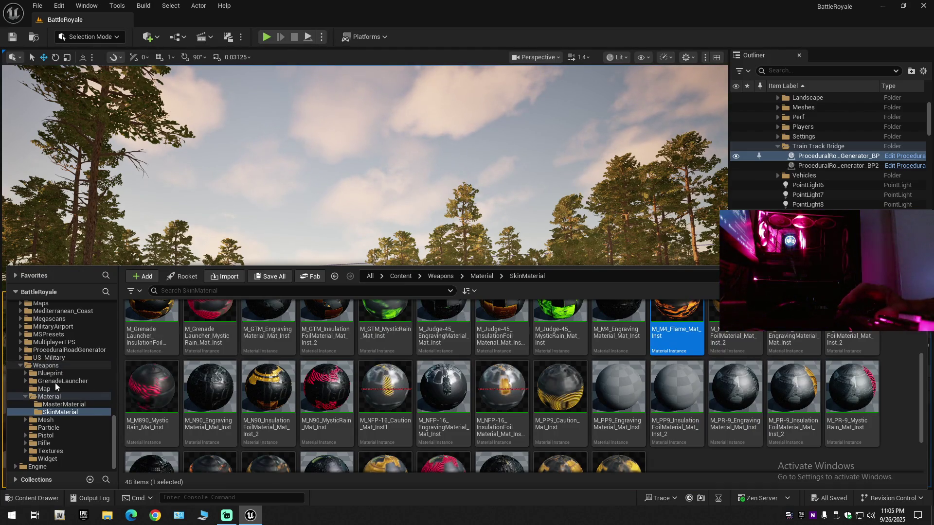
{"action": "scroll", "coordinate": [55, 383], "scroll_direction": "up", "scroll_amount": 5}
{"action": "scroll", "coordinate": [51, 383], "scroll_direction": "up", "scroll_amount": 3}
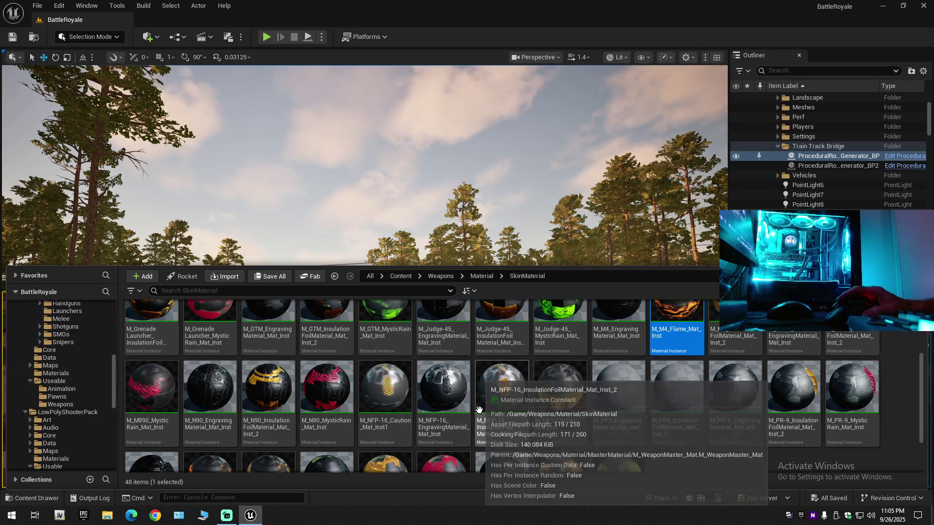
{"action": "key", "text": "alt+Left"}
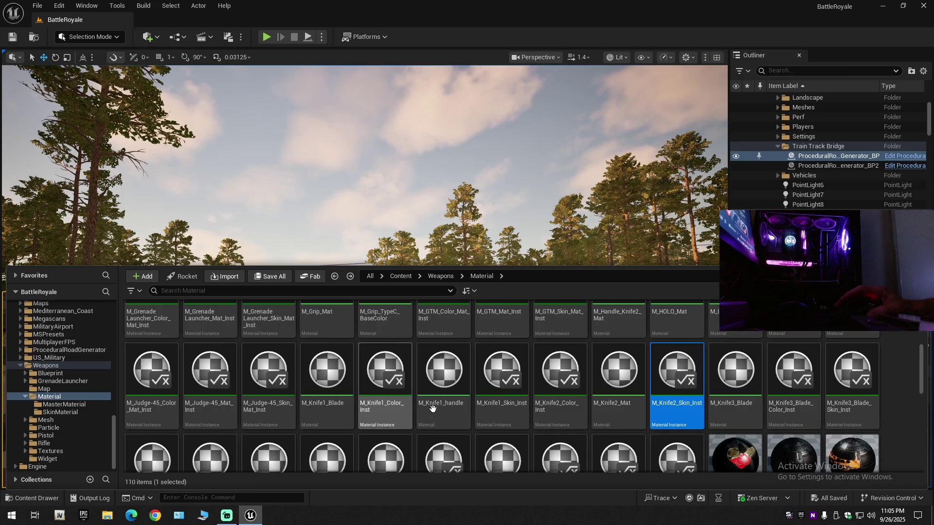
{"action": "scroll", "coordinate": [470, 413], "scroll_direction": "up", "scroll_amount": 2}
{"action": "scroll", "coordinate": [470, 414], "scroll_direction": "up", "scroll_amount": 5}
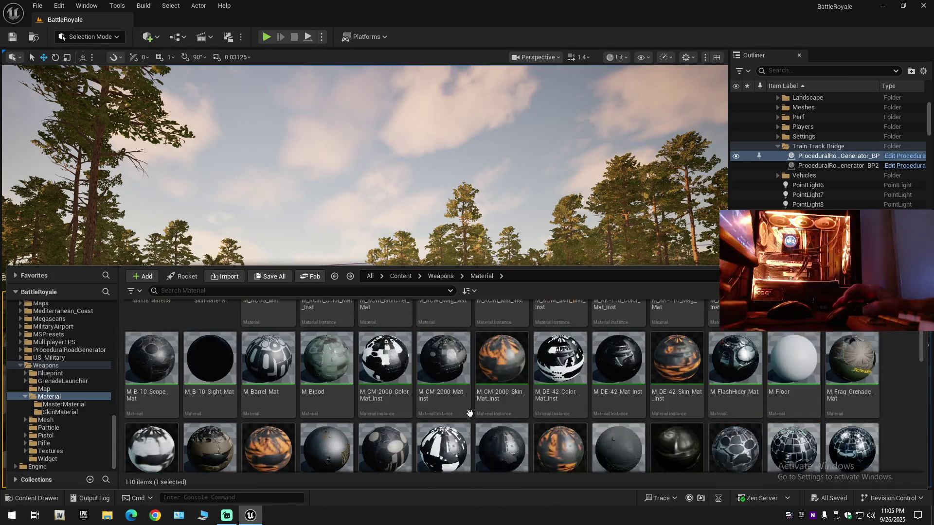
{"action": "double_click", "coordinate": [195, 345]}
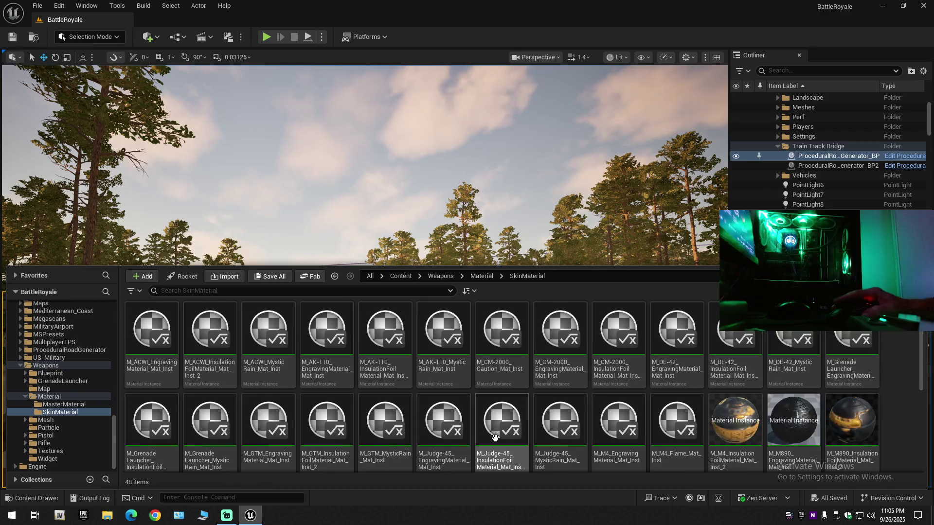
- Select M_M4_Flame_Mat_Inst among the skins, then return to the Weapons folder listing
{"action": "scroll", "coordinate": [506, 443], "scroll_direction": "down", "scroll_amount": 2}
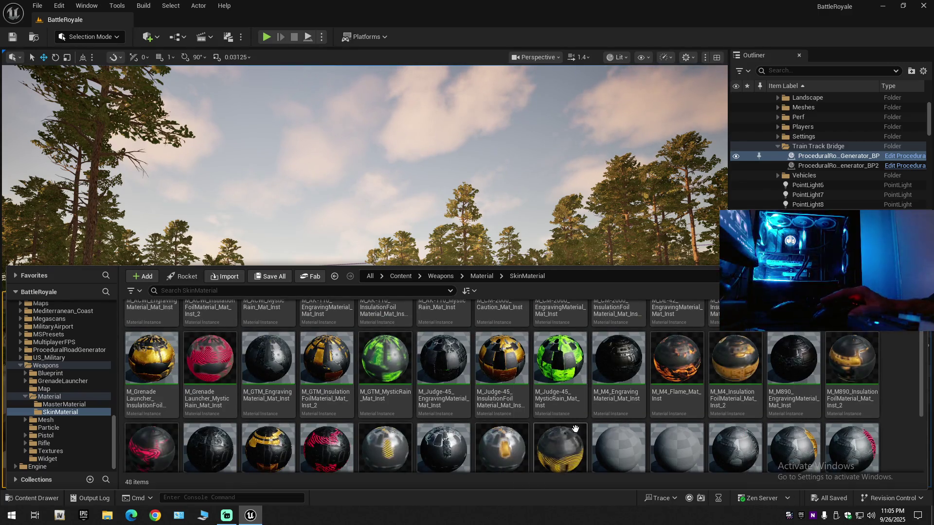
{"action": "scroll", "coordinate": [559, 394], "scroll_direction": "down", "scroll_amount": 2}
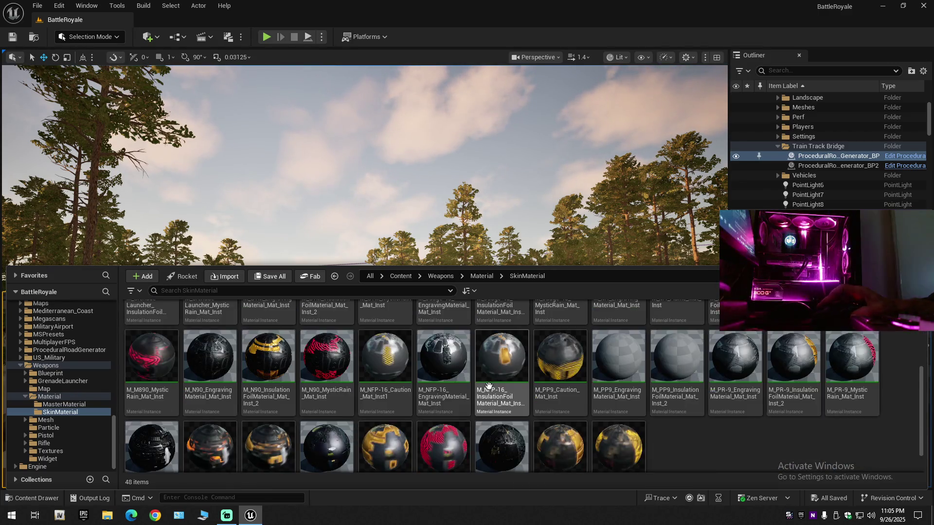
{"action": "scroll", "coordinate": [525, 401], "scroll_direction": "up", "scroll_amount": 2}
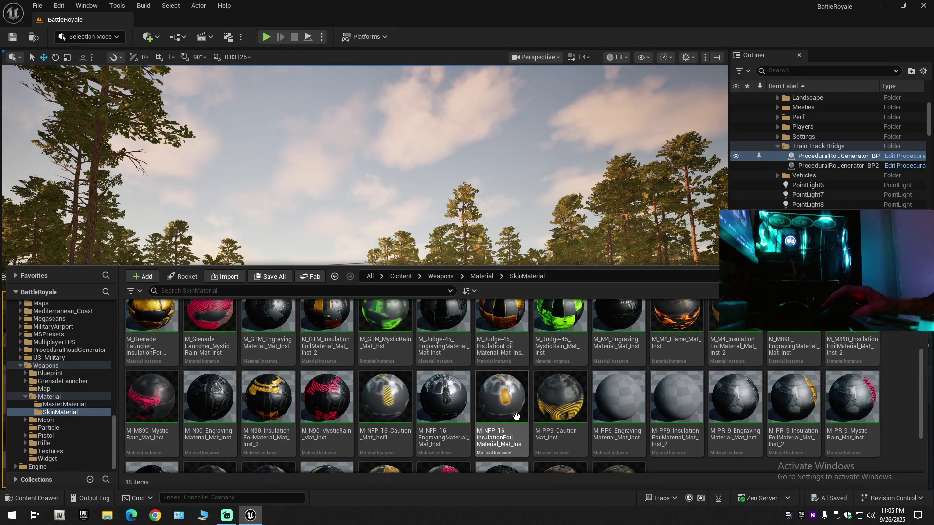
{"action": "scroll", "coordinate": [500, 418], "scroll_direction": "up", "scroll_amount": 1}
{"action": "left_click", "coordinate": [676, 341]}
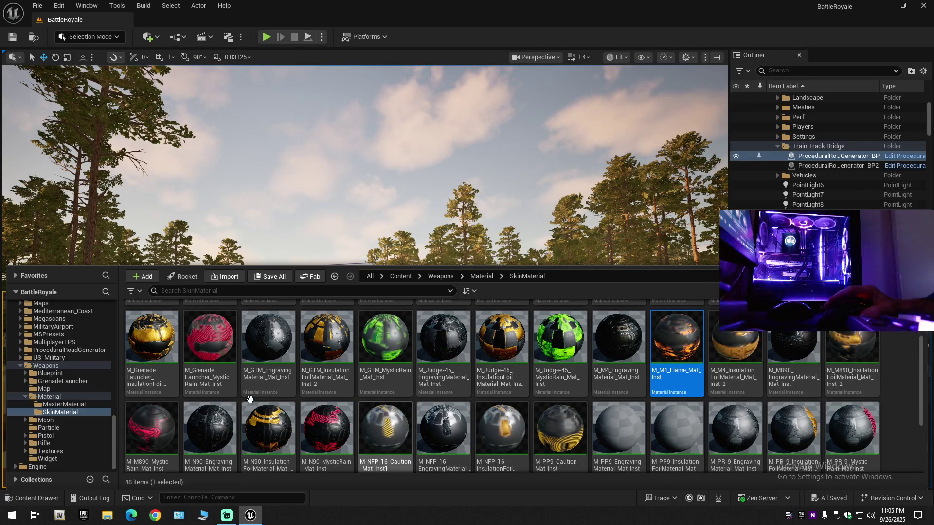
{"action": "left_click", "coordinate": [49, 396]}
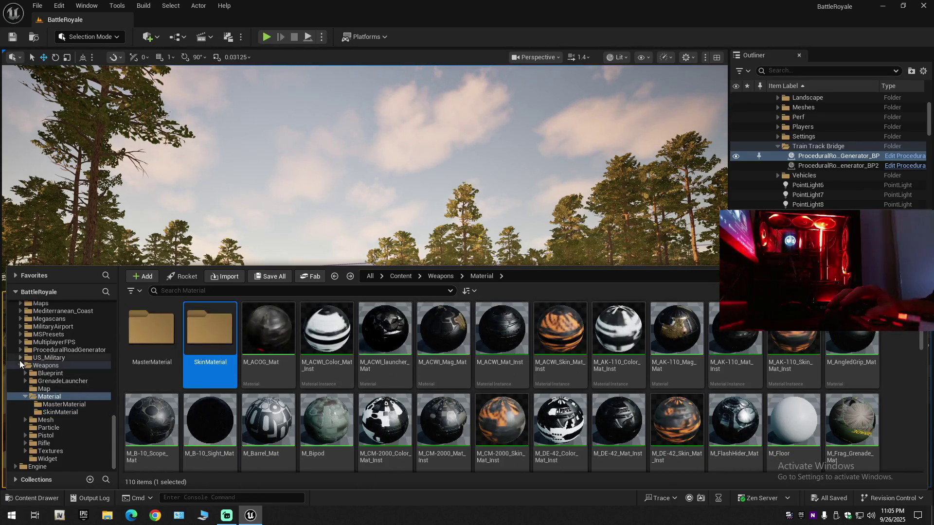
{"action": "left_click", "coordinate": [20, 365]}
{"action": "scroll", "coordinate": [55, 386], "scroll_direction": "up", "scroll_amount": 3}
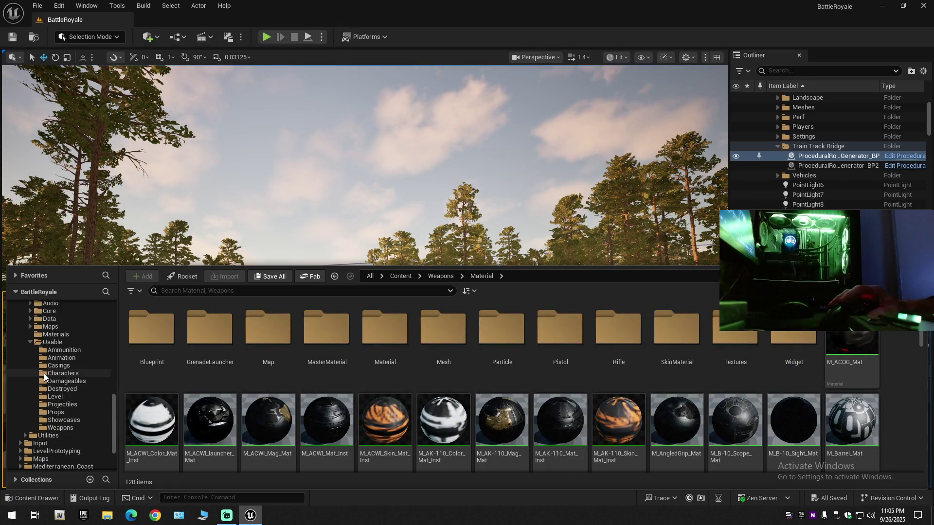
- Open BP_LPSP_WEP_AR_01 from LowPolyShooterPack's Usable Weapons folder and select its weapon mesh in the Viewport
{"action": "left_click", "coordinate": [58, 427]}
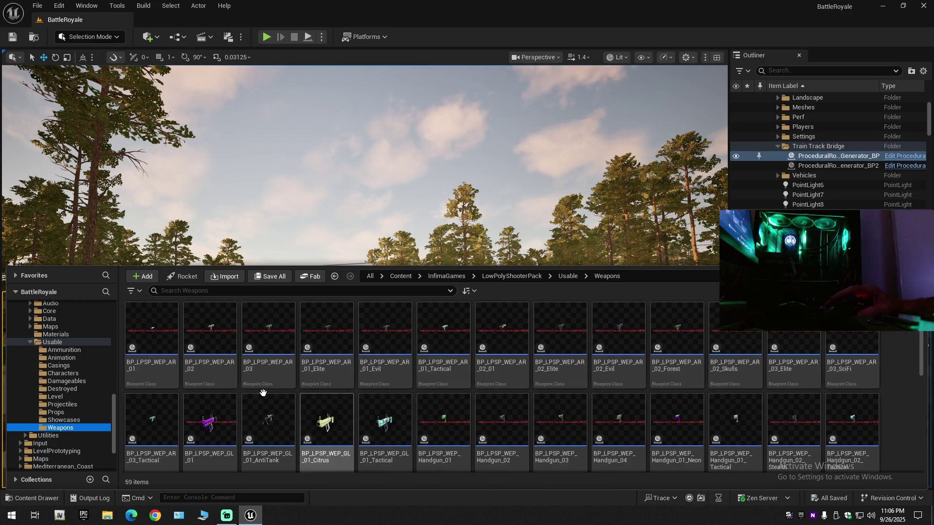
{"action": "left_click", "coordinate": [165, 335]}
{"action": "double_click", "coordinate": [165, 334]}
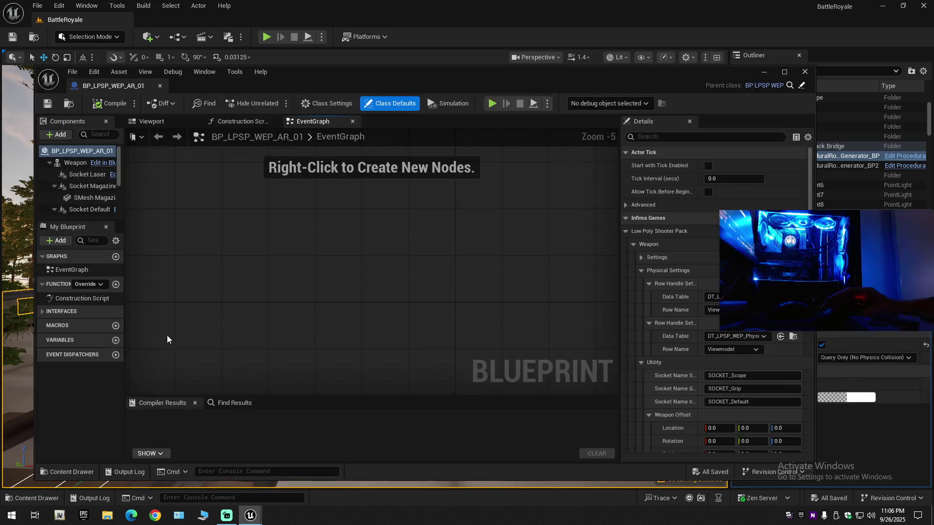
{"action": "left_click", "coordinate": [158, 123]}
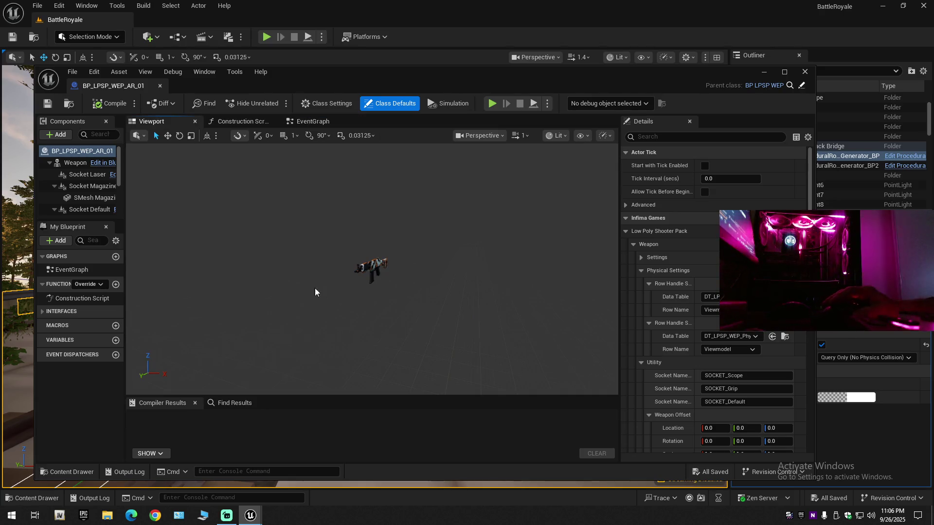
{"action": "left_click", "coordinate": [382, 261]}
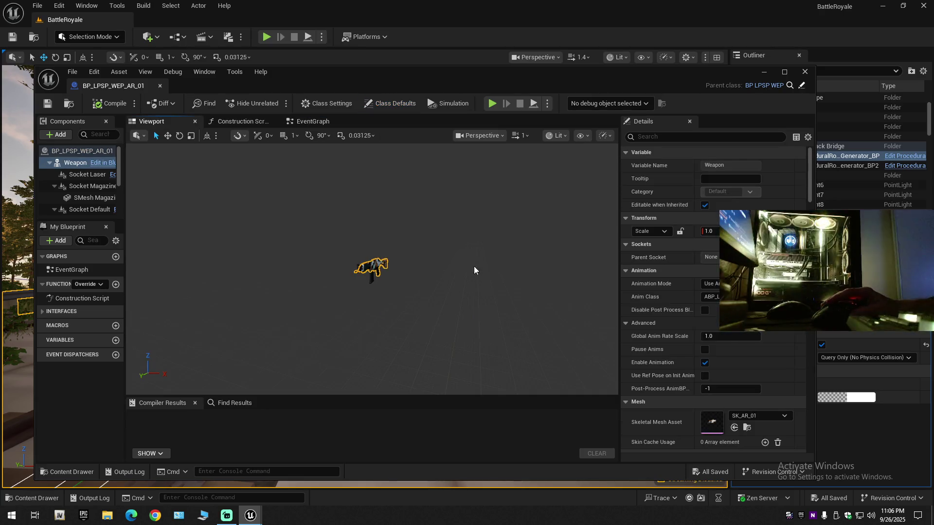
- Check the mesh's material slots in Details, then close the BP_LPSP_WEP_AR_01 blueprint
{"action": "scroll", "coordinate": [664, 359], "scroll_direction": "down", "scroll_amount": 5}
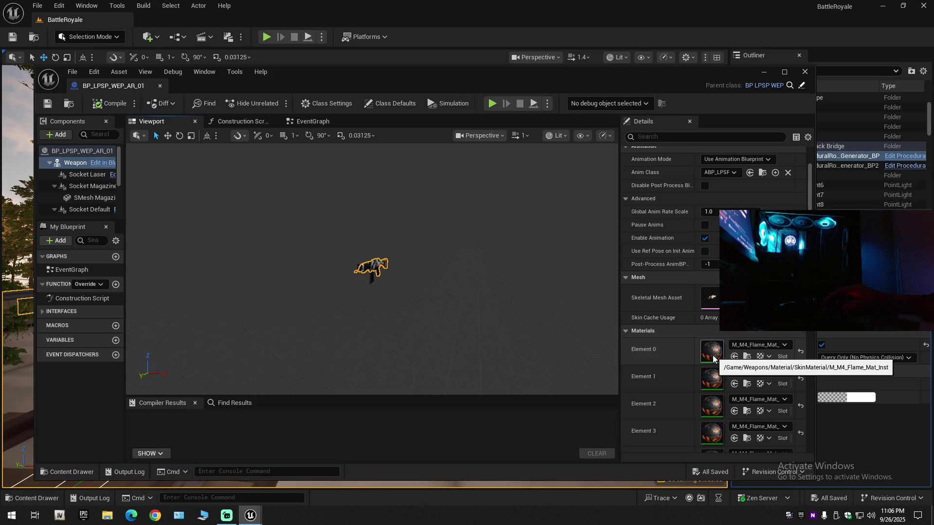
{"action": "scroll", "coordinate": [706, 358], "scroll_direction": "down", "scroll_amount": 8}
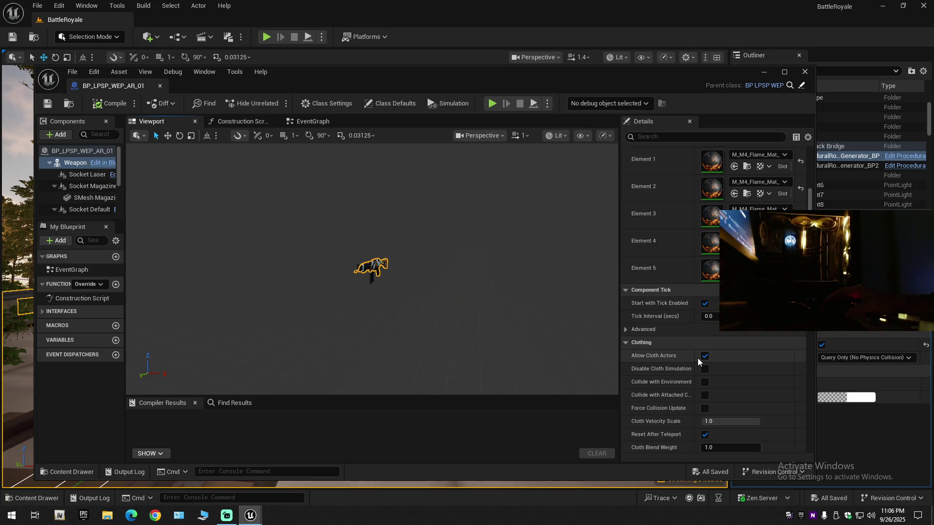
{"action": "left_click", "coordinate": [626, 331]}
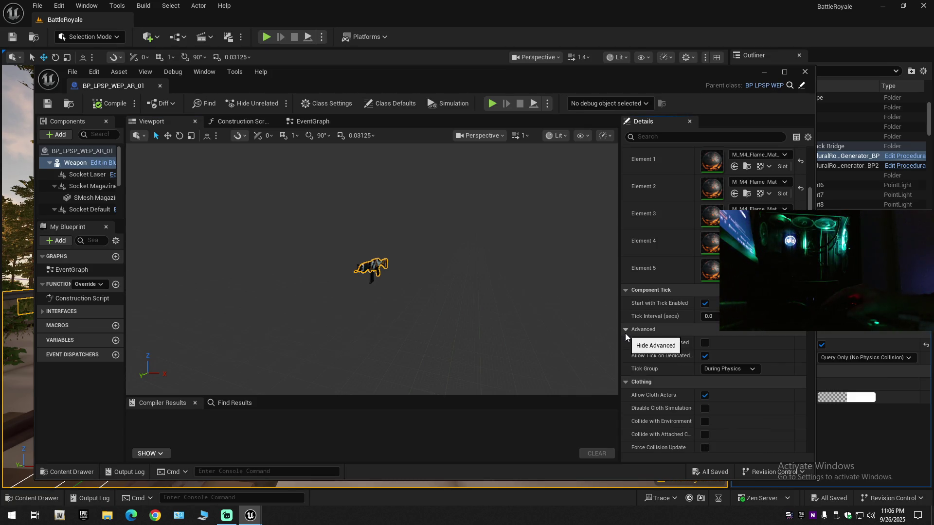
{"action": "left_click", "coordinate": [626, 333]}
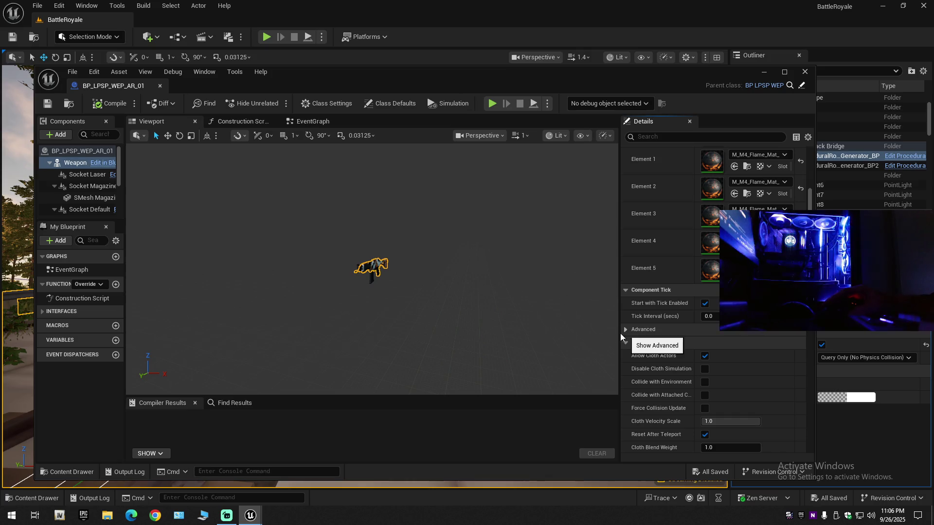
{"action": "left_click", "coordinate": [160, 87]}
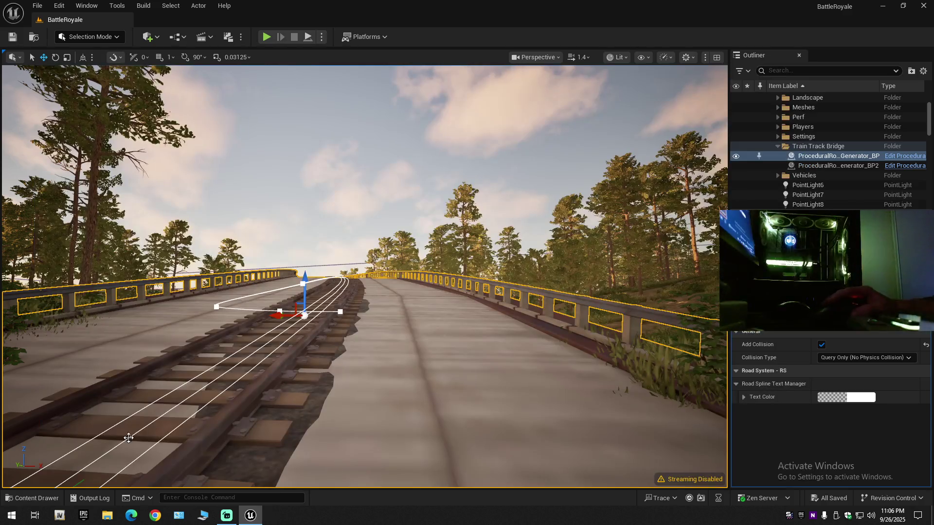
- Open BP_LPSP_WEP_Sniper_01_Tactical, preview its teal sniper rifle in the Viewport, and close it
{"action": "left_click", "coordinate": [33, 497]}
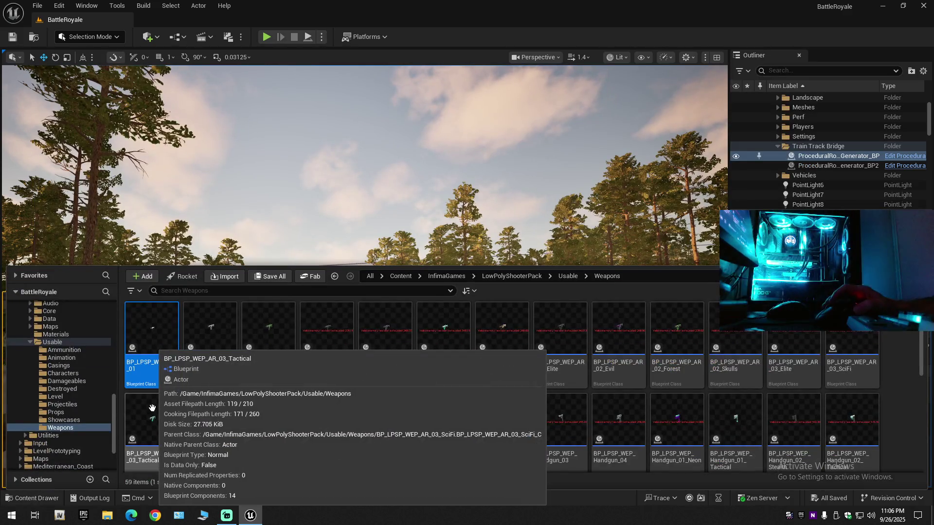
{"action": "scroll", "coordinate": [156, 410], "scroll_direction": "down", "scroll_amount": 3}
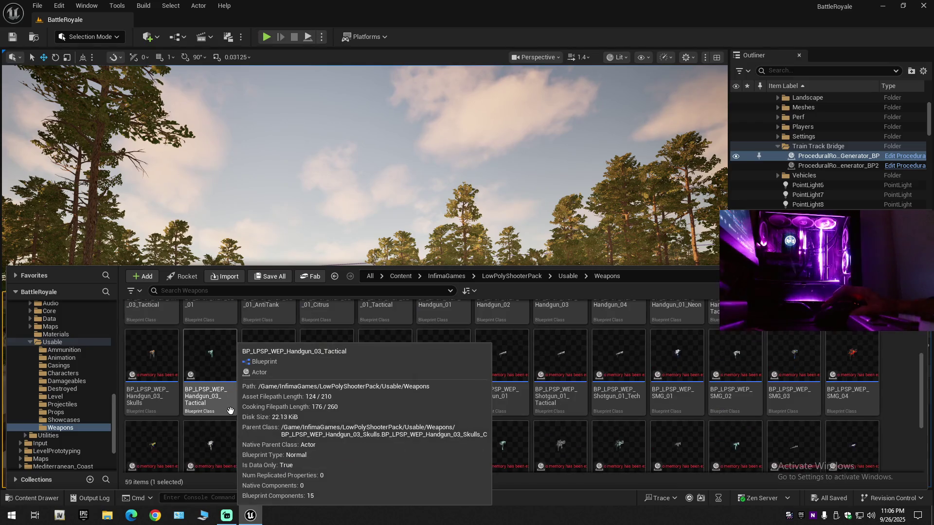
{"action": "scroll", "coordinate": [350, 434], "scroll_direction": "down", "scroll_amount": 1}
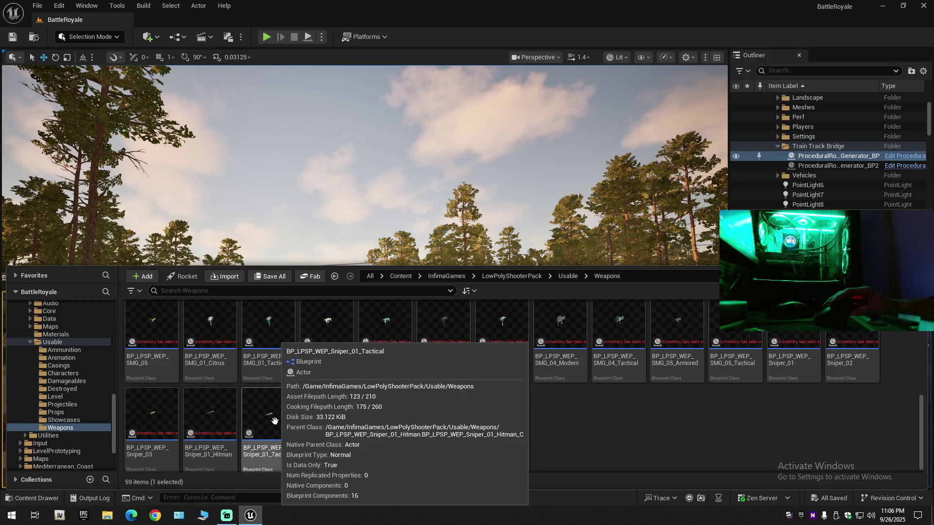
{"action": "left_click", "coordinate": [274, 422]}
{"action": "double_click", "coordinate": [275, 421]}
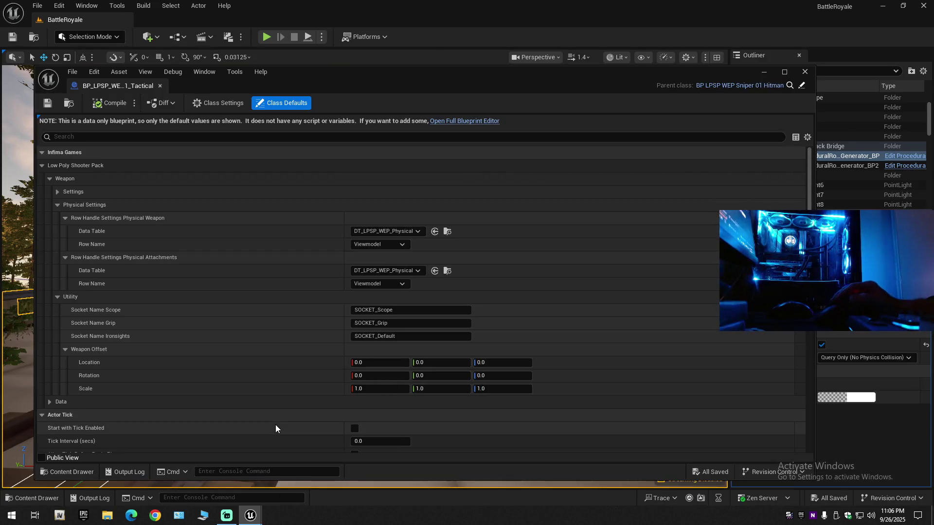
{"action": "left_click", "coordinate": [476, 121]}
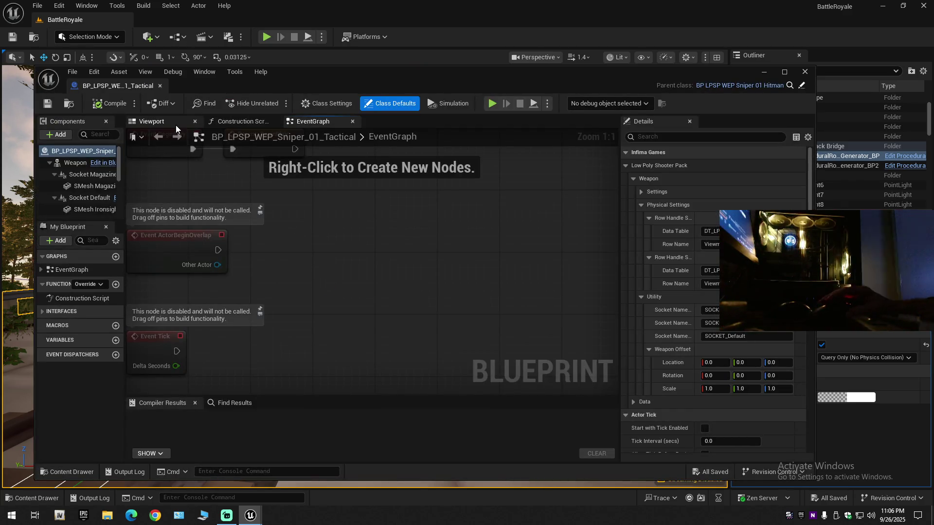
{"action": "left_click", "coordinate": [174, 126]}
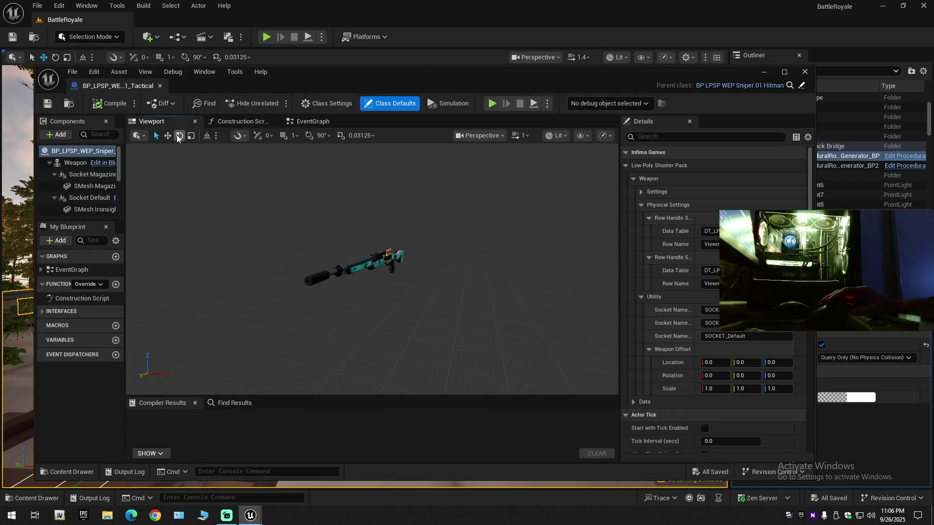
{"action": "left_click", "coordinate": [160, 86]}
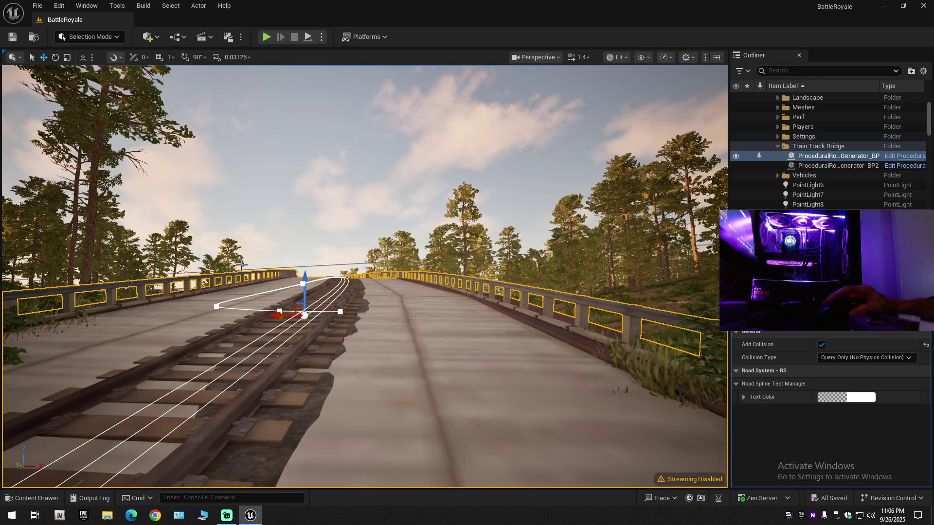
- Browse Characters, Showcases and Usable to AnimatedLowPolyWeapons' weapon blueprints and reopen BP_ALPW_WEP_AR_01
{"action": "left_click", "coordinate": [45, 501]}
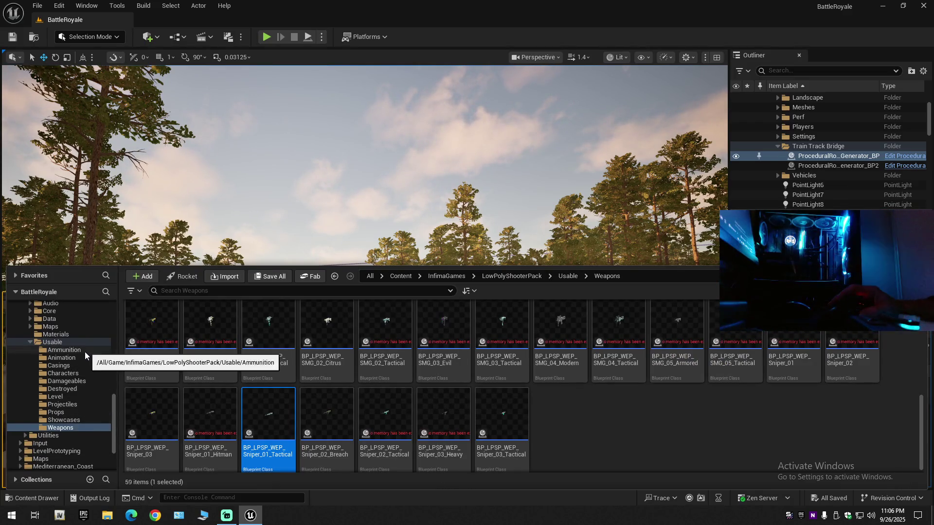
{"action": "left_click", "coordinate": [70, 373]}
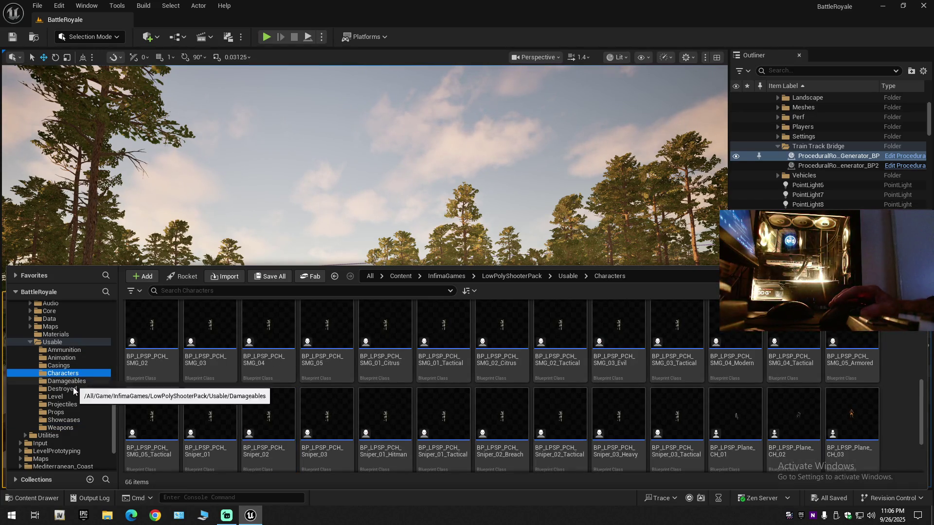
{"action": "left_click", "coordinate": [67, 422]}
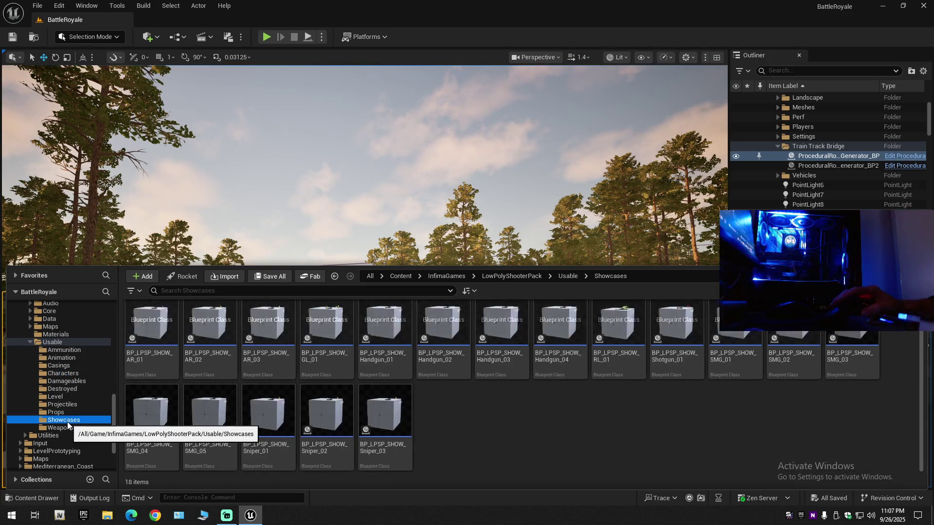
{"action": "left_click", "coordinate": [31, 357]}
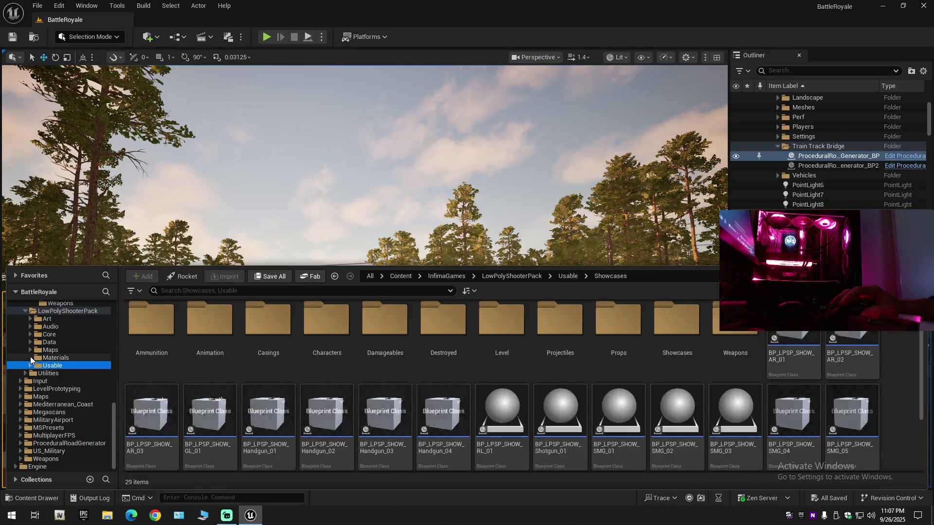
{"action": "left_click", "coordinate": [57, 365]}
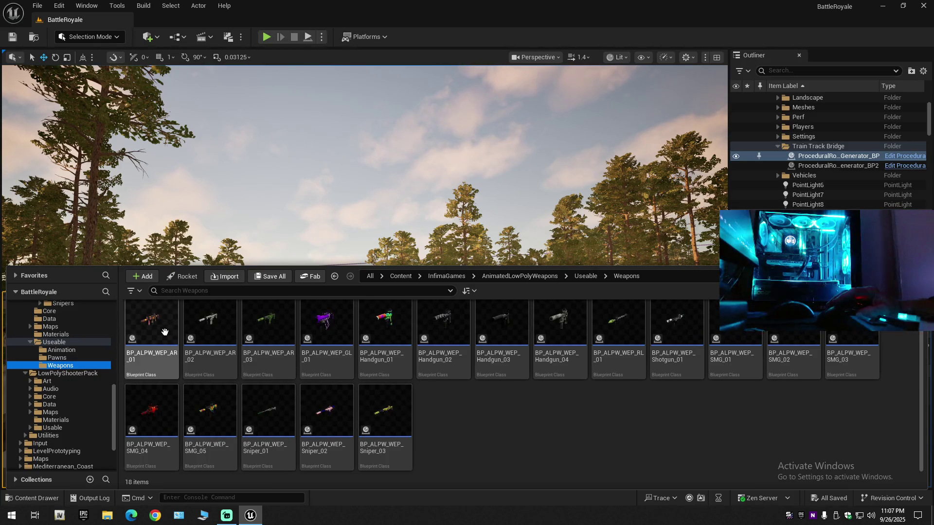
{"action": "double_click", "coordinate": [165, 333]}
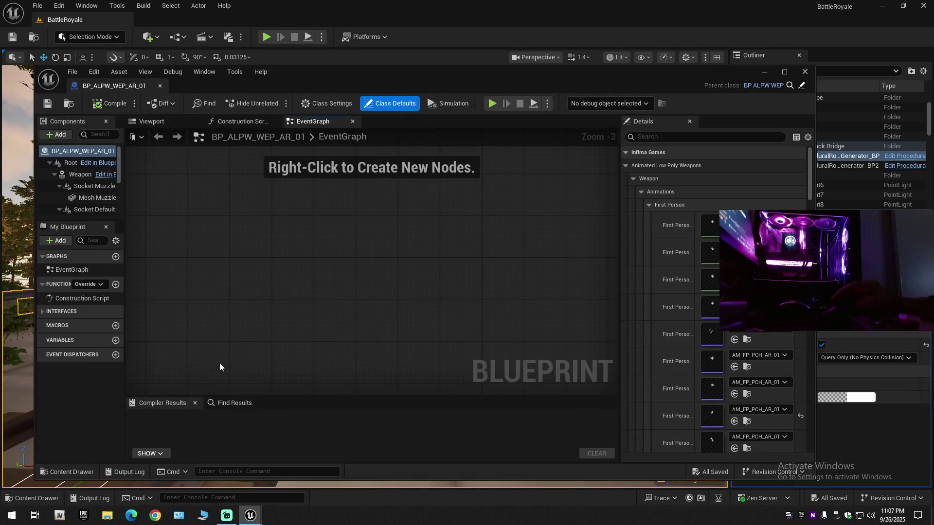
- Show the rifle's 3D preview and check the Weapon and Mesh Muzzle components' flame materials
{"action": "left_click", "coordinate": [168, 122]}
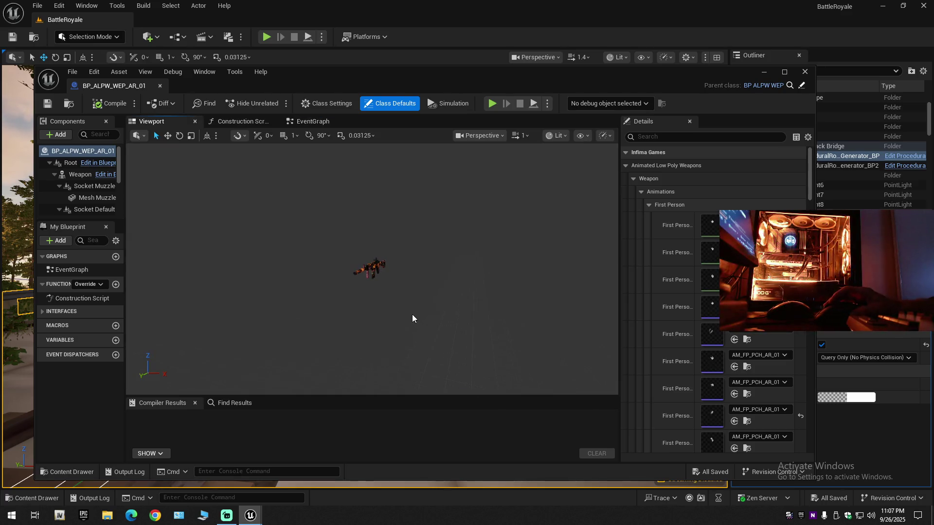
{"action": "mouse_move", "coordinate": [404, 310]}
{"action": "left_mouse_down"}
{"action": "mouse_move", "coordinate": [447, 304]}
{"action": "mouse_move", "coordinate": [428, 307]}
{"action": "left_mouse_up"}
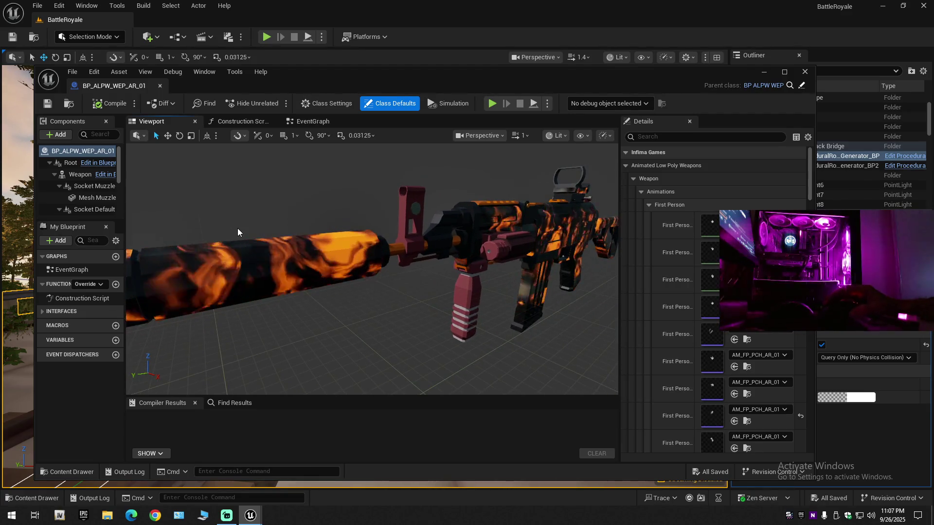
{"action": "left_click", "coordinate": [80, 175]}
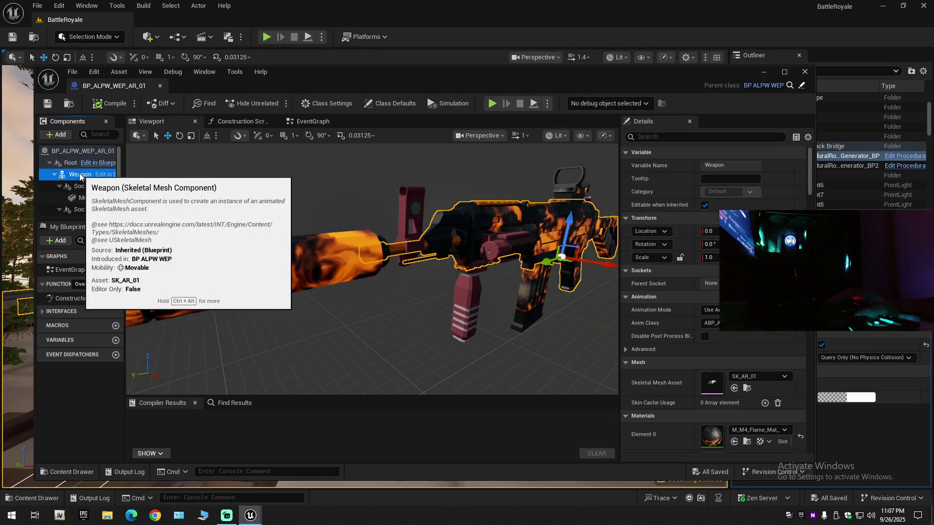
{"action": "key", "text": "Up"}
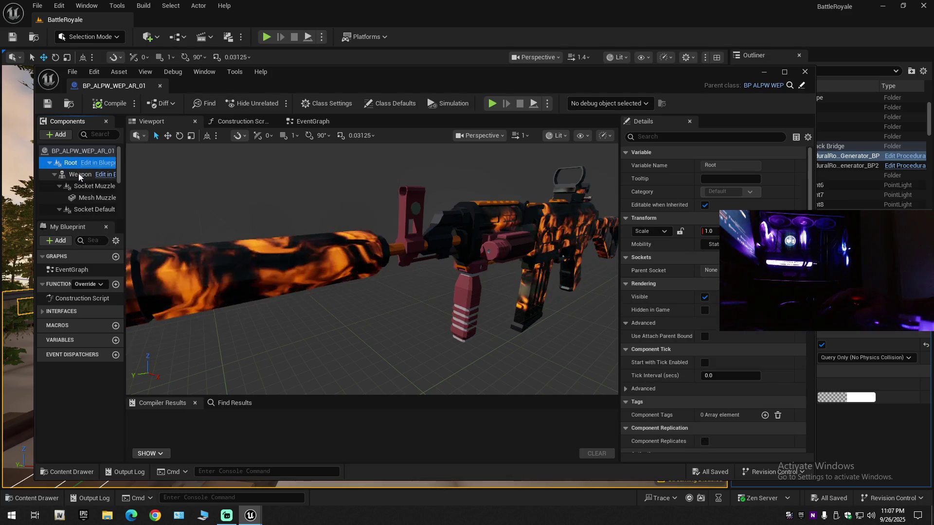
{"action": "left_click", "coordinate": [80, 175]}
{"action": "left_click", "coordinate": [83, 186]}
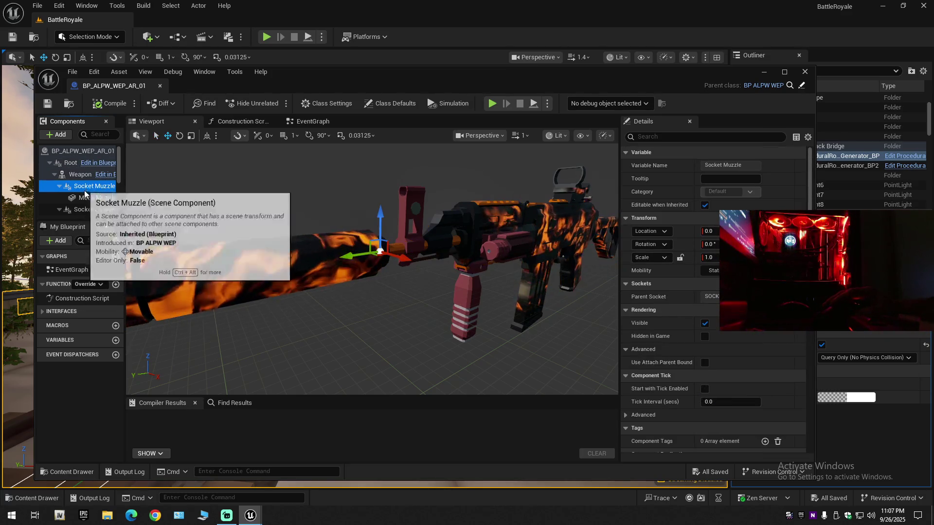
{"action": "scroll", "coordinate": [91, 201], "scroll_direction": "down", "scroll_amount": 3}
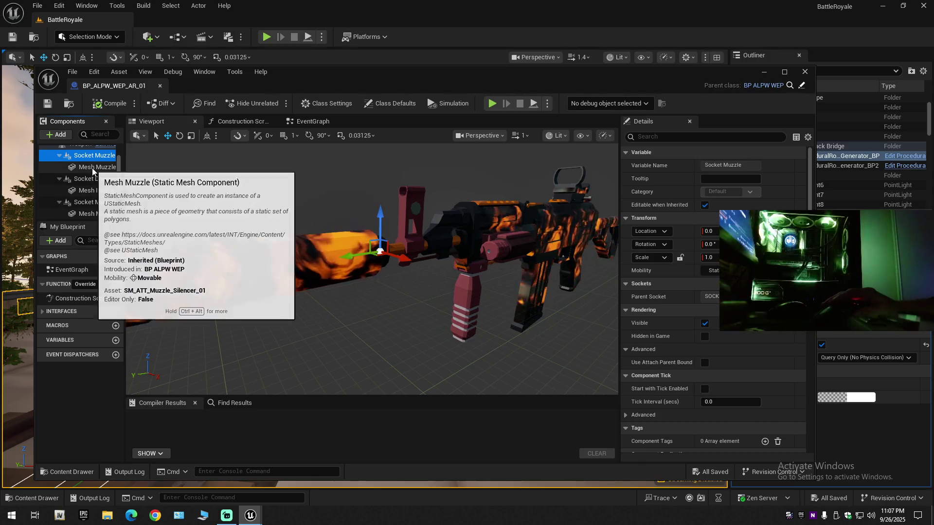
{"action": "left_click", "coordinate": [92, 168]}
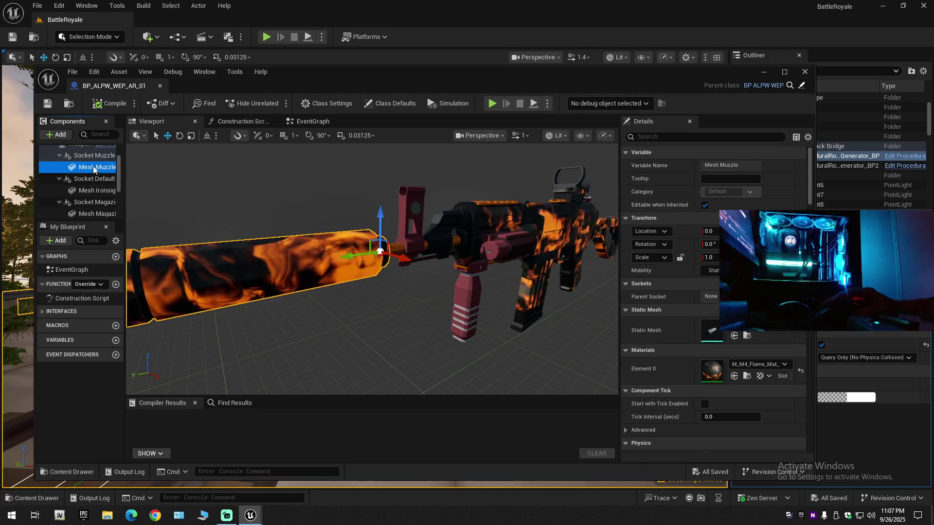
- Check the Ironsights, Magazine, Grip, Laser and Scope materials; the scope uses M_M4_Flame_Mat_Inst
{"action": "left_click", "coordinate": [94, 180]}
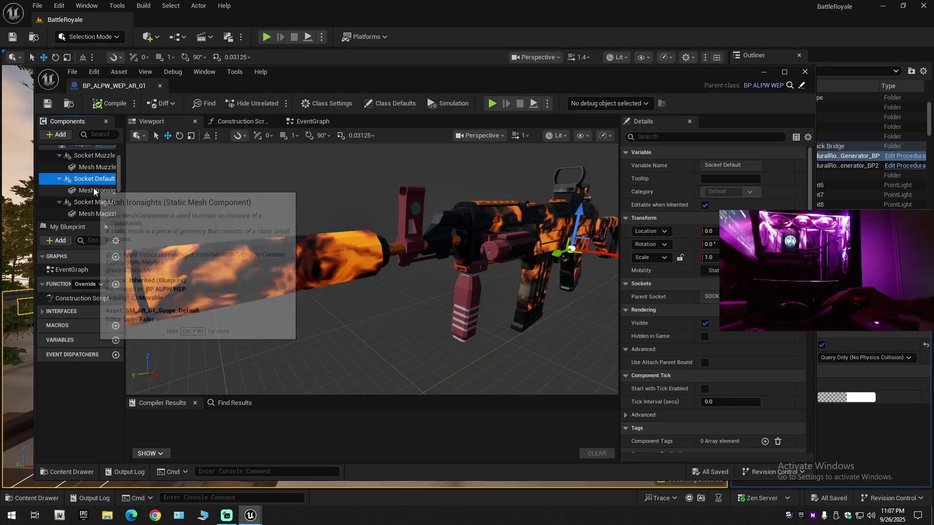
{"action": "left_click", "coordinate": [94, 189]}
{"action": "left_click", "coordinate": [92, 215]}
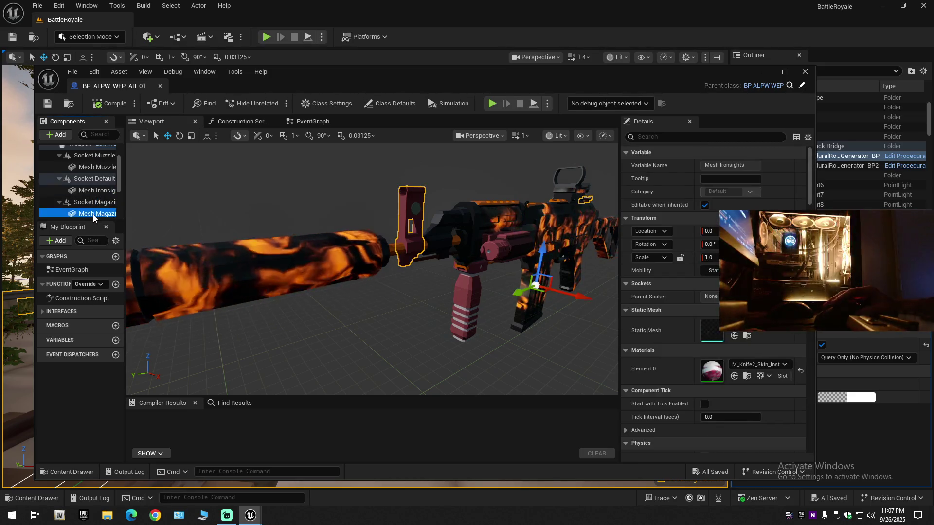
{"action": "scroll", "coordinate": [92, 214], "scroll_direction": "down", "scroll_amount": 2}
{"action": "left_click", "coordinate": [92, 193]}
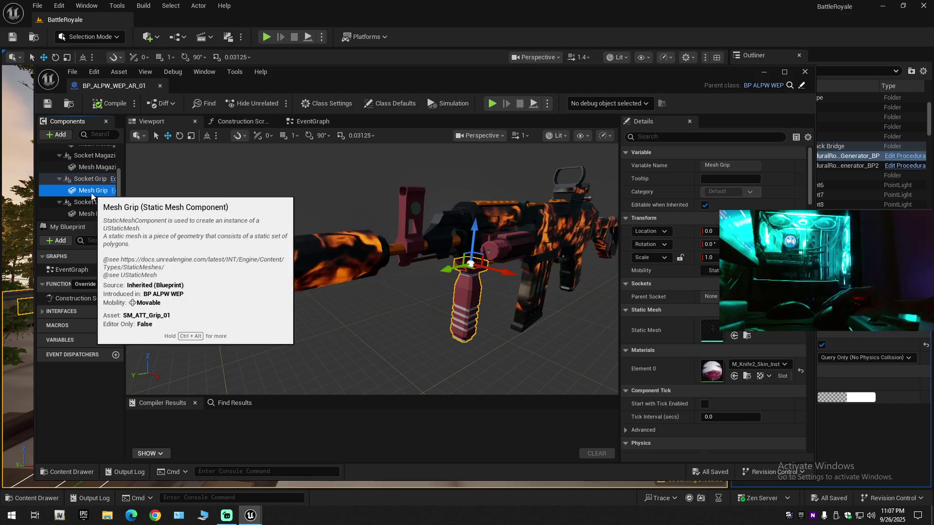
{"action": "left_click", "coordinate": [90, 213]}
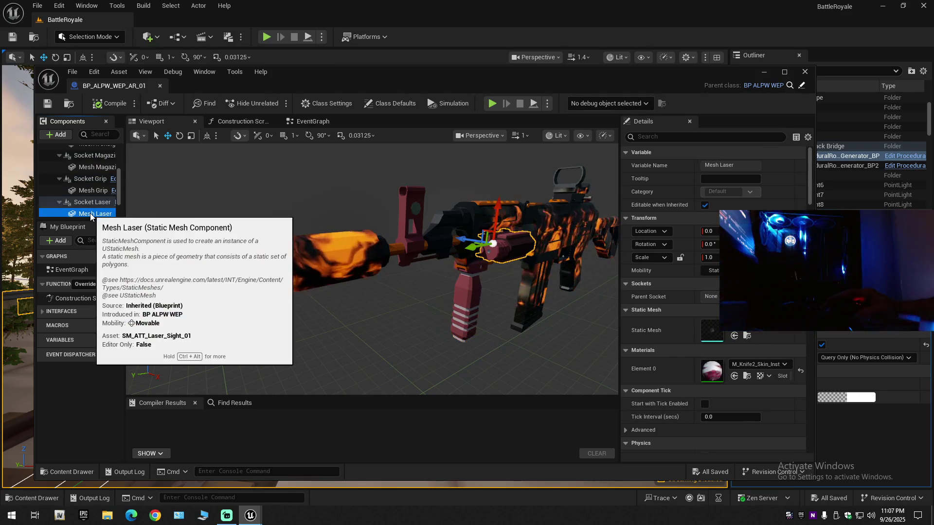
{"action": "scroll", "coordinate": [90, 214], "scroll_direction": "down", "scroll_amount": 2}
{"action": "left_click", "coordinate": [92, 208]}
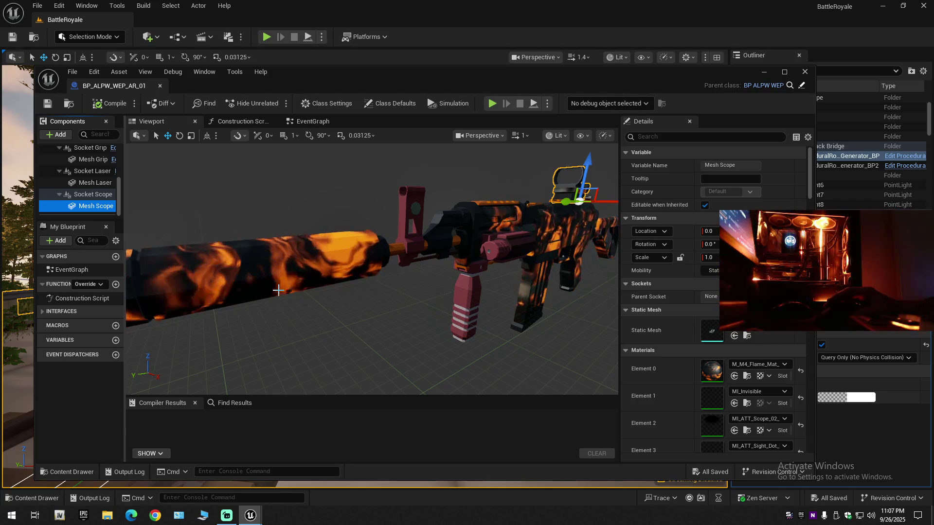
{"action": "left_click_drag", "start_coordinate": [372, 268], "coordinate": [372, 243]}
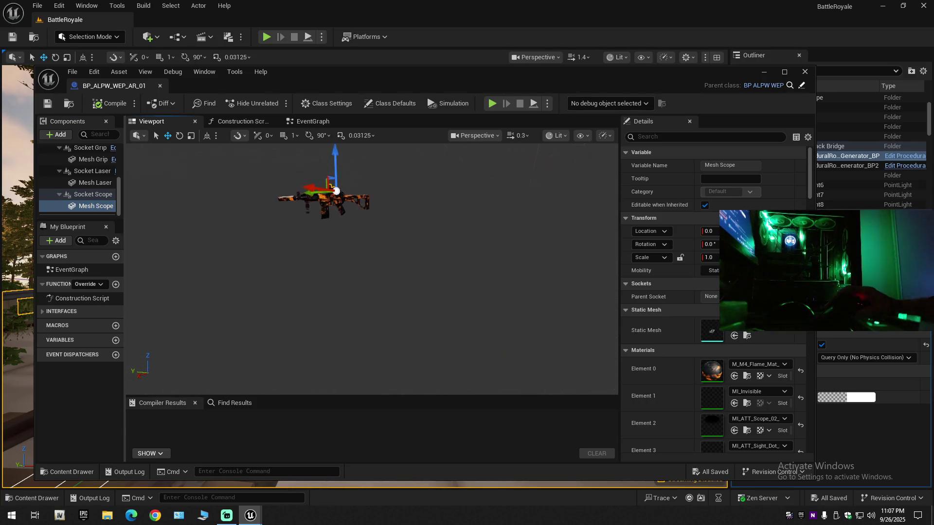
- Frame the whole flame-skinned rifle in the preview, then close the BP_ALPW_WEP_AR_01 editor
{"action": "key", "text": "f"}
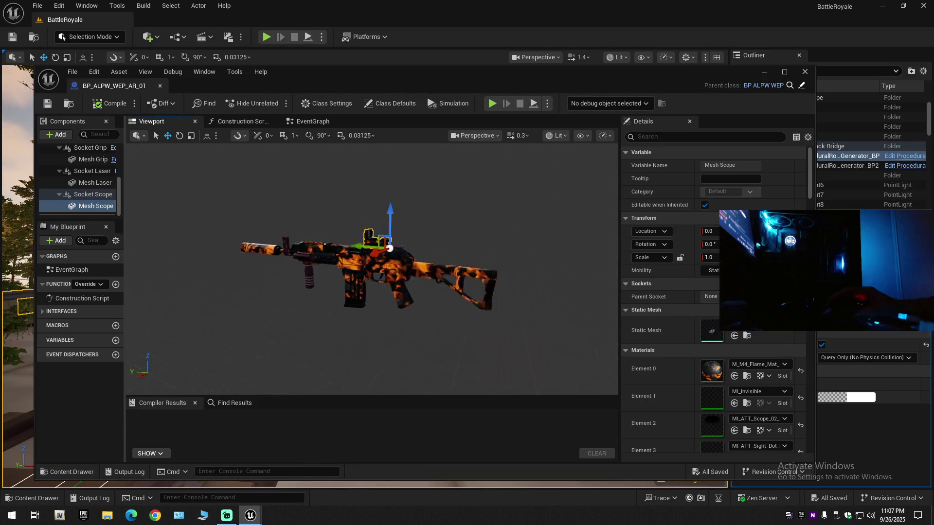
{"action": "left_click_drag", "start_coordinate": [279, 290], "coordinate": [285, 311]}
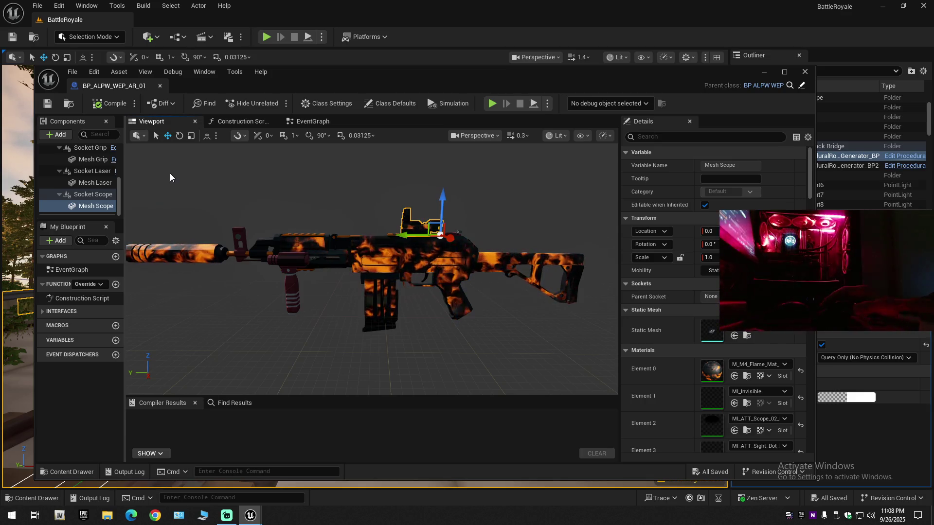
{"action": "left_click", "coordinate": [805, 72]}
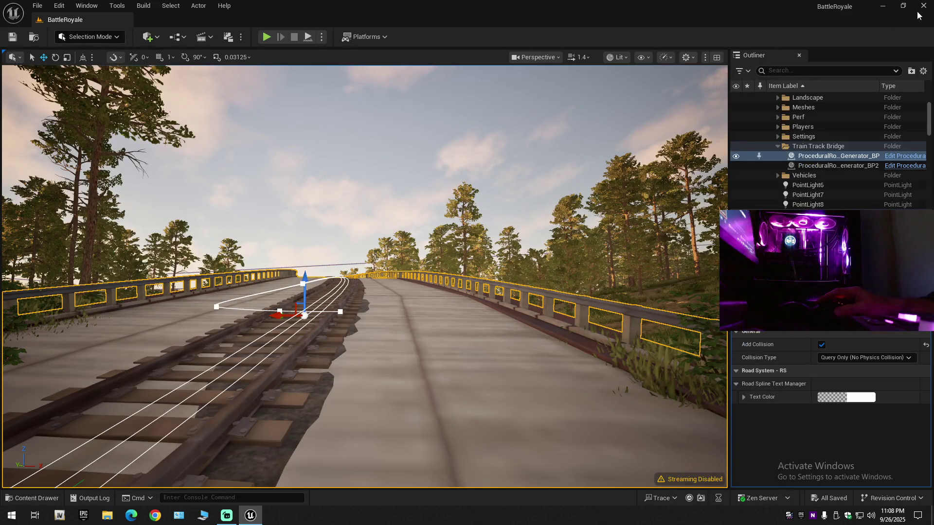
- Fly the camera along the track to the rock tunnel and select the AR_01 weapon placed there
{"action": "scroll", "coordinate": [827, 414], "scroll_direction": "up", "scroll_amount": 10}
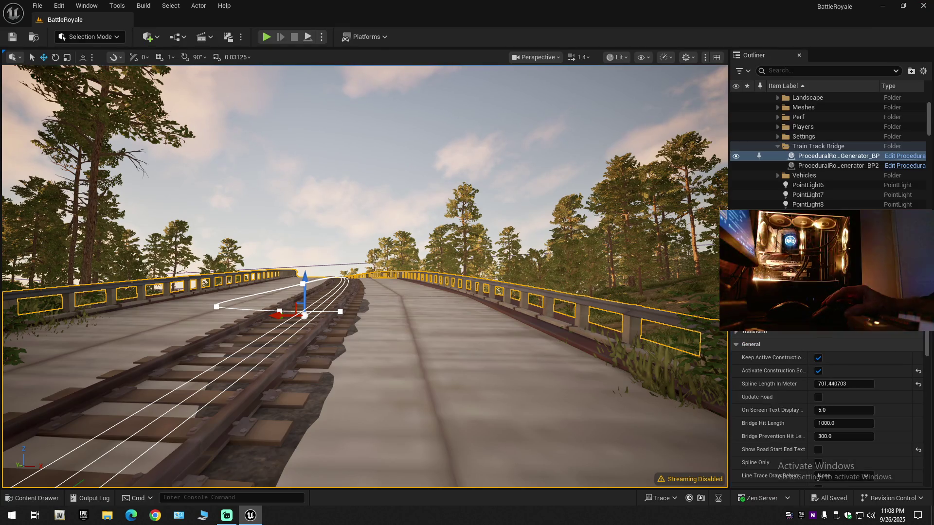
{"action": "left_click", "coordinate": [778, 146]}
{"action": "scroll", "coordinate": [773, 192], "scroll_direction": "up", "scroll_amount": 3}
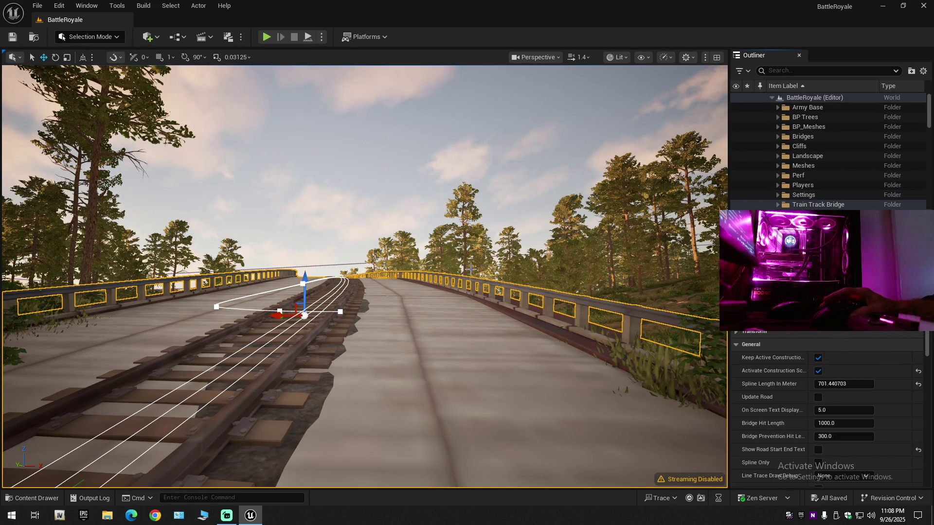
{"action": "scroll", "coordinate": [365, 277], "scroll_direction": "up", "scroll_amount": 2}
{"action": "key", "text": "s"}
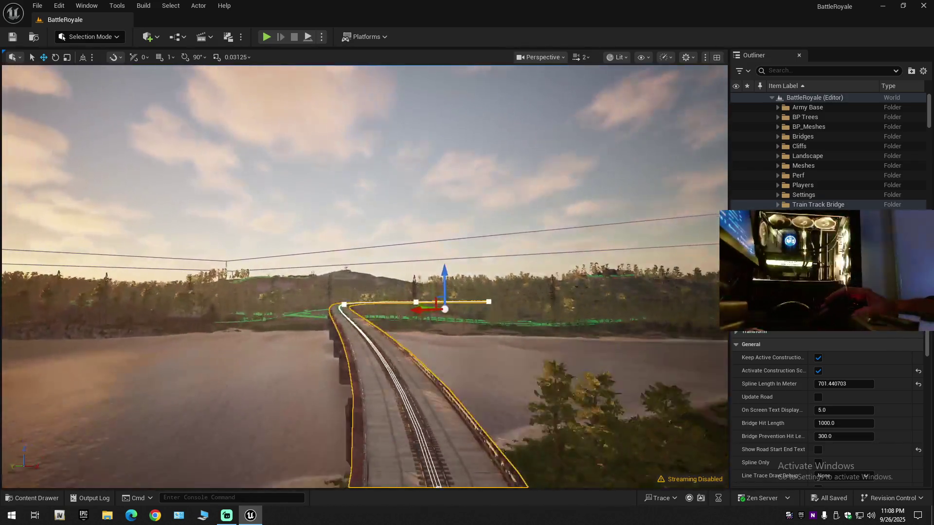
{"action": "key", "text": "w"}
{"action": "scroll", "coordinate": [365, 277], "scroll_direction": "down", "scroll_amount": 1}
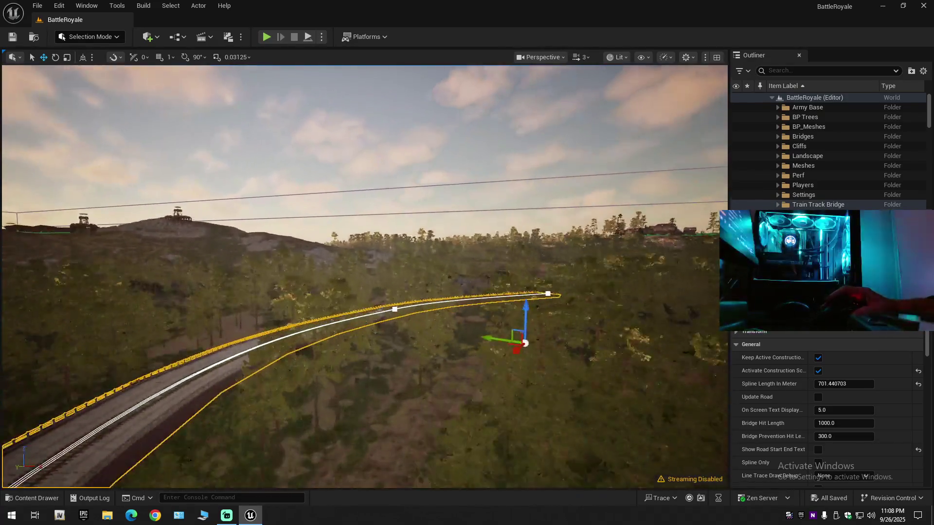
{"action": "key", "text": "s"}
{"action": "scroll", "coordinate": [365, 277], "scroll_direction": "down", "scroll_amount": 1}
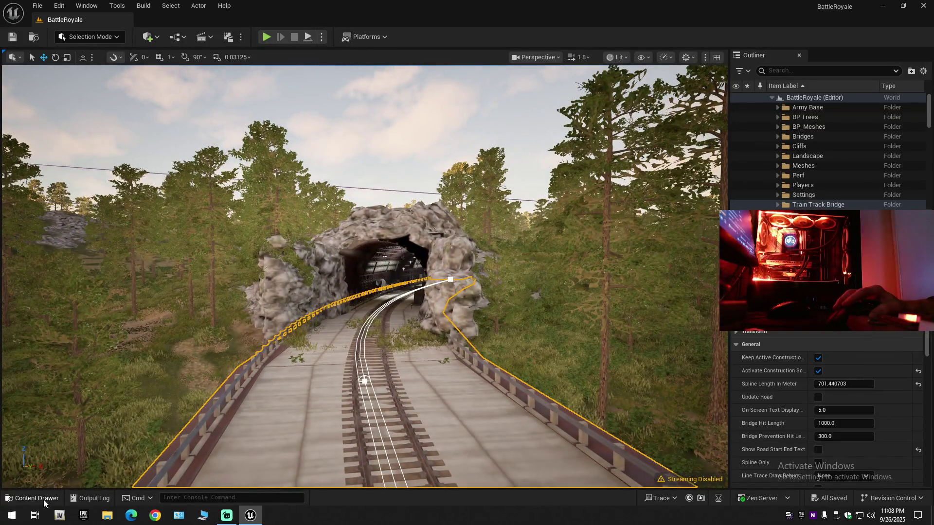
{"action": "left_click", "coordinate": [44, 498]}
{"action": "key", "text": "ctrl+space"}
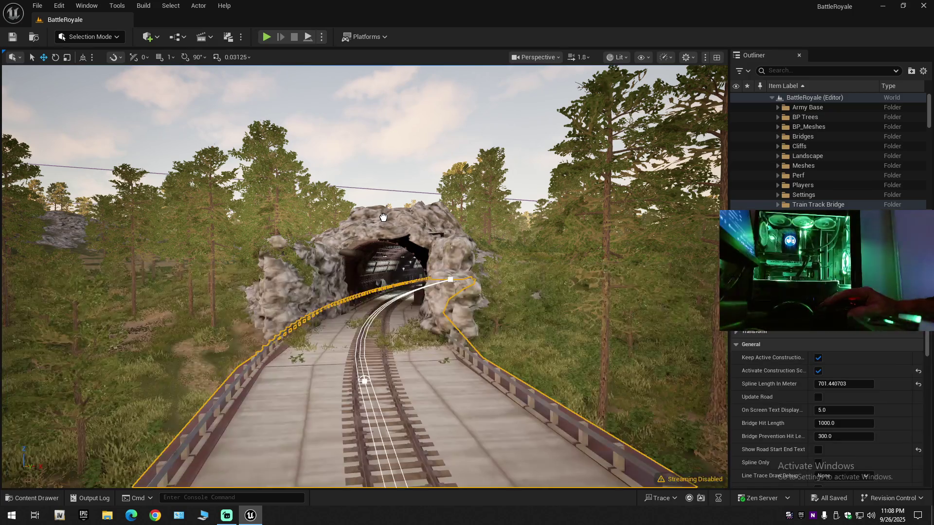
{"action": "left_click", "coordinate": [322, 386]}
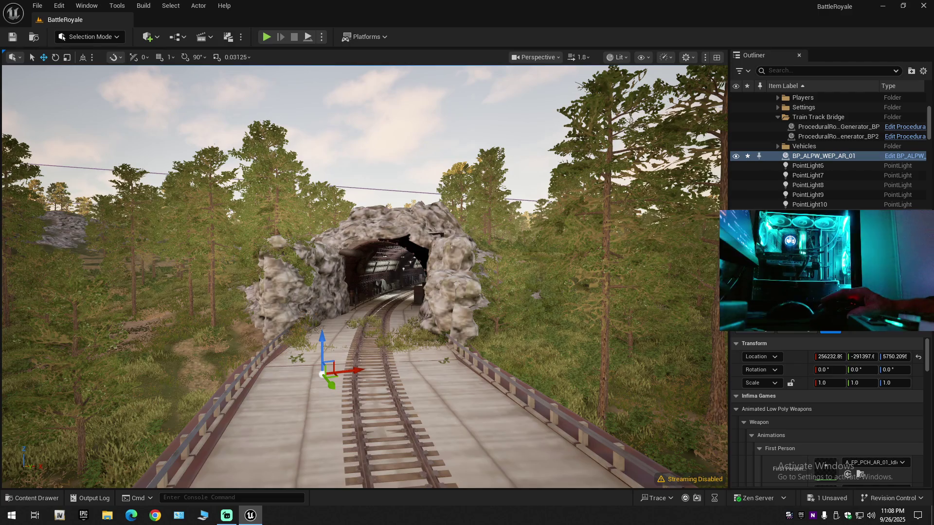
- Frame the AR_01 weapon and drag it up above the track surface
{"action": "scroll", "coordinate": [365, 277], "scroll_direction": "down", "scroll_amount": 1}
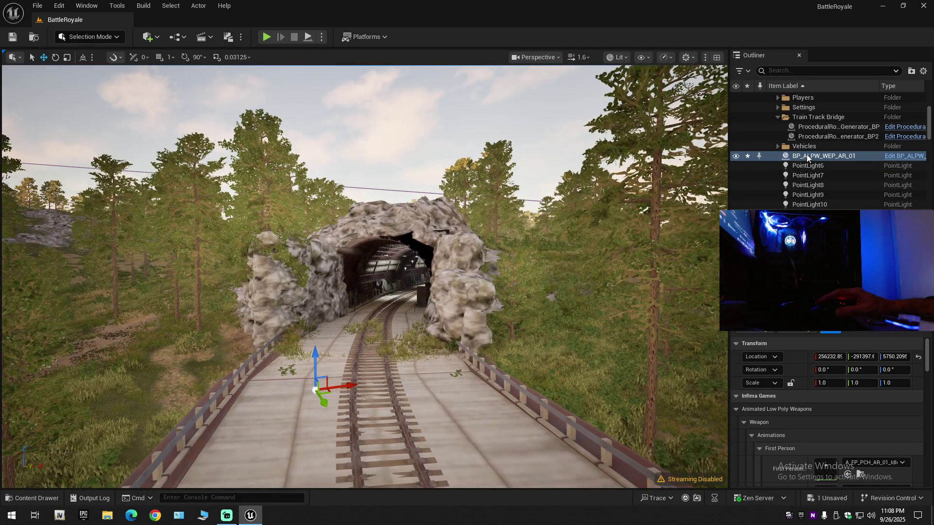
{"action": "double_click", "coordinate": [806, 156]}
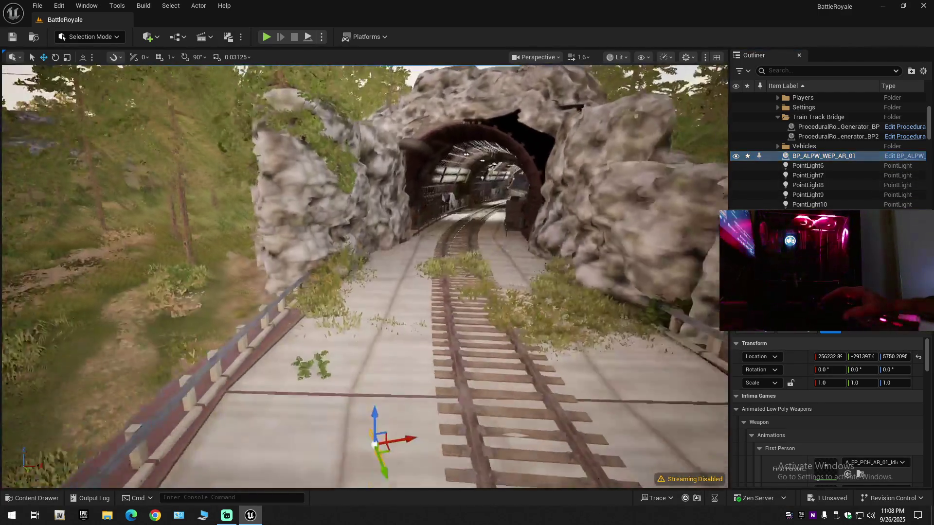
{"action": "right_click", "coordinate": [375, 250]}
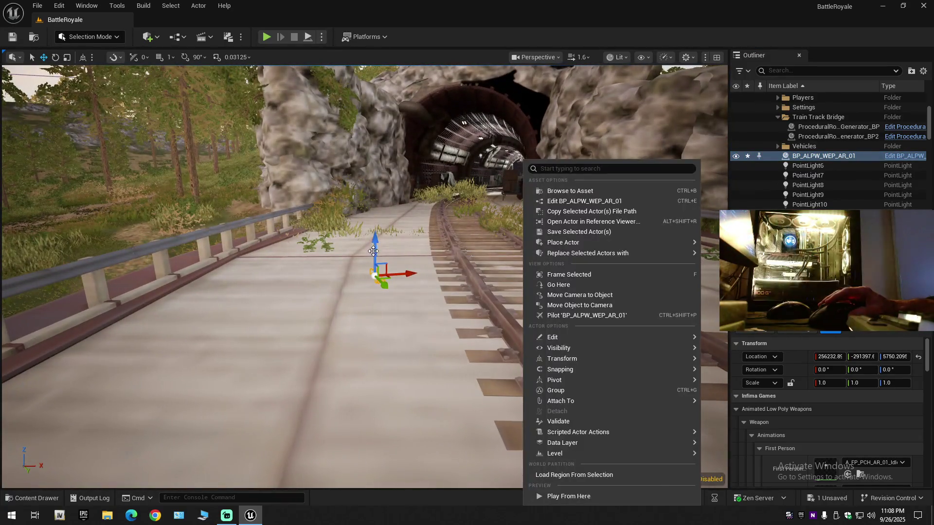
{"action": "left_click_drag", "start_coordinate": [375, 251], "coordinate": [386, 212]}
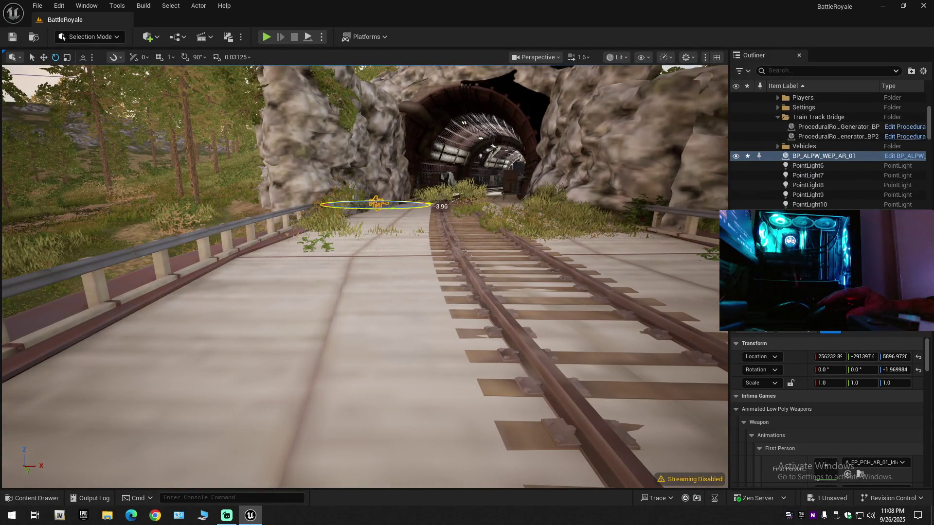
{"action": "scroll", "coordinate": [390, 248], "scroll_direction": "down", "scroll_amount": 2}
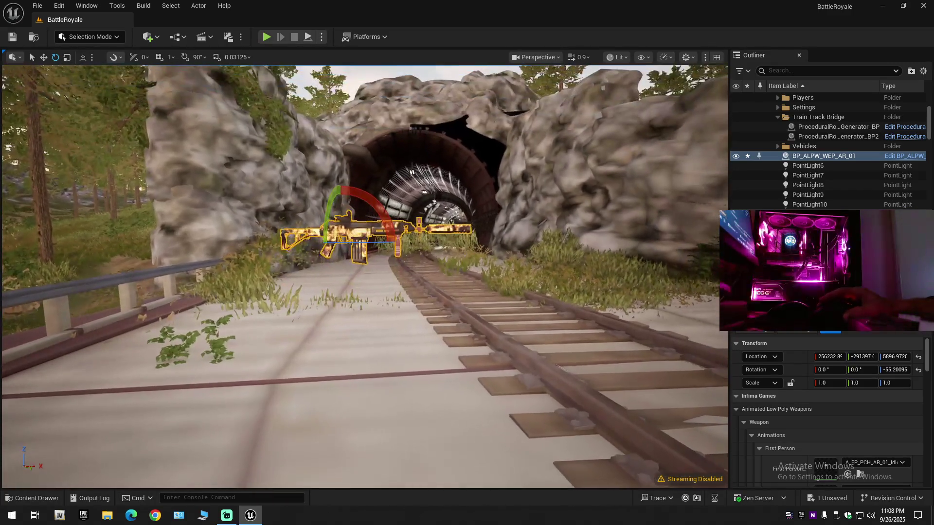
{"action": "right_click", "coordinate": [360, 230]}
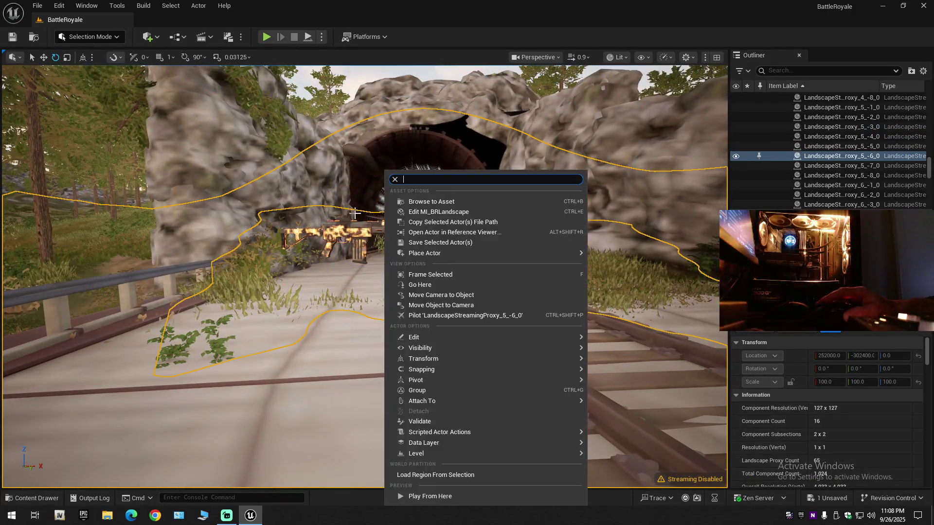
{"action": "left_click", "coordinate": [355, 213]}
{"action": "left_click", "coordinate": [364, 213]}
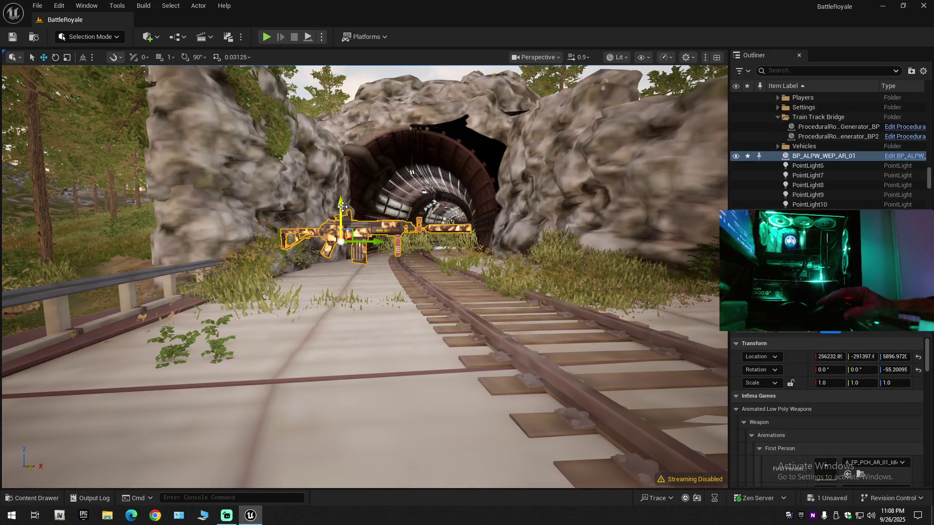
- Turn the view toward the guardrail side and start saving the current level
{"action": "scroll", "coordinate": [301, 275], "scroll_direction": "down", "scroll_amount": 2}
{"action": "mouse_move", "coordinate": [340, 275]}
{"action": "left_mouse_down"}
{"action": "mouse_move", "coordinate": [219, 272]}
{"action": "mouse_move", "coordinate": [263, 218]}
{"action": "left_mouse_up"}
{"action": "scroll", "coordinate": [228, 263], "scroll_direction": "down", "scroll_amount": 1}
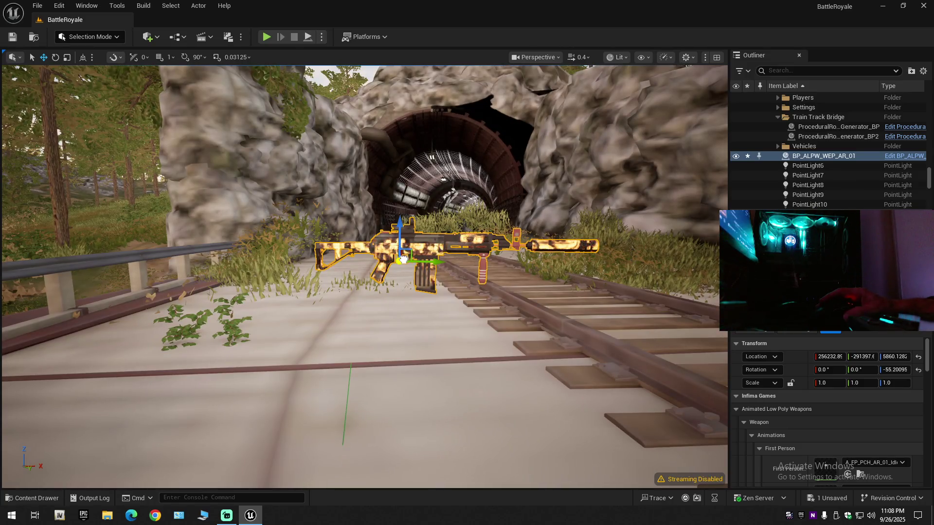
{"action": "right_click", "coordinate": [407, 162]}
{"action": "left_click", "coordinate": [13, 37]}
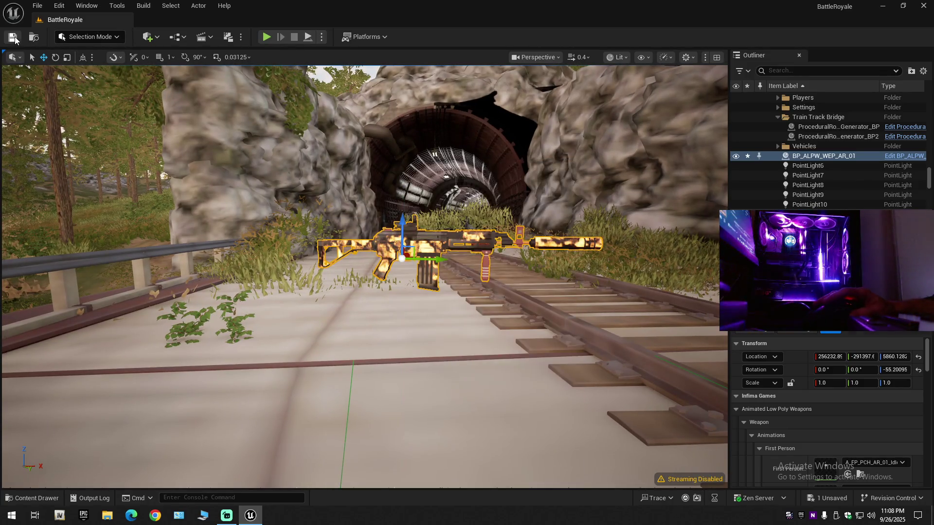
- Save the BattleRoyale level, then duplicate the rifle sideways into BP_ALPW_WEP_AR_2
{"action": "left_click", "coordinate": [37, 5]}
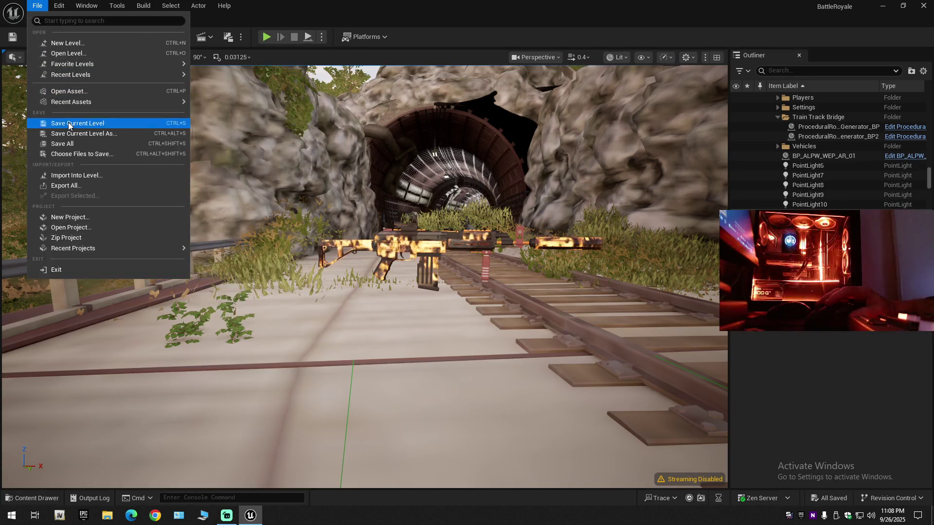
{"action": "left_click", "coordinate": [69, 122]}
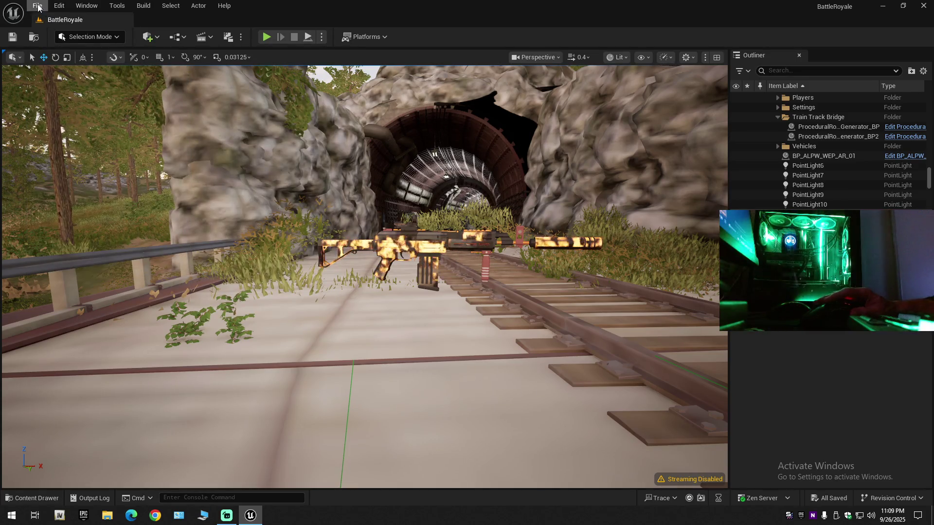
{"action": "left_click", "coordinate": [37, 5]}
{"action": "left_click", "coordinate": [67, 141]}
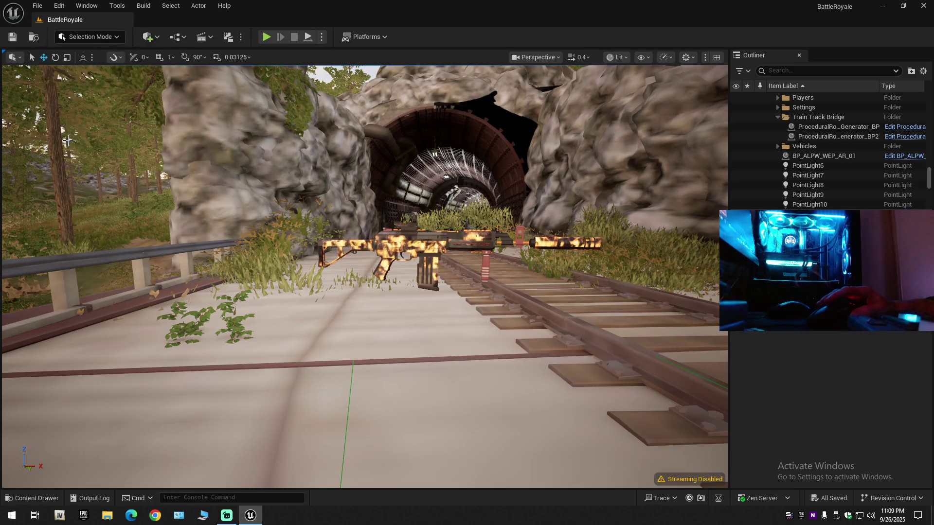
{"action": "left_click", "coordinate": [413, 248]}
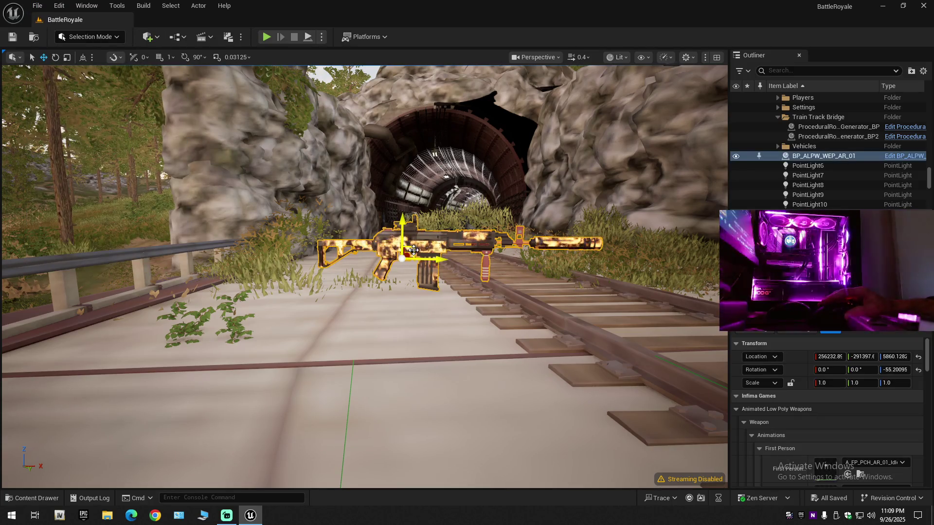
{"action": "mouse_move", "coordinate": [428, 260]}
{"action": "left_mouse_down"}
{"action": "mouse_move", "coordinate": [515, 261]}
{"action": "mouse_move", "coordinate": [516, 292]}
{"action": "mouse_move", "coordinate": [608, 287]}
{"action": "left_mouse_up"}
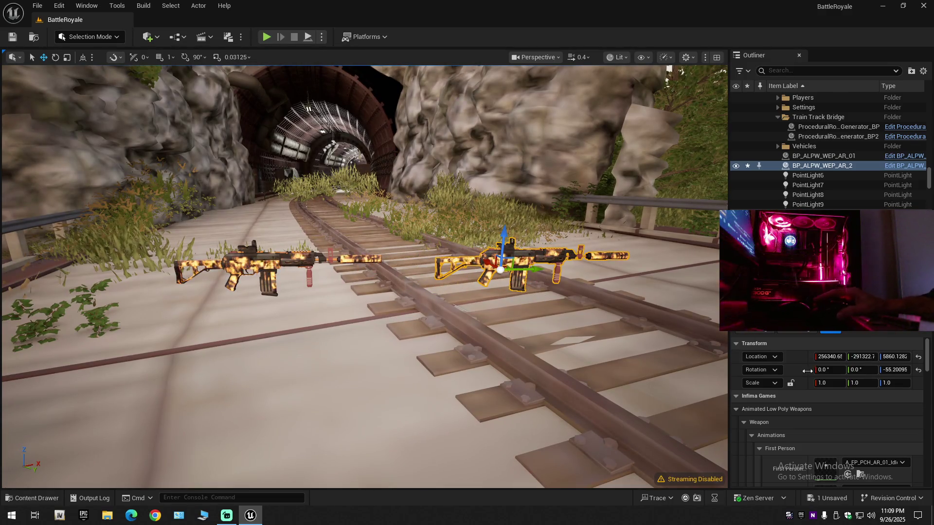
- Widen the Details panel and bring up the Useable Weapons folder with its 18 weapon blueprints
{"action": "scroll", "coordinate": [807, 387], "scroll_direction": "down", "scroll_amount": 10}
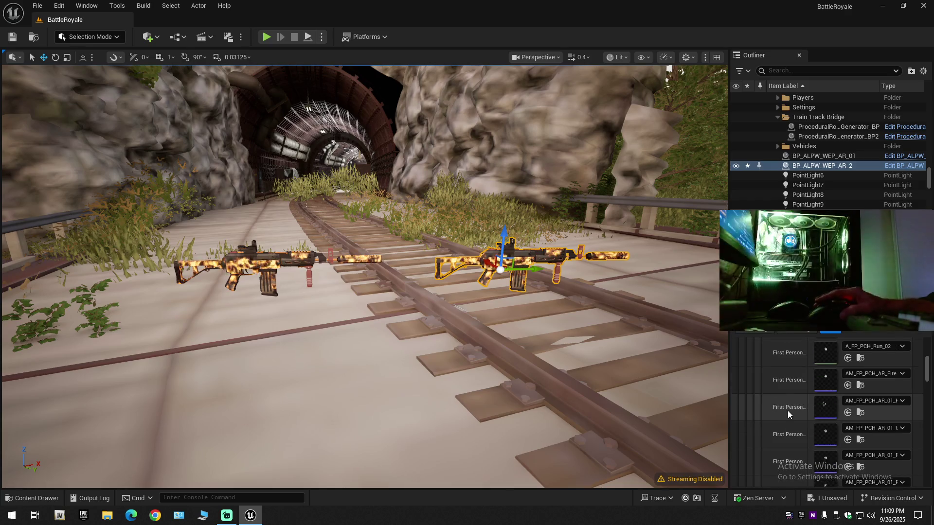
{"action": "scroll", "coordinate": [742, 339], "scroll_direction": "down", "scroll_amount": 3}
{"action": "left_click_drag", "start_coordinate": [729, 340], "coordinate": [694, 341]}
{"action": "mouse_move", "coordinate": [926, 374]}
{"action": "left_mouse_down"}
{"action": "mouse_move", "coordinate": [926, 436]}
{"action": "mouse_move", "coordinate": [926, 357]}
{"action": "left_mouse_up"}
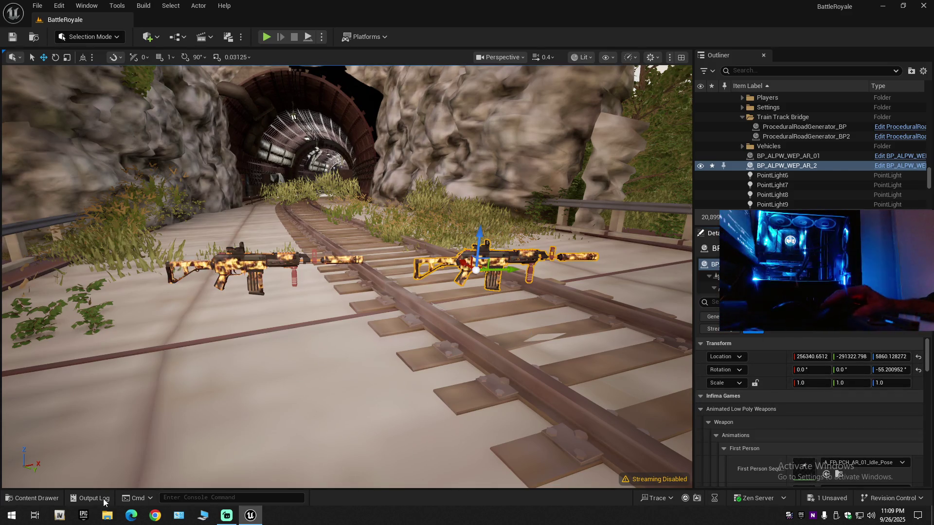
{"action": "left_click", "coordinate": [33, 498]}
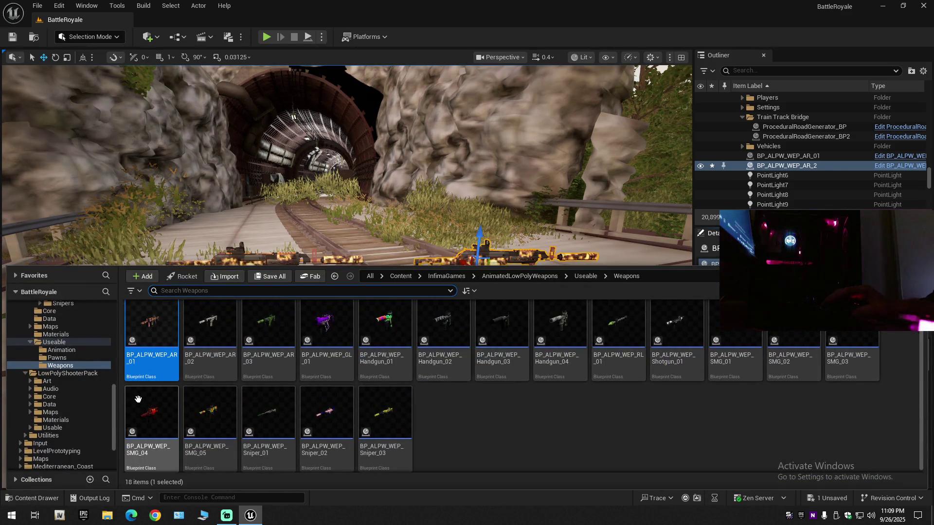
- Browse to Weapons > Material > SkinMaterial and select M_Judge-45_MysticRain_Mat_Inst
{"action": "scroll", "coordinate": [86, 418], "scroll_direction": "down", "scroll_amount": 3}
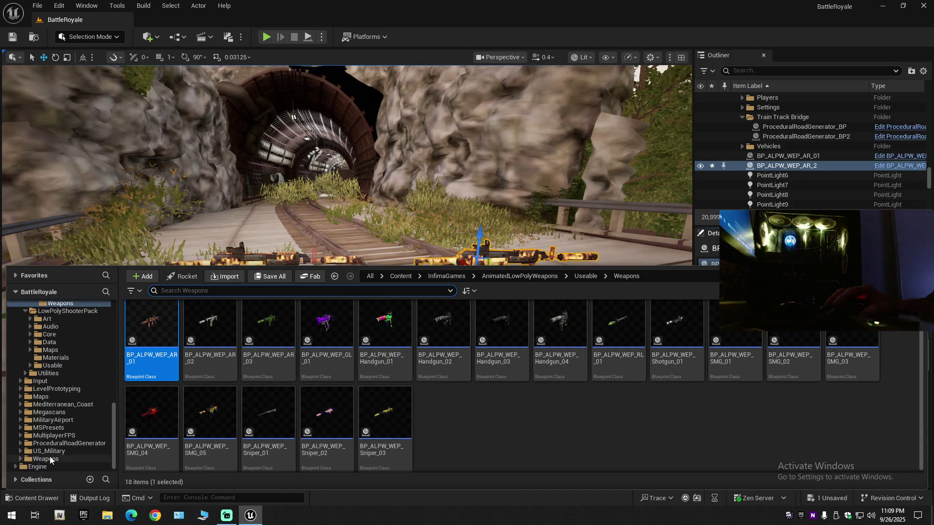
{"action": "left_click", "coordinate": [46, 459]}
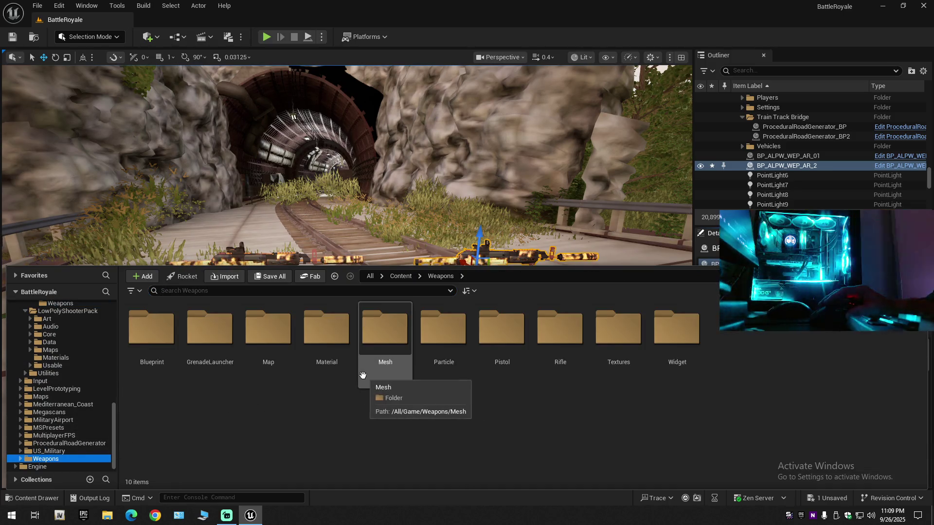
{"action": "double_click", "coordinate": [326, 340]}
{"action": "double_click", "coordinate": [209, 336]}
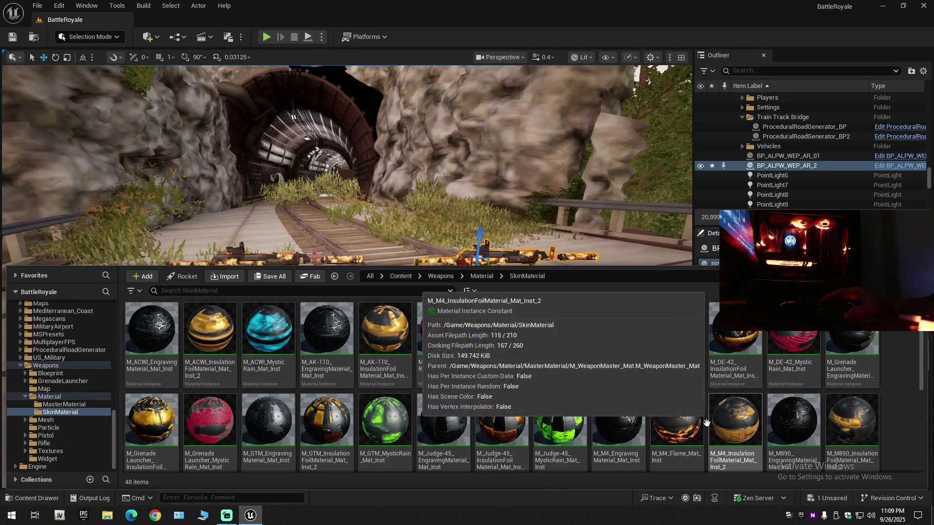
{"action": "left_click", "coordinate": [559, 422]}
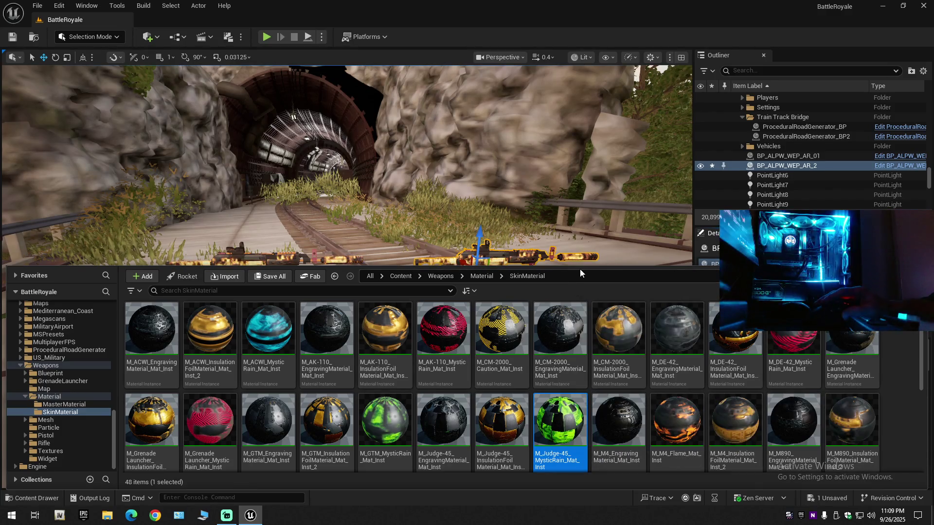
{"action": "left_click_drag", "start_coordinate": [580, 268], "coordinate": [579, 333]}
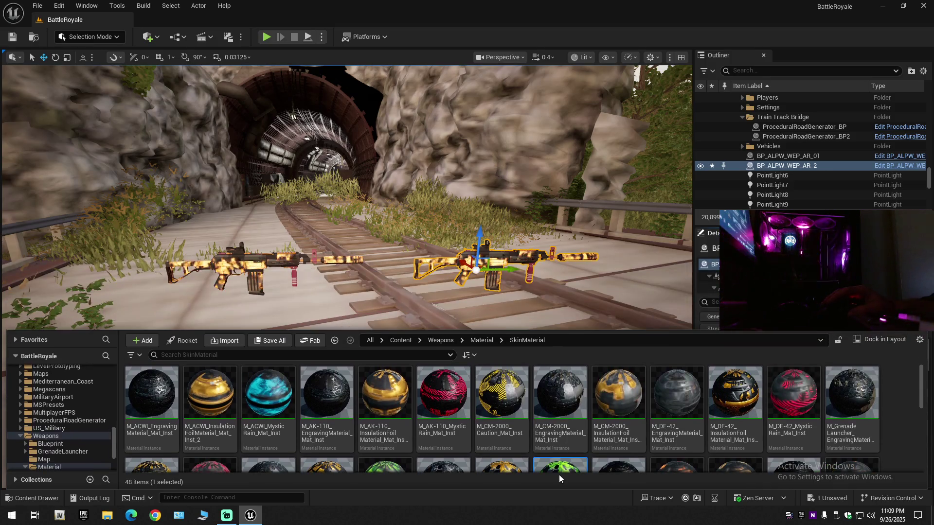
- Drag M_Judge-45_MysticRain_Mat_Inst into the viewport, giving the track before the tunnel a green skin
{"action": "scroll", "coordinate": [559, 479], "scroll_direction": "down", "scroll_amount": 2}
{"action": "mouse_move", "coordinate": [560, 478]}
{"action": "left_mouse_down"}
{"action": "mouse_move", "coordinate": [537, 292]}
{"action": "mouse_move", "coordinate": [450, 262]}
{"action": "mouse_move", "coordinate": [458, 313]}
{"action": "left_mouse_up"}
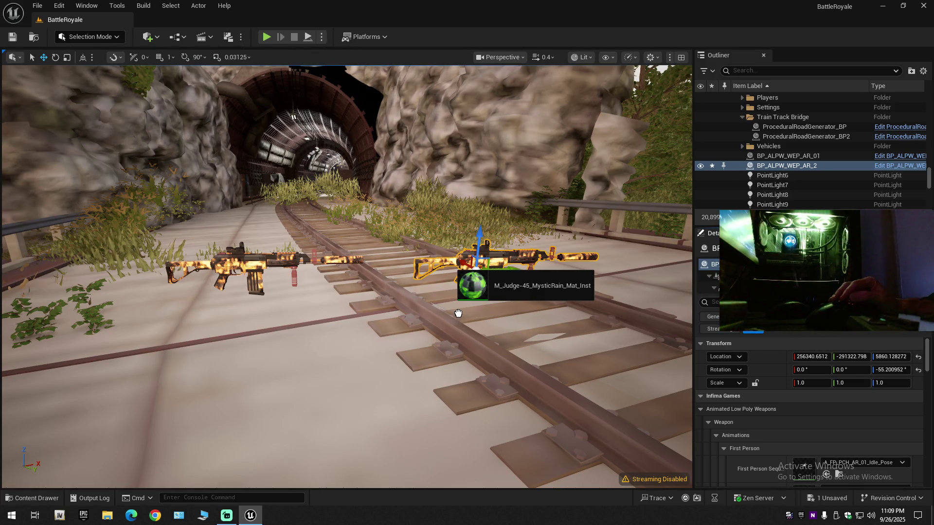
{"action": "left_click_drag", "start_coordinate": [458, 313], "coordinate": [457, 314]}
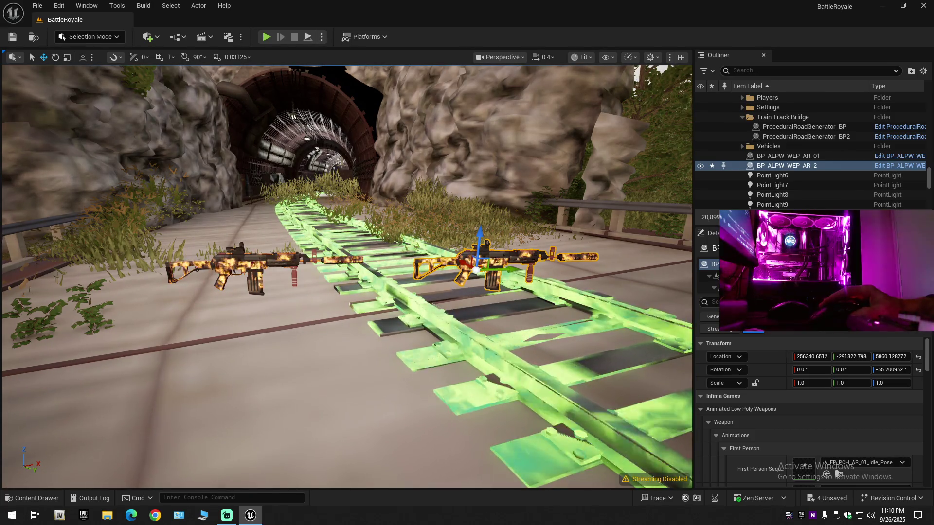
{"action": "scroll", "coordinate": [311, 331], "scroll_direction": "down", "scroll_amount": 4}
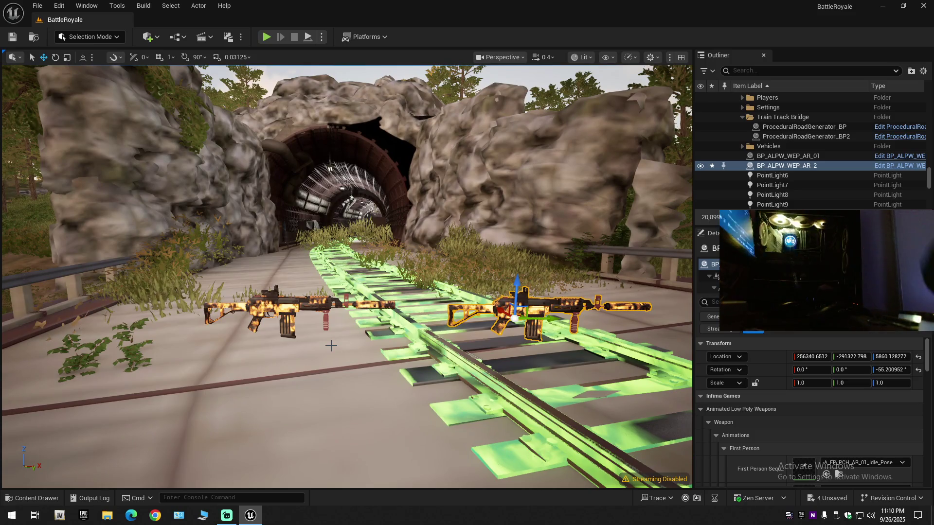
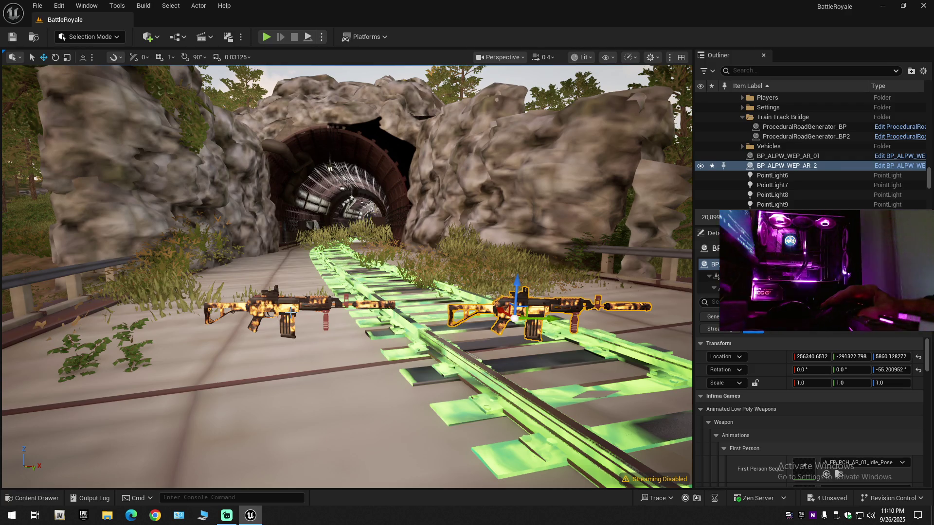
- Undo the last placement on the track and frame the BP_ALPW_WEP_AR_2 rifle up close
{"action": "key", "text": "ctrl+z"}
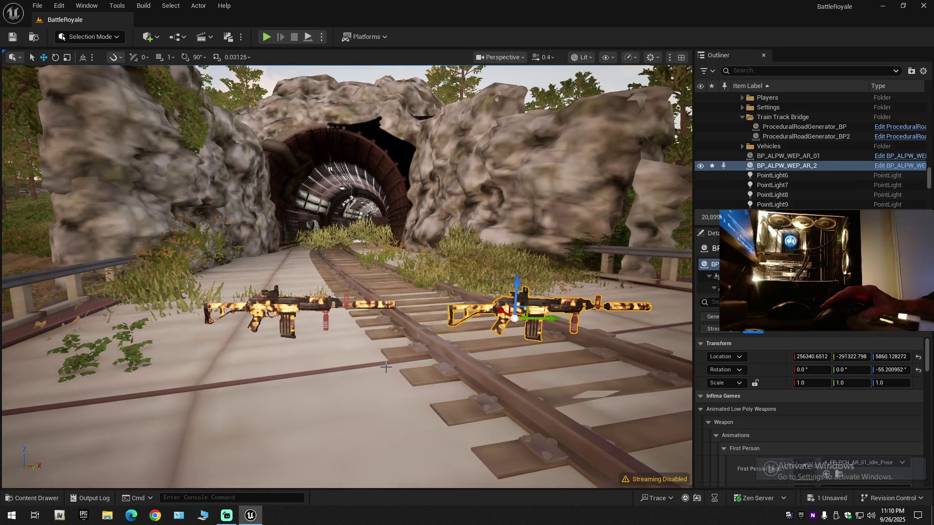
{"action": "key", "text": "w"}
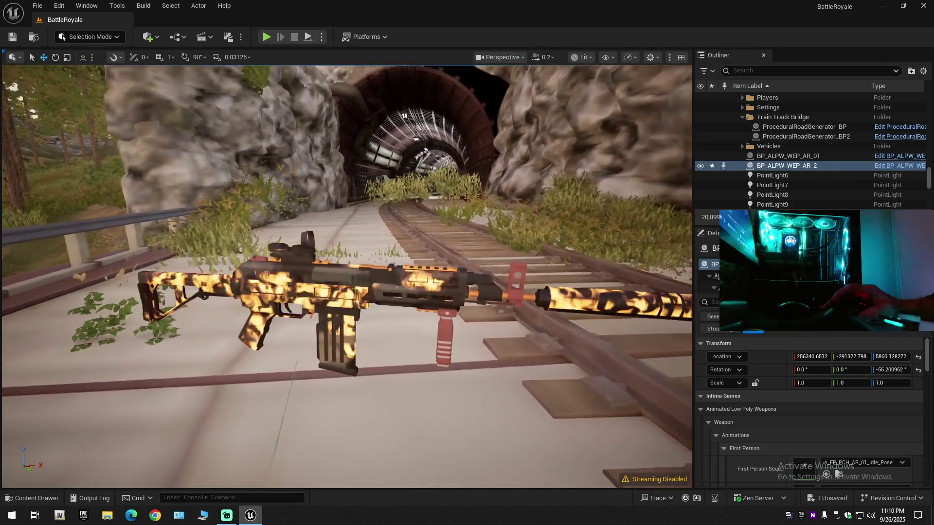
{"action": "key", "text": "f"}
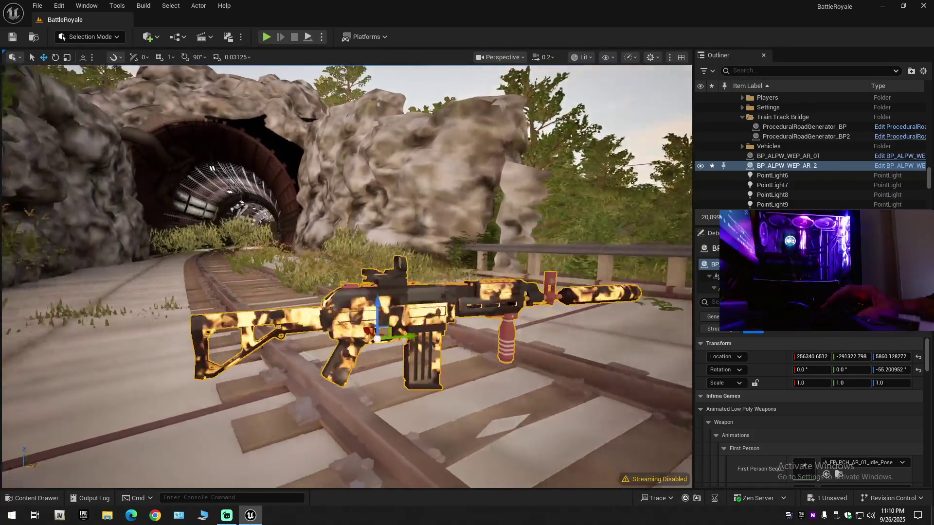
{"action": "mouse_move", "coordinate": [391, 346]}
{"action": "left_mouse_down"}
{"action": "mouse_move", "coordinate": [384, 343]}
{"action": "mouse_move", "coordinate": [391, 347]}
{"action": "left_mouse_up"}
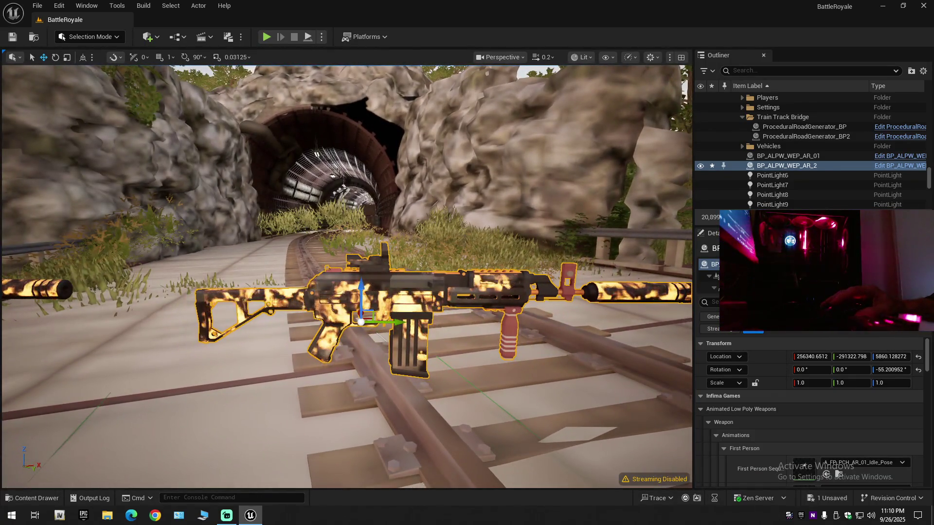
{"action": "scroll", "coordinate": [795, 395], "scroll_direction": "down", "scroll_amount": 10}
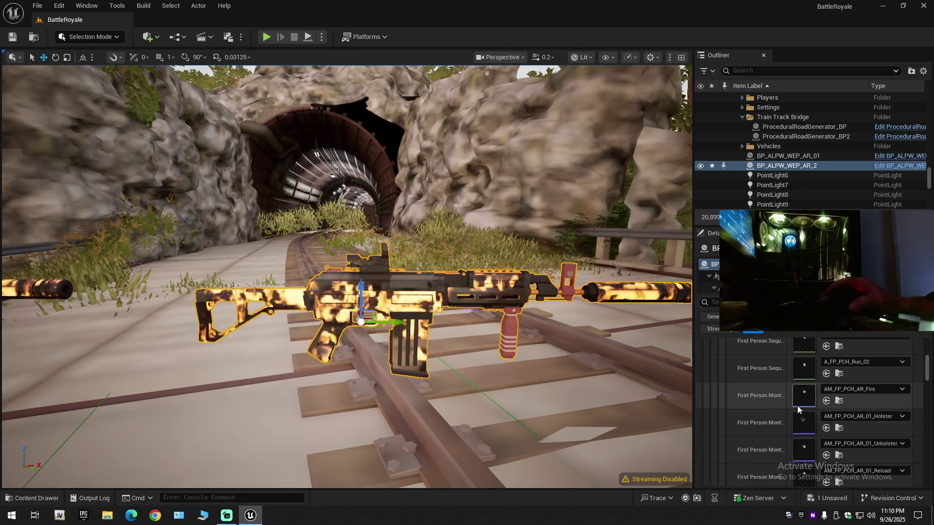
- Select the rifle's skeletal mesh component in the Details panel's component tree
{"action": "scroll", "coordinate": [779, 419], "scroll_direction": "down", "scroll_amount": 3}
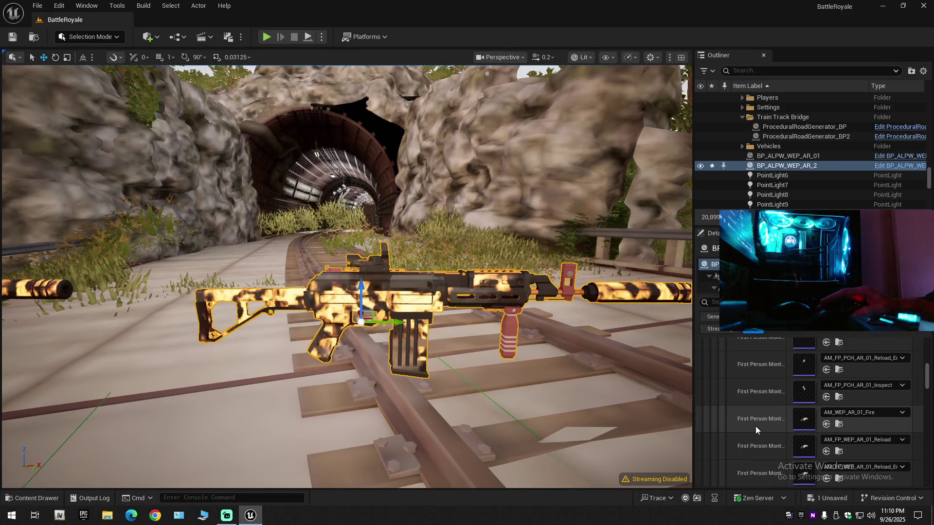
{"action": "scroll", "coordinate": [755, 426], "scroll_direction": "down", "scroll_amount": 8}
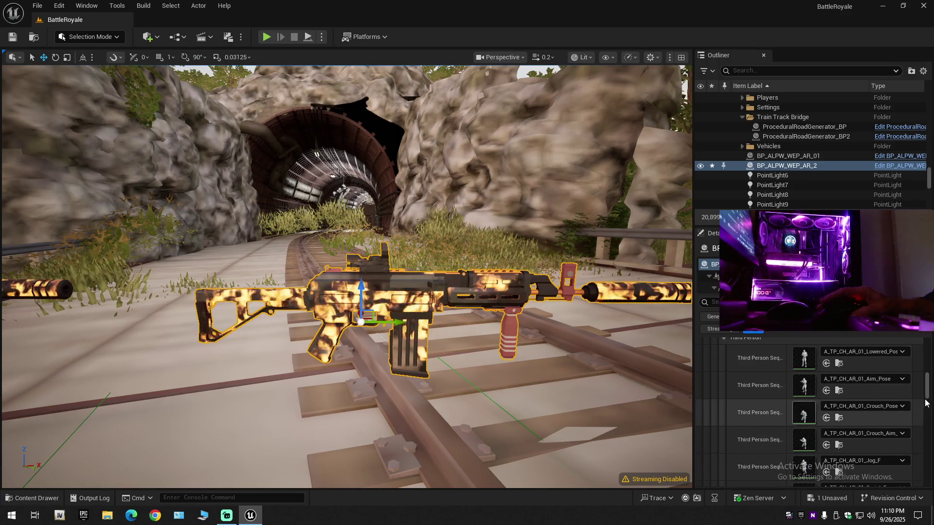
{"action": "scroll", "coordinate": [846, 407], "scroll_direction": "up", "scroll_amount": 2}
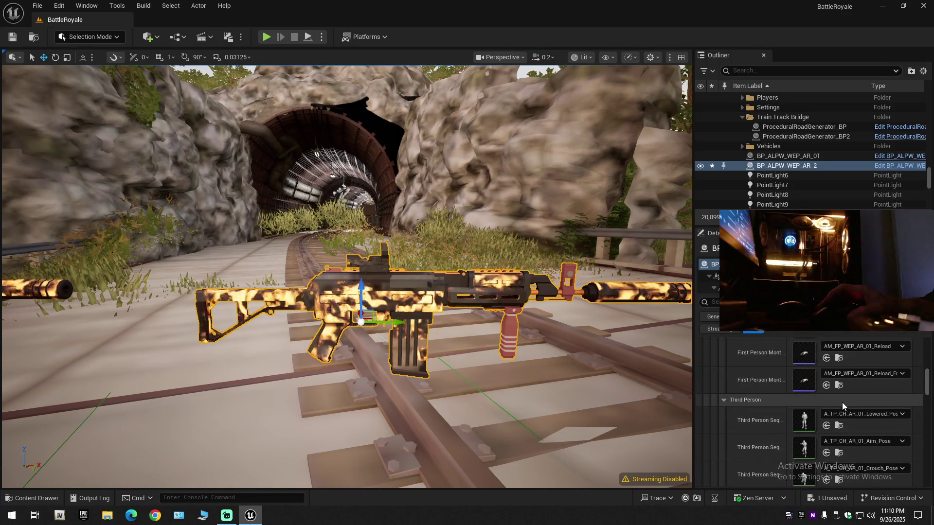
{"action": "left_click_drag", "start_coordinate": [928, 389], "coordinate": [918, 482]}
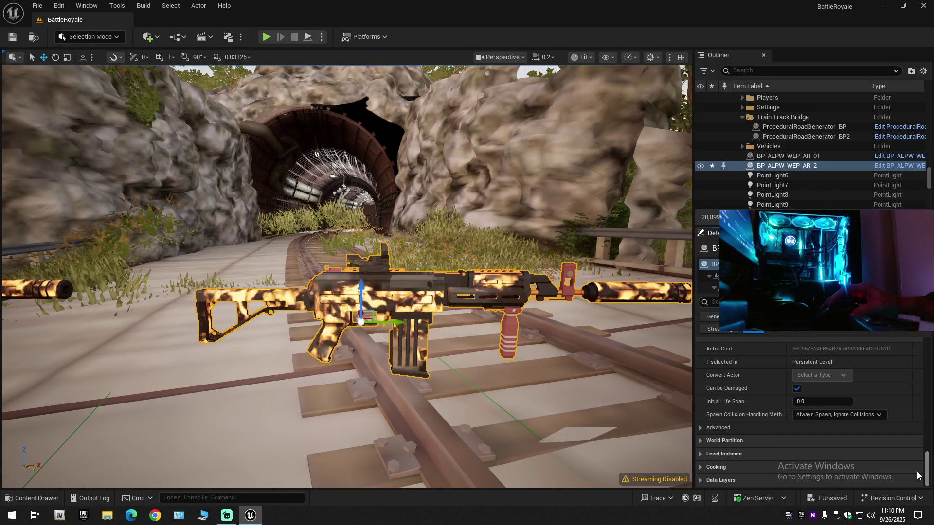
{"action": "left_click_drag", "start_coordinate": [918, 476], "coordinate": [925, 321]}
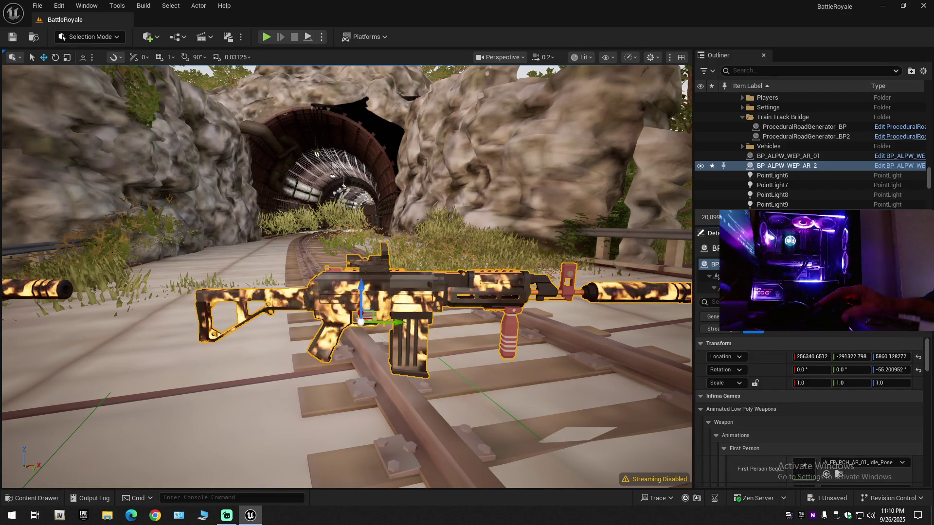
{"action": "left_click", "coordinate": [720, 287]}
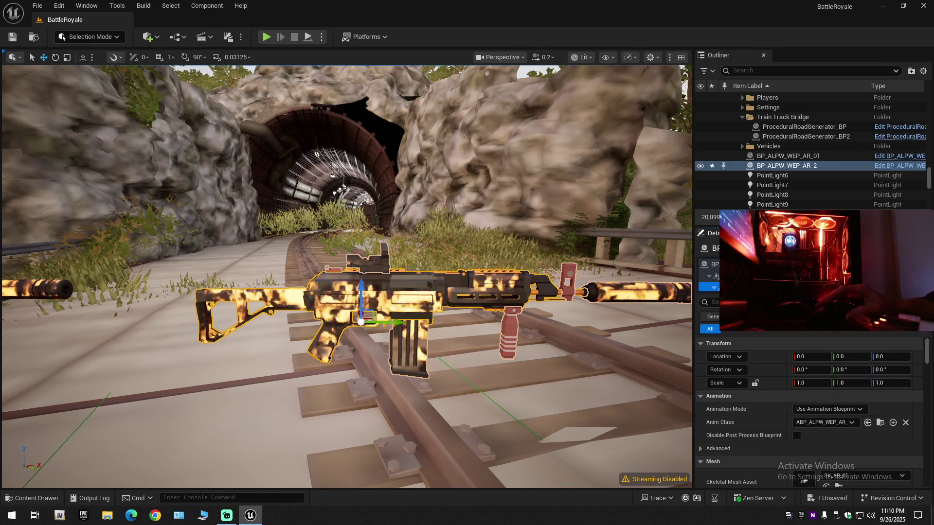
- Try Judge-45 and then M_ACWI_MysticRain_Mat_Inst on the body and stock slots
{"action": "scroll", "coordinate": [801, 398], "scroll_direction": "down", "scroll_amount": 5}
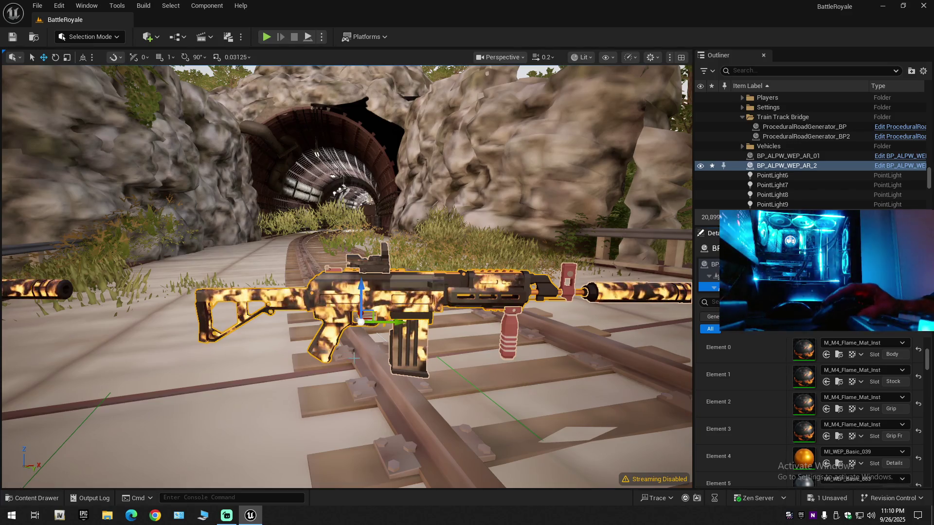
{"action": "left_click", "coordinate": [827, 354]}
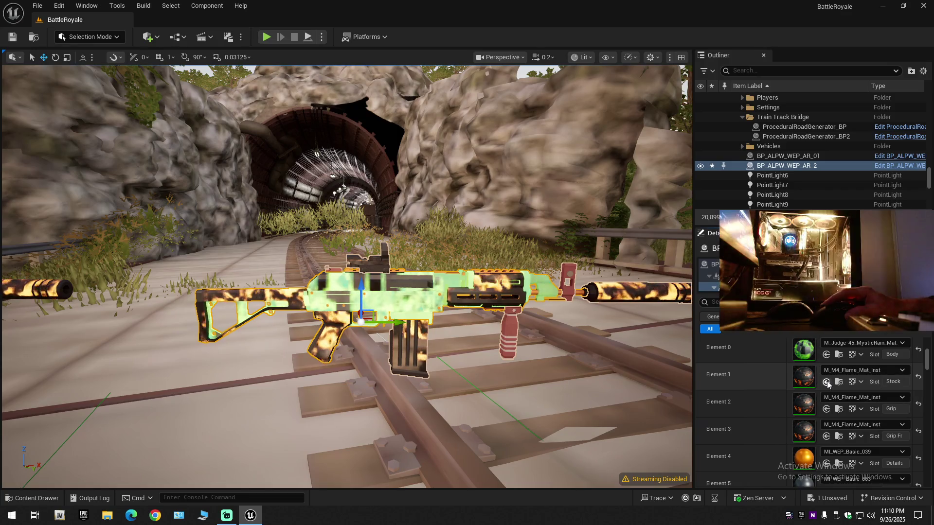
{"action": "left_click", "coordinate": [827, 382]}
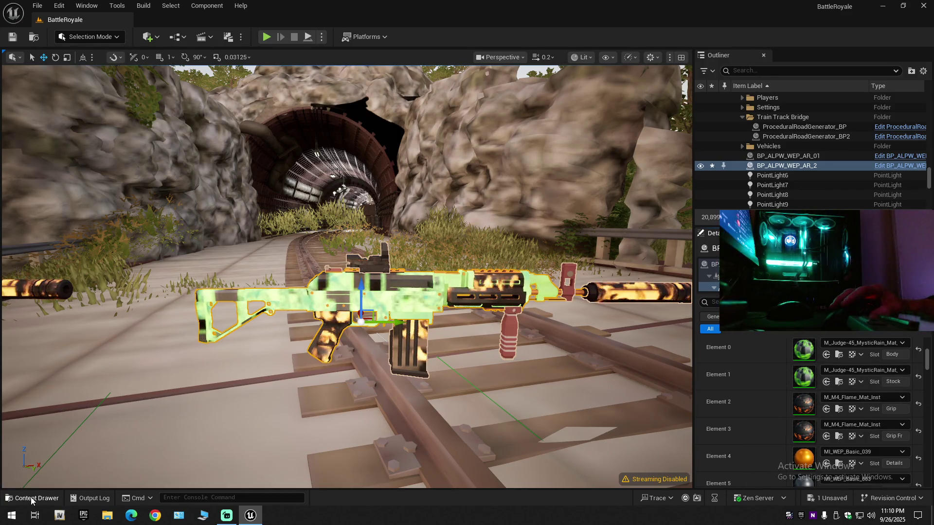
{"action": "left_click", "coordinate": [31, 498]}
{"action": "left_click", "coordinate": [270, 397]}
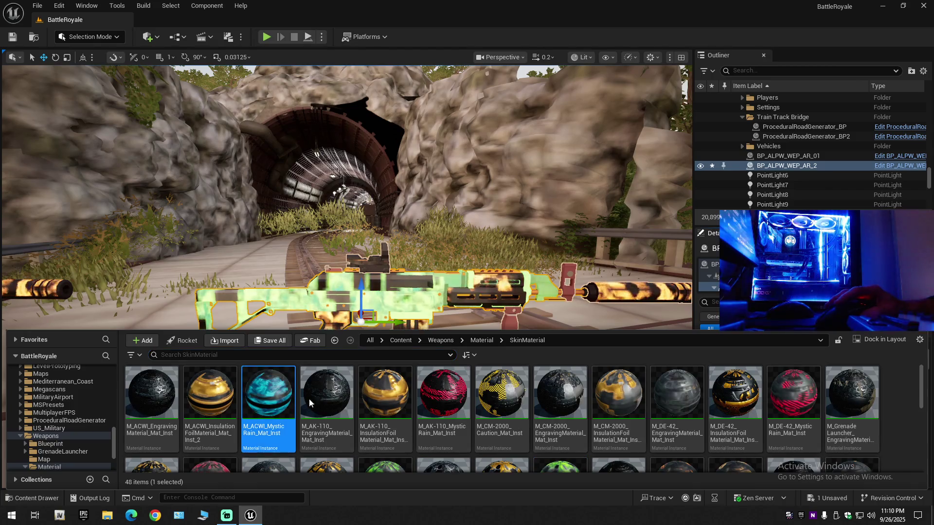
{"action": "key", "text": "ctrl+space"}
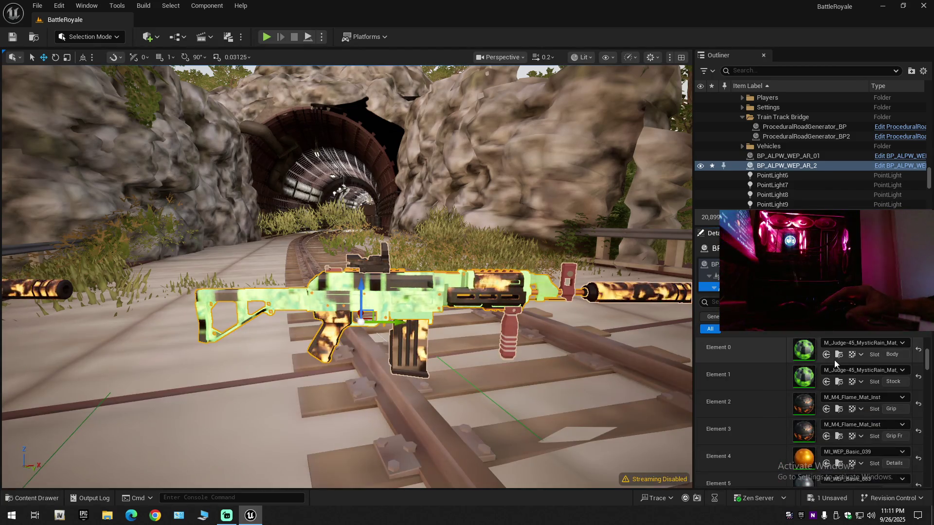
{"action": "left_click", "coordinate": [825, 355]}
{"action": "left_click", "coordinate": [826, 382]}
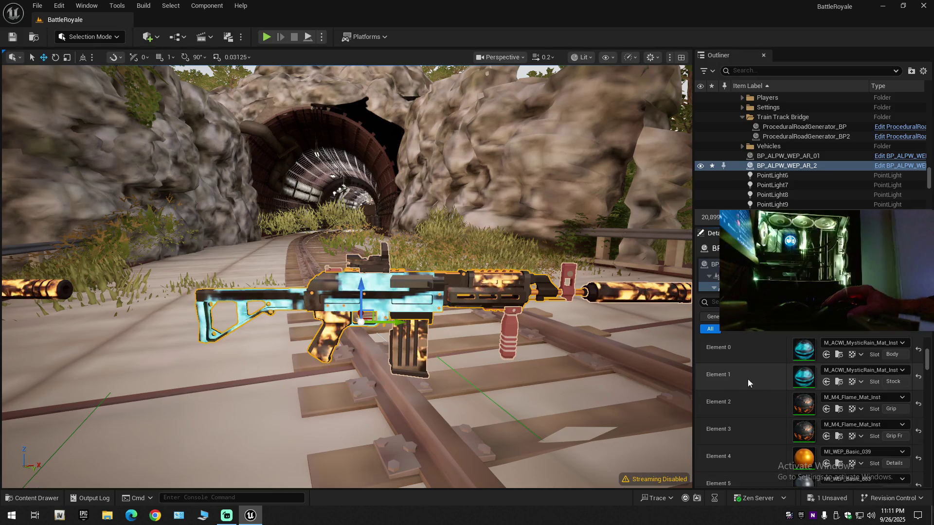
- Put M_N90_MysticRain_Mat_Inst on the rifle's body slot
{"action": "left_click", "coordinate": [25, 500]}
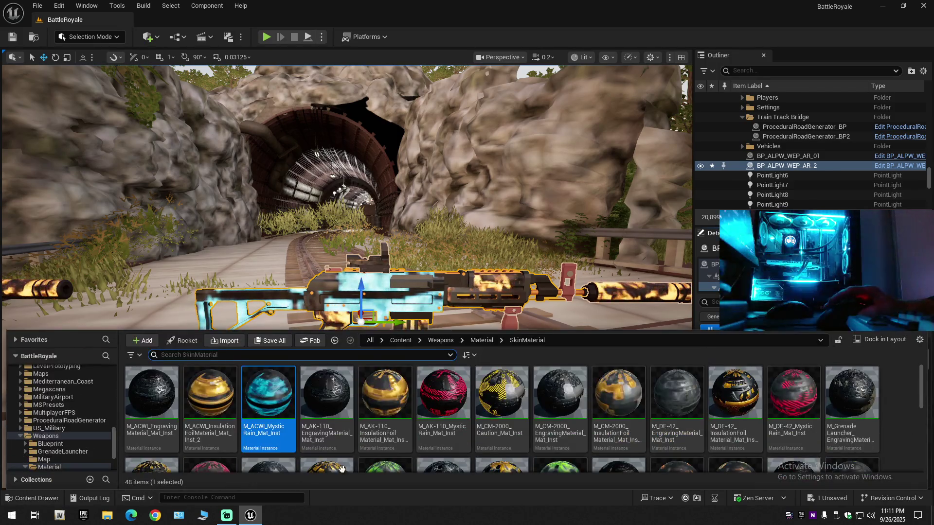
{"action": "scroll", "coordinate": [549, 457], "scroll_direction": "down", "scroll_amount": 3}
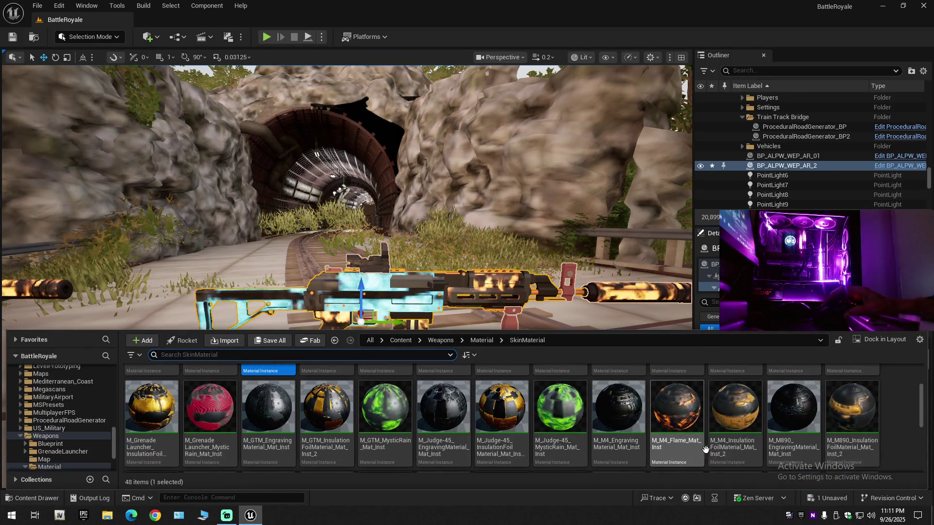
{"action": "scroll", "coordinate": [738, 460], "scroll_direction": "down", "scroll_amount": 2}
{"action": "scroll", "coordinate": [738, 461], "scroll_direction": "up", "scroll_amount": 2}
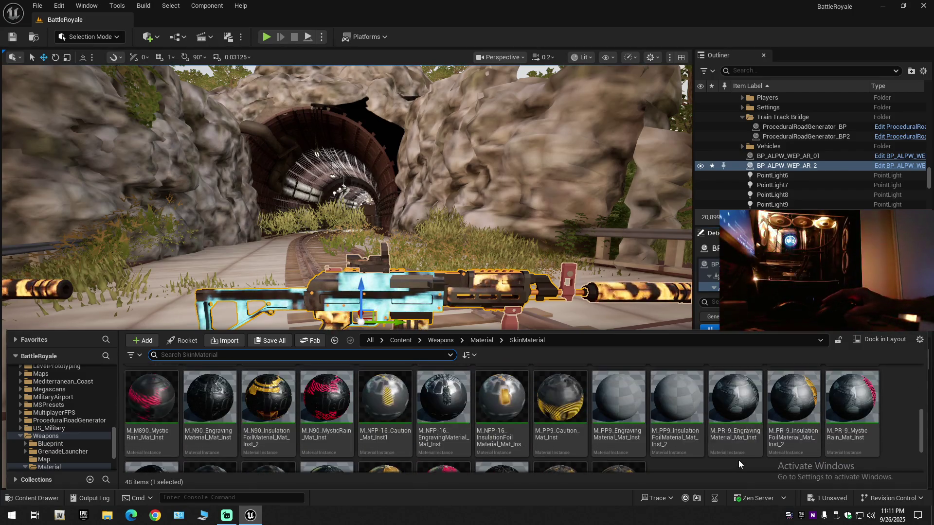
{"action": "left_click", "coordinate": [325, 428]}
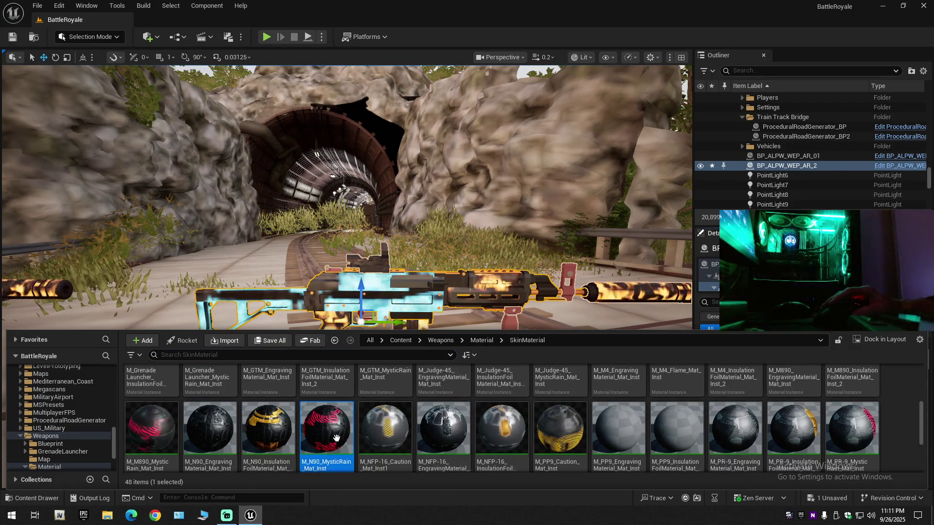
{"action": "left_click", "coordinate": [813, 355]}
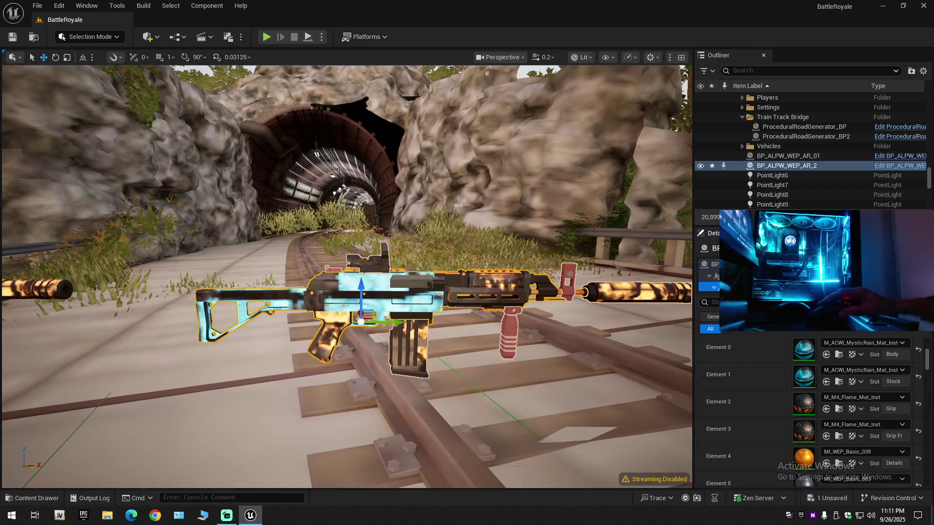
{"action": "left_click", "coordinate": [826, 355]}
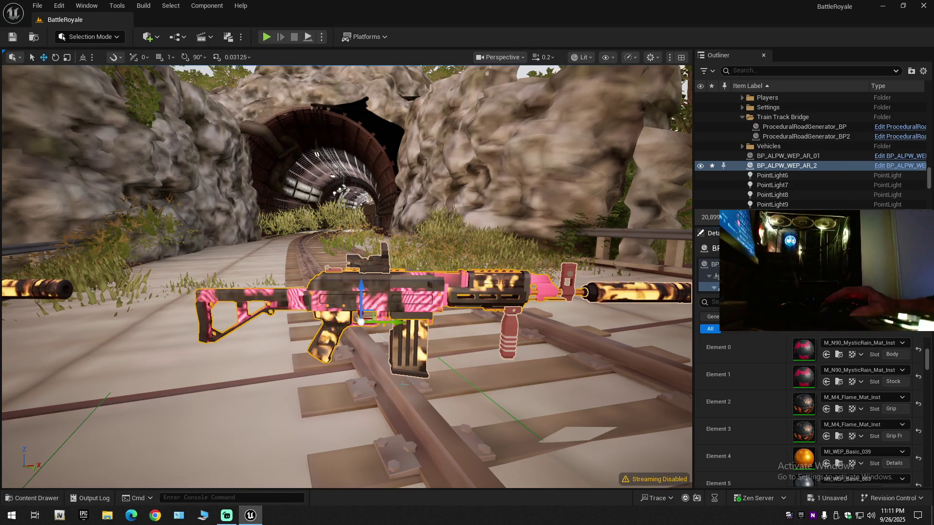
- Select the M_M890 Mystic Rain material instance and return to the material slots
{"action": "left_click", "coordinate": [27, 501]}
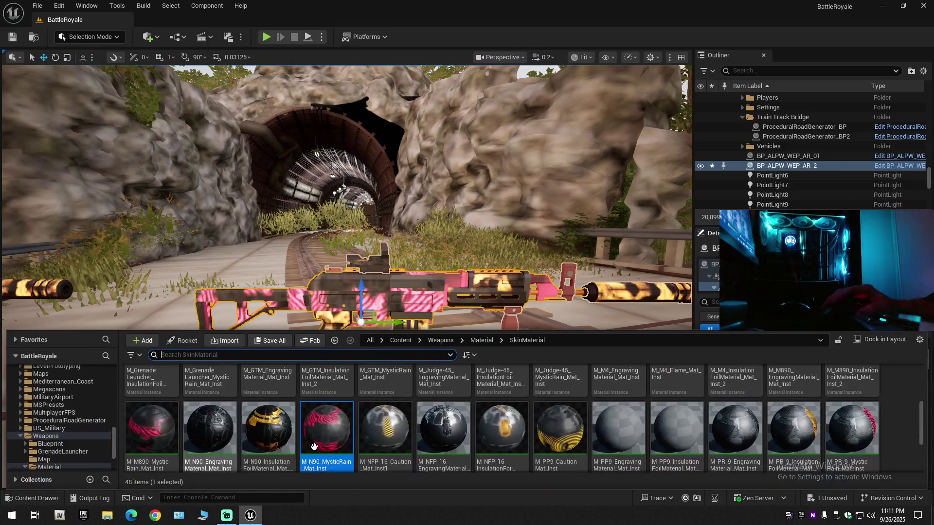
{"action": "left_click", "coordinate": [176, 431]}
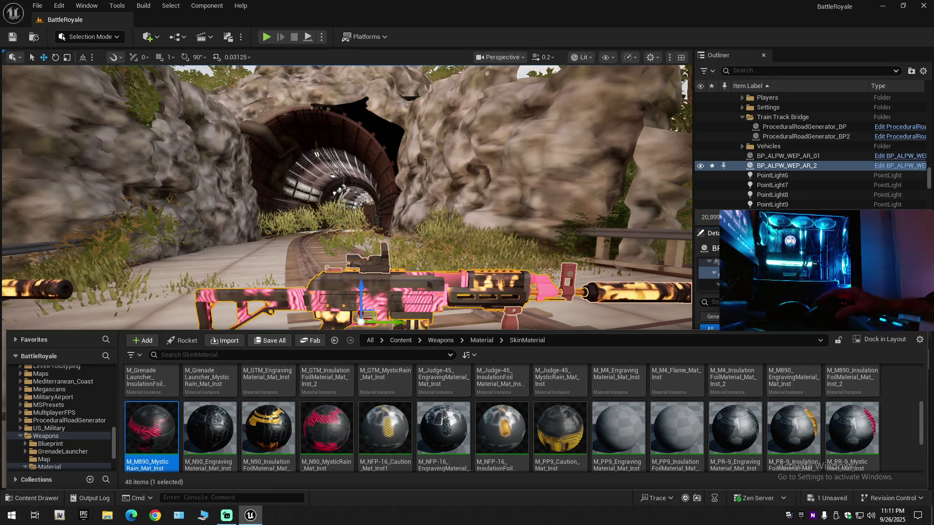
{"action": "left_click", "coordinate": [755, 272]}
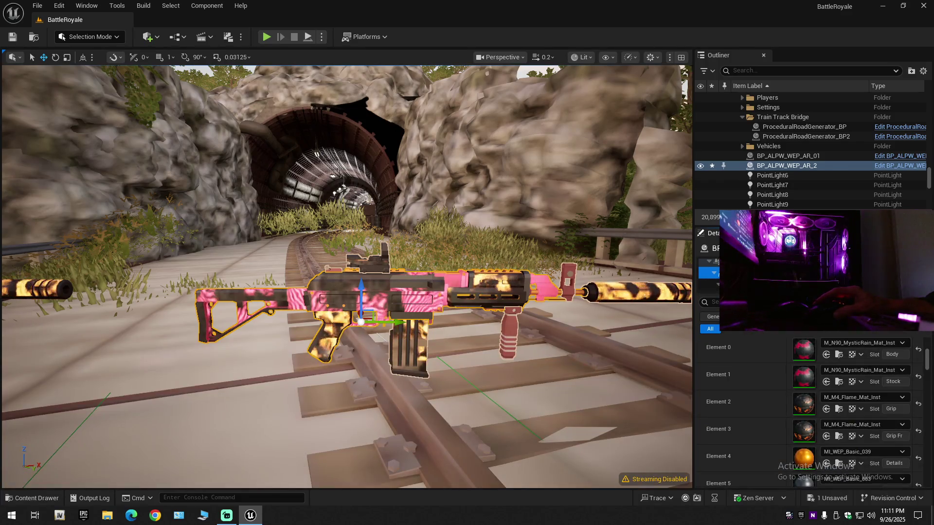
{"action": "scroll", "coordinate": [813, 355], "scroll_direction": "down", "scroll_amount": 2}
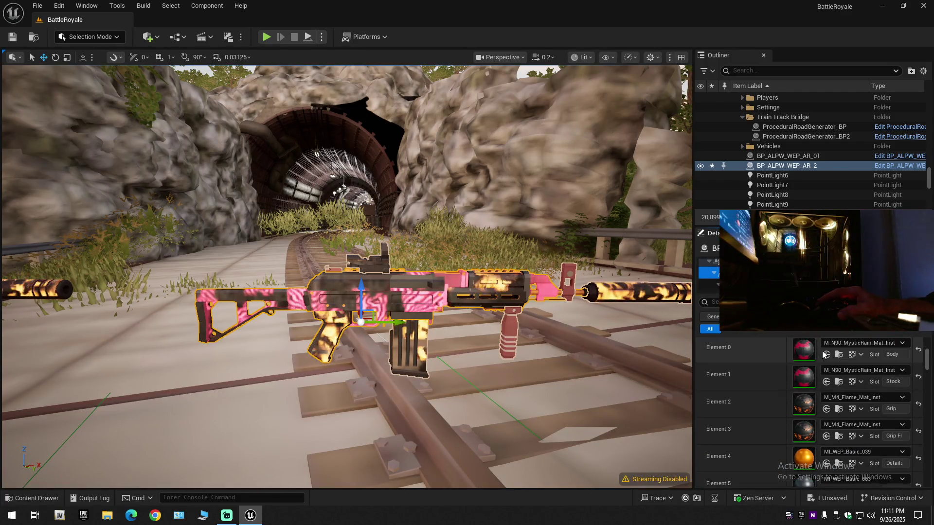
{"action": "scroll", "coordinate": [819, 370], "scroll_direction": "down", "scroll_amount": 5}
{"action": "scroll", "coordinate": [826, 384], "scroll_direction": "up", "scroll_amount": 7}
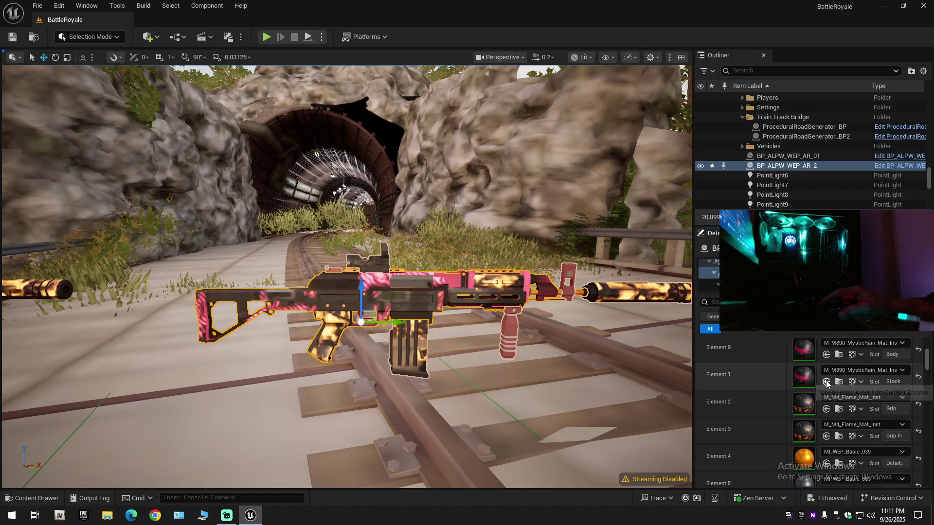
- Apply the SCB-750 Mystic Rain material to the rifle body
{"action": "left_click", "coordinate": [26, 498]}
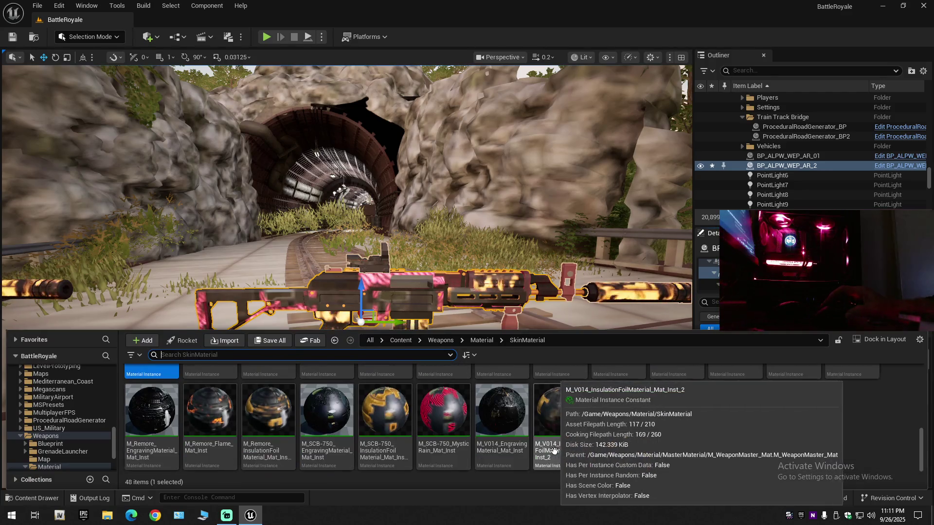
{"action": "left_click", "coordinate": [444, 411]}
{"action": "left_click", "coordinate": [780, 358]}
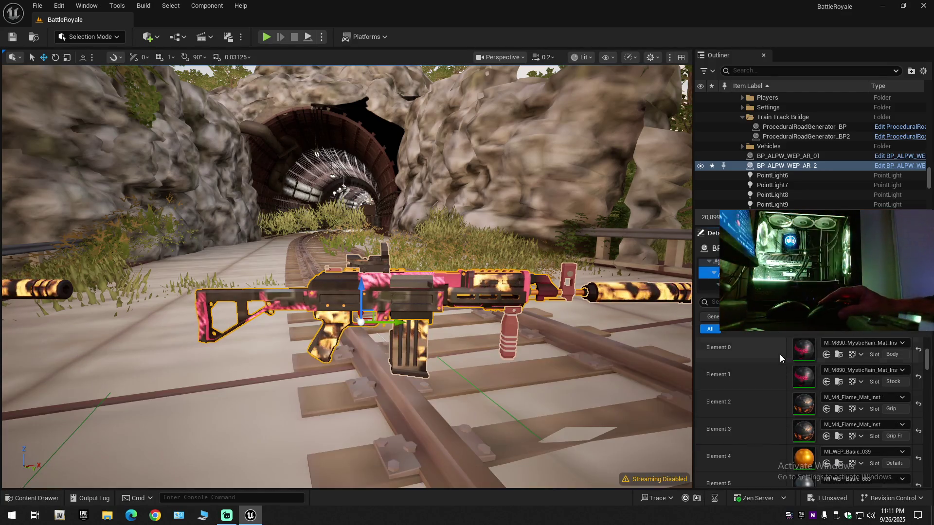
{"action": "left_click", "coordinate": [827, 355]}
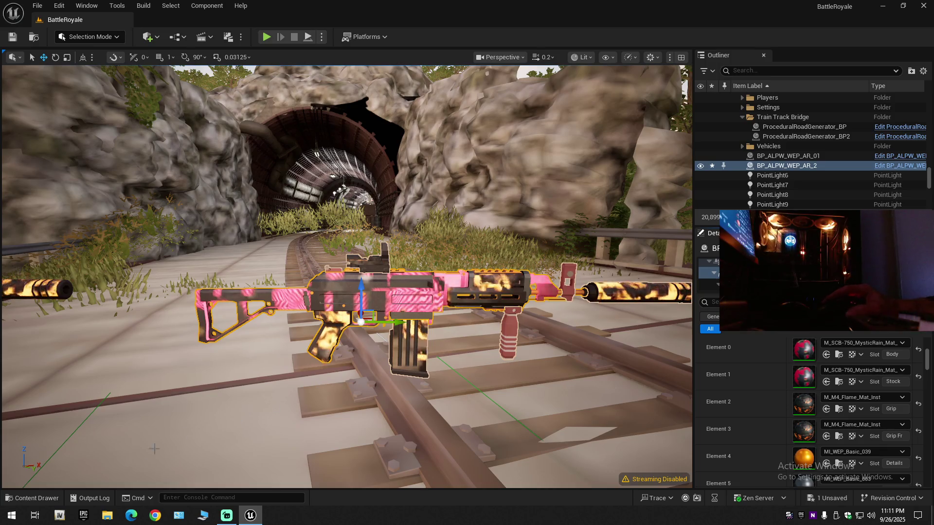
- Apply PP9 Caution to the rifle's body and stock
{"action": "left_click", "coordinate": [9, 496]}
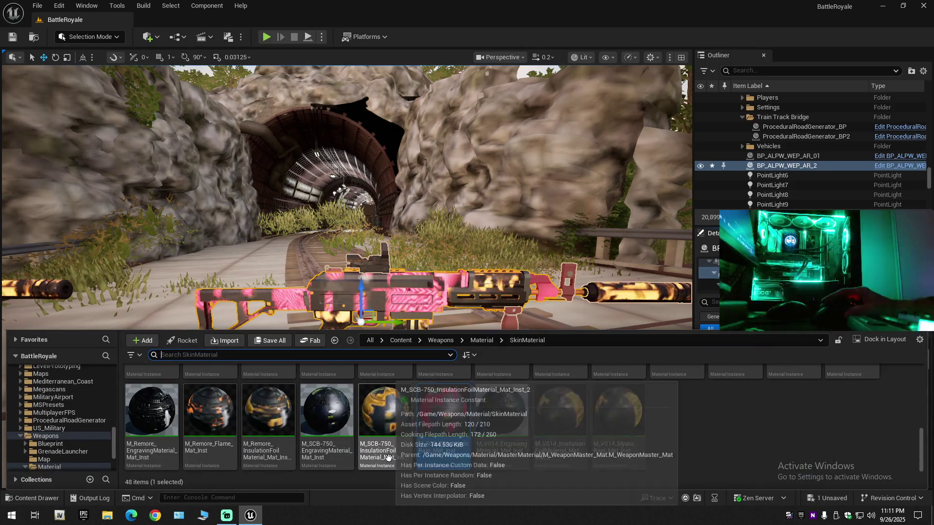
{"action": "scroll", "coordinate": [685, 433], "scroll_direction": "up", "scroll_amount": 2}
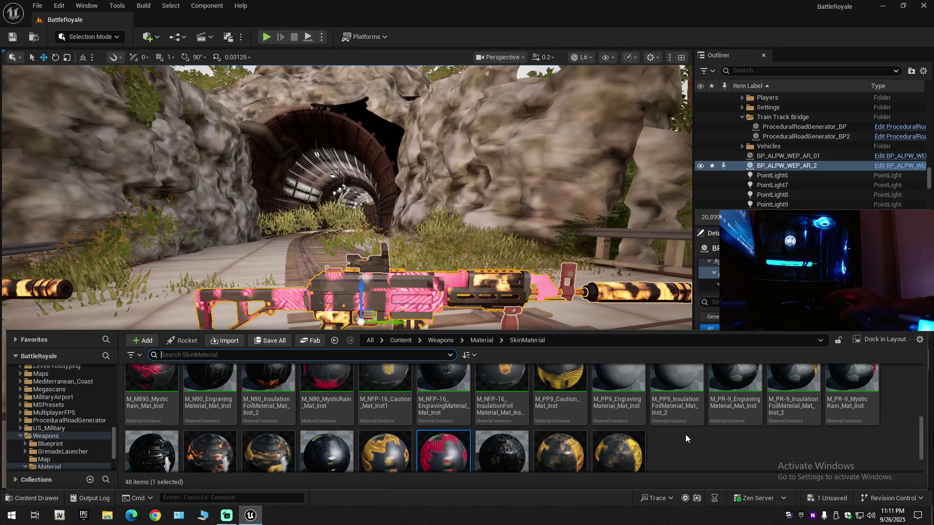
{"action": "key", "text": "ctrl+space"}
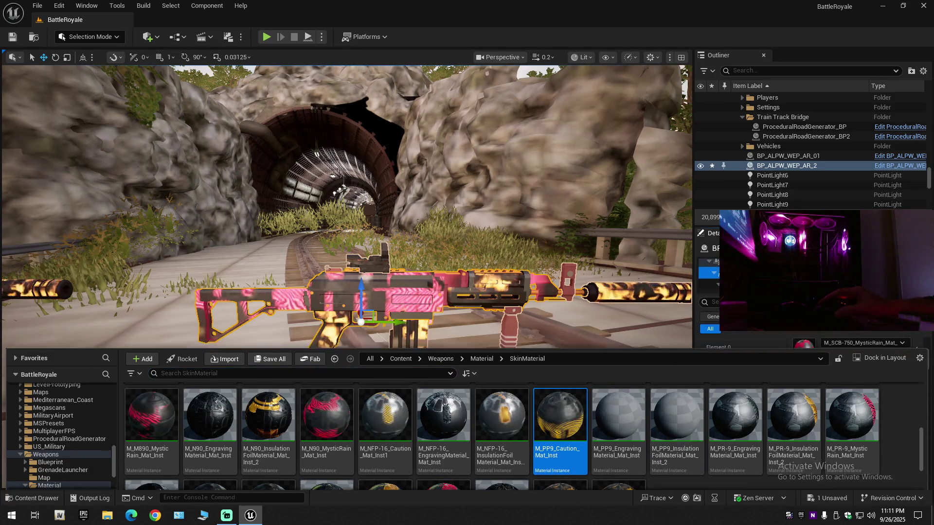
{"action": "left_click", "coordinate": [826, 355]}
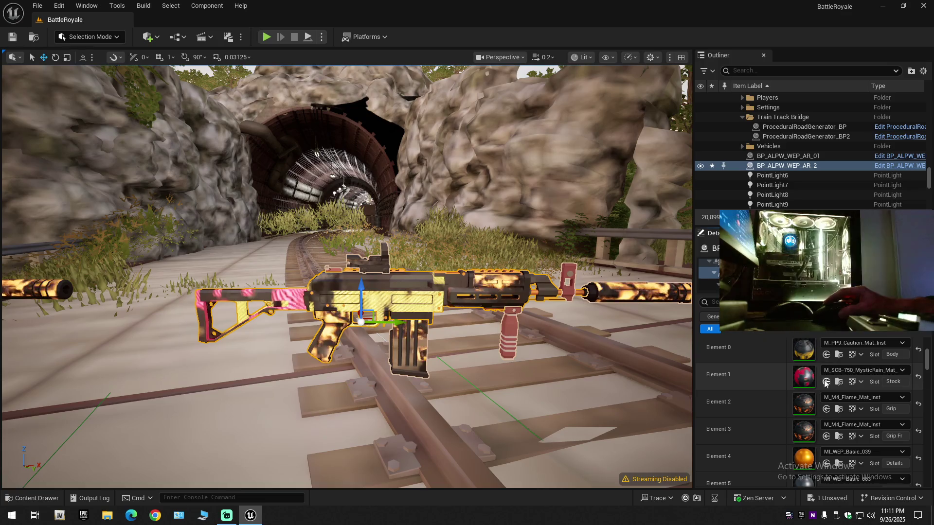
{"action": "left_click", "coordinate": [826, 382]}
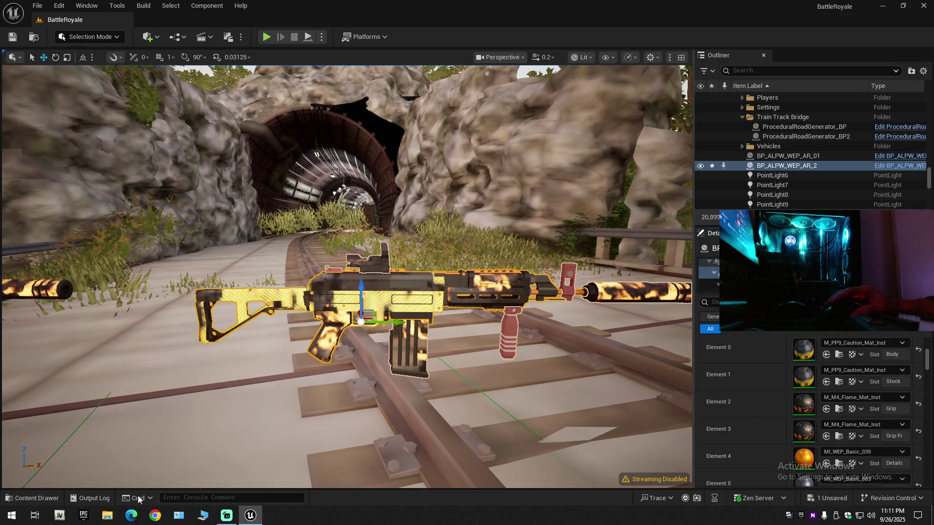
- Apply GTM Mystic Rain to the rifle's body and stock
{"action": "left_click", "coordinate": [45, 500]}
{"action": "scroll", "coordinate": [336, 428], "scroll_direction": "down", "scroll_amount": 3}
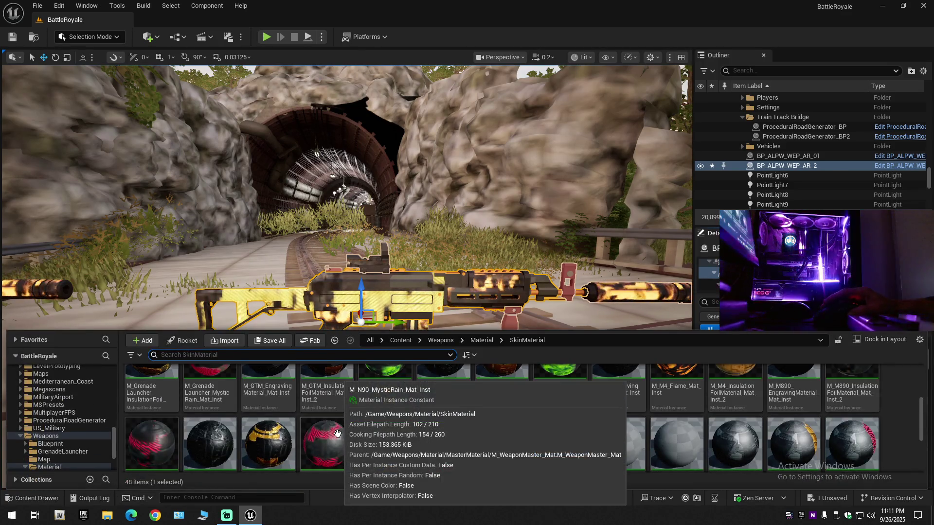
{"action": "scroll", "coordinate": [336, 433], "scroll_direction": "up", "scroll_amount": 1}
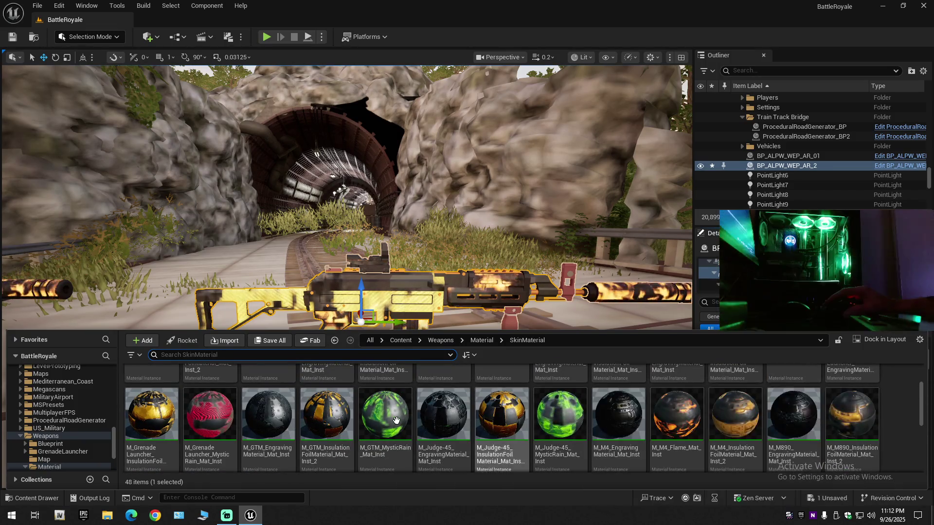
{"action": "left_click", "coordinate": [385, 413]}
{"action": "key", "text": "ctrl+space"}
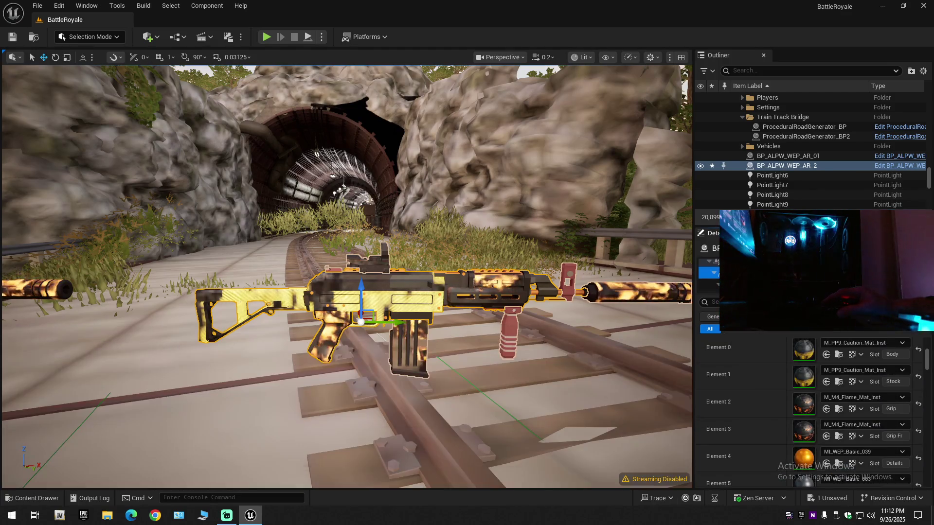
{"action": "left_click", "coordinate": [826, 354]}
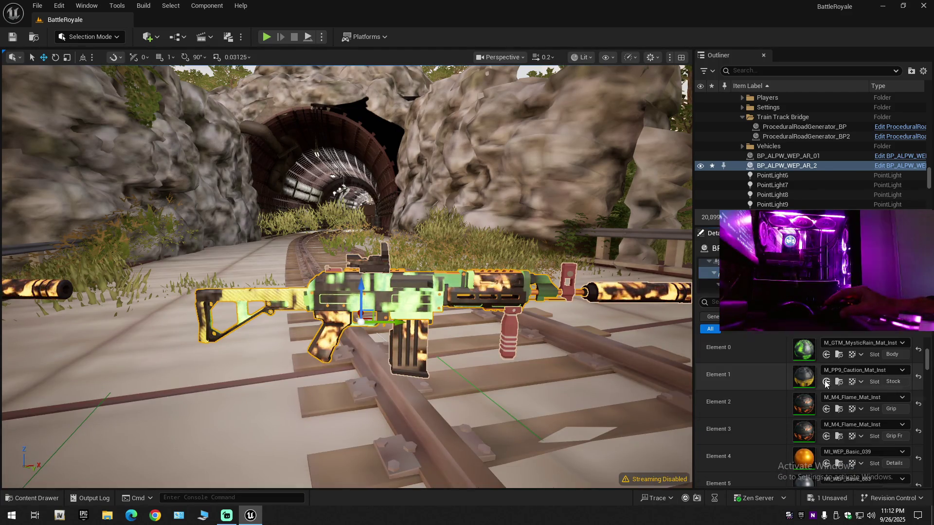
{"action": "left_click", "coordinate": [826, 382]}
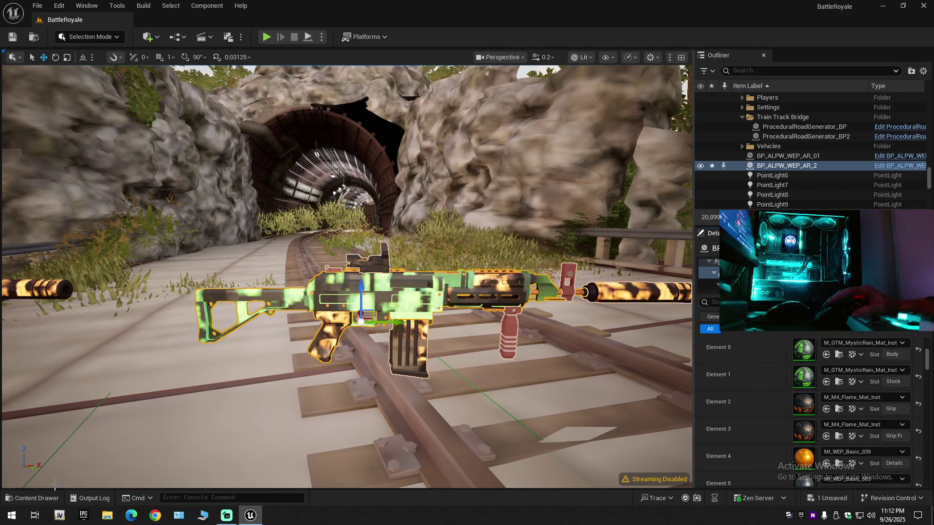
- Apply Judge-45 Mystic Rain to the rifle's body and stock
{"action": "key", "text": "ctrl+space"}
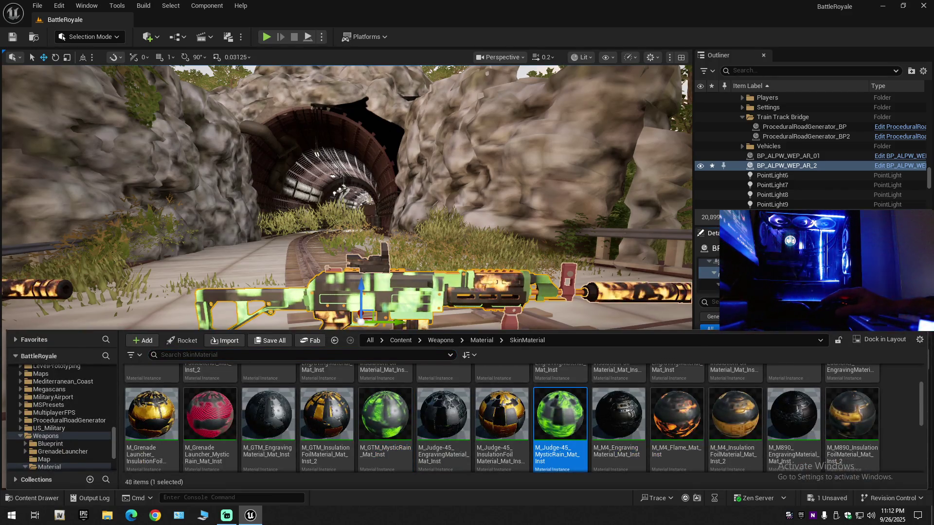
{"action": "key", "text": "ctrl+space"}
{"action": "left_click", "coordinate": [827, 354]}
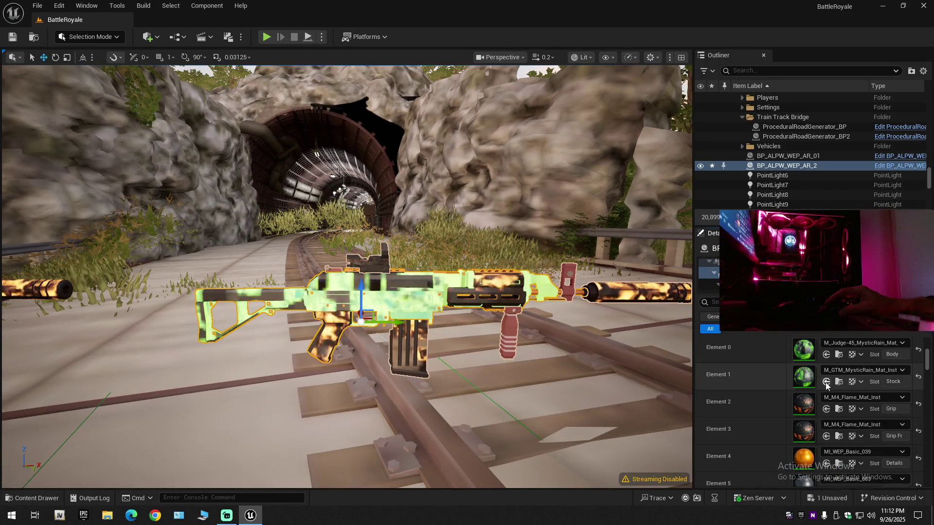
{"action": "left_click", "coordinate": [827, 382]}
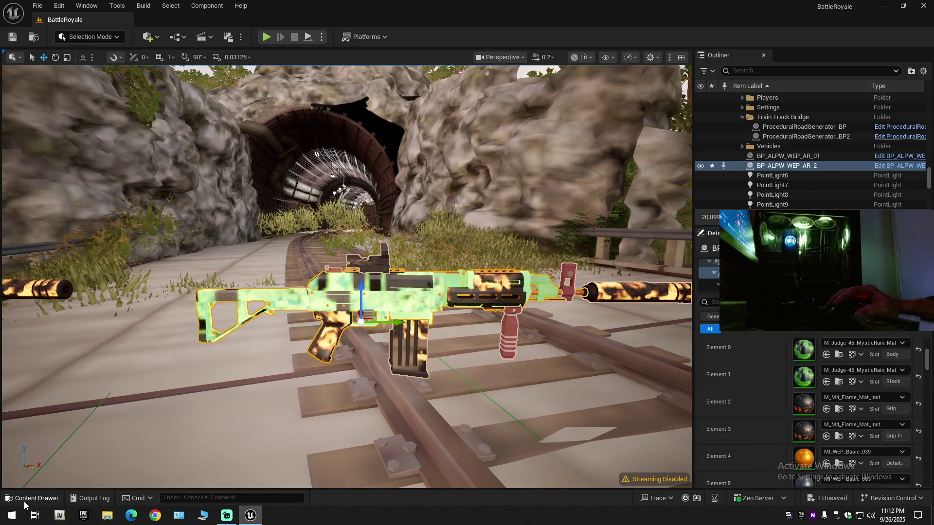
- Try DE-42 Mystic Rain, then AK-110 Mystic Rain, on the rifle body
{"action": "left_click", "coordinate": [27, 499]}
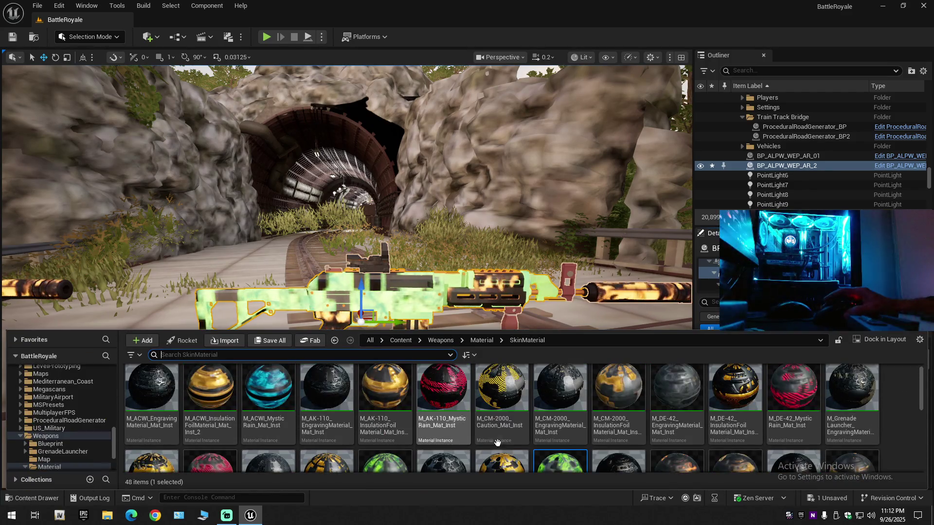
{"action": "left_click", "coordinate": [794, 403]}
{"action": "key", "text": "ctrl+space"}
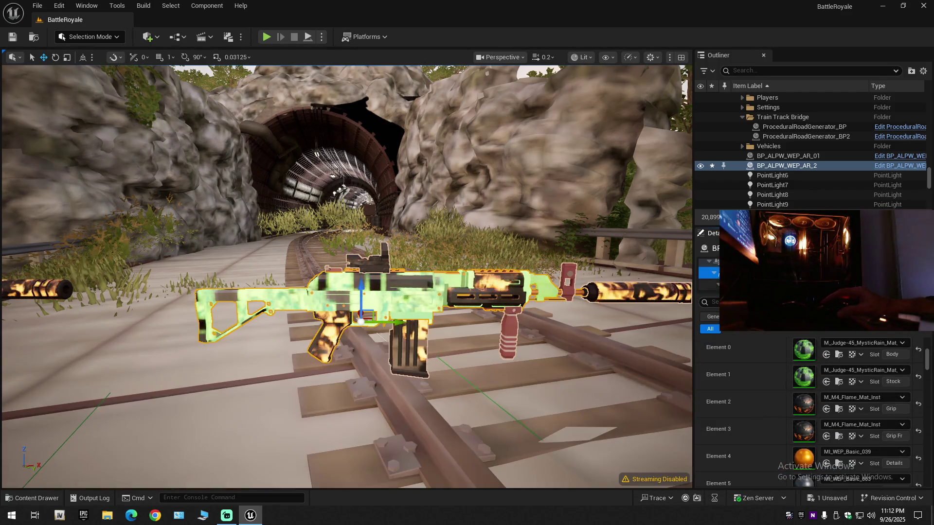
{"action": "left_click", "coordinate": [825, 354]}
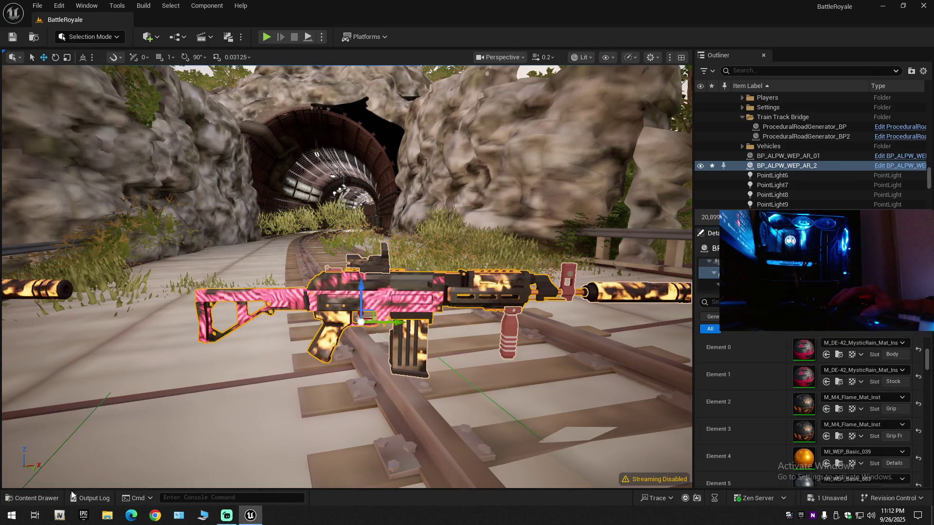
{"action": "left_click", "coordinate": [43, 502]}
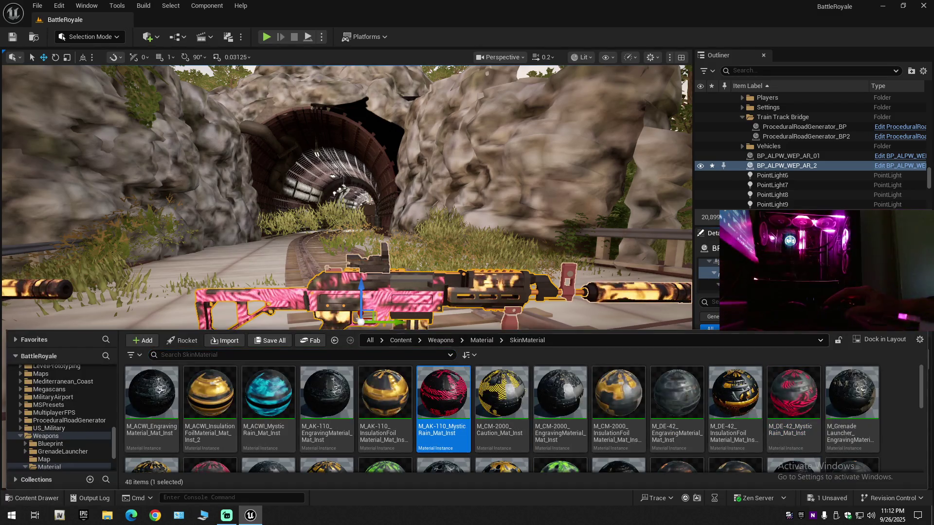
{"action": "left_click", "coordinate": [806, 346]}
{"action": "left_click", "coordinate": [826, 355]}
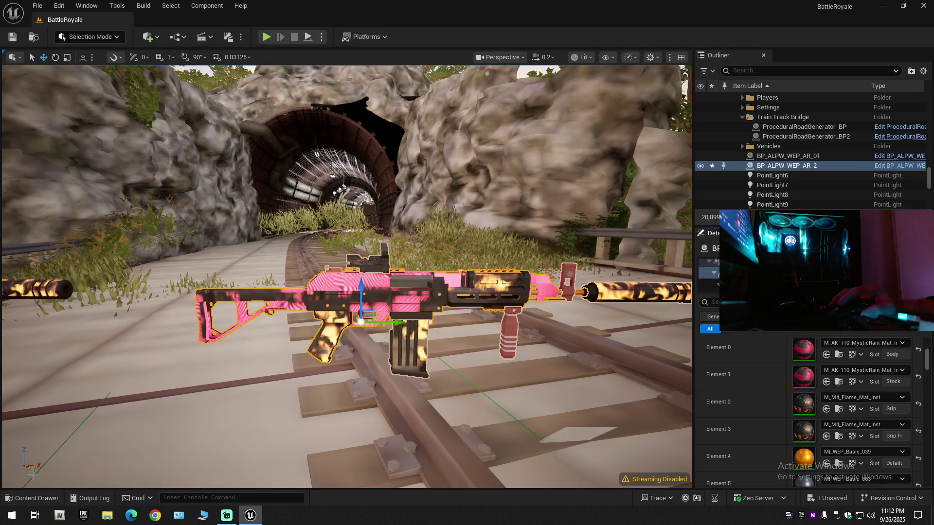
- Apply M_CM-2000_Caution_Mat_Inst to the body and grip slots
{"action": "left_click", "coordinate": [44, 500]}
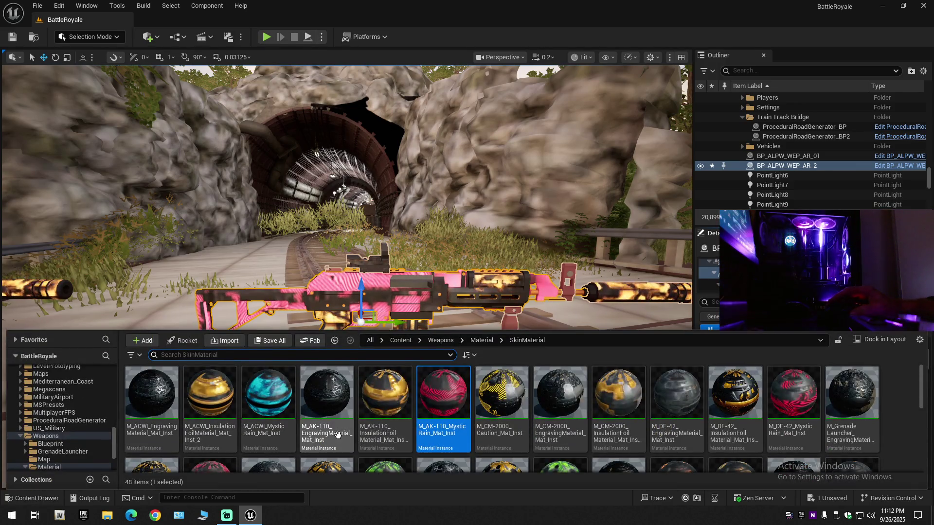
{"action": "left_click", "coordinate": [501, 404]}
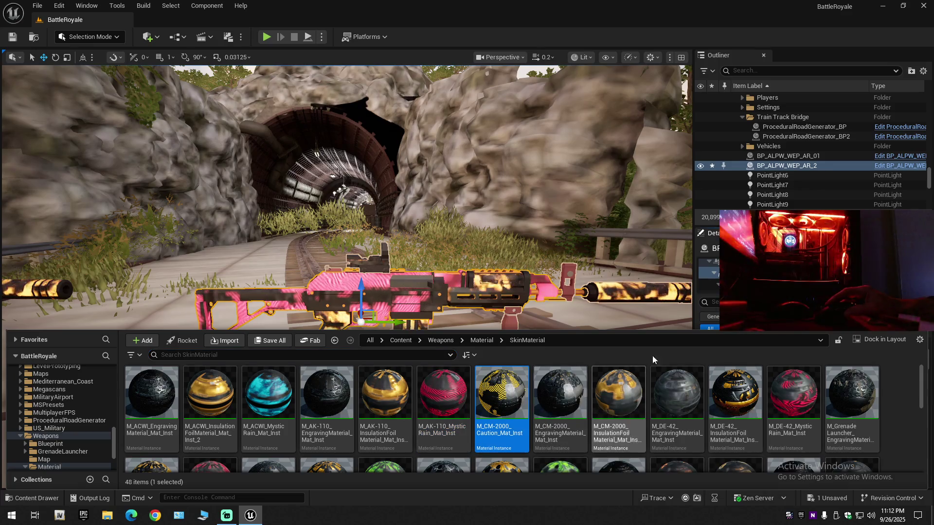
{"action": "left_click", "coordinate": [826, 355]}
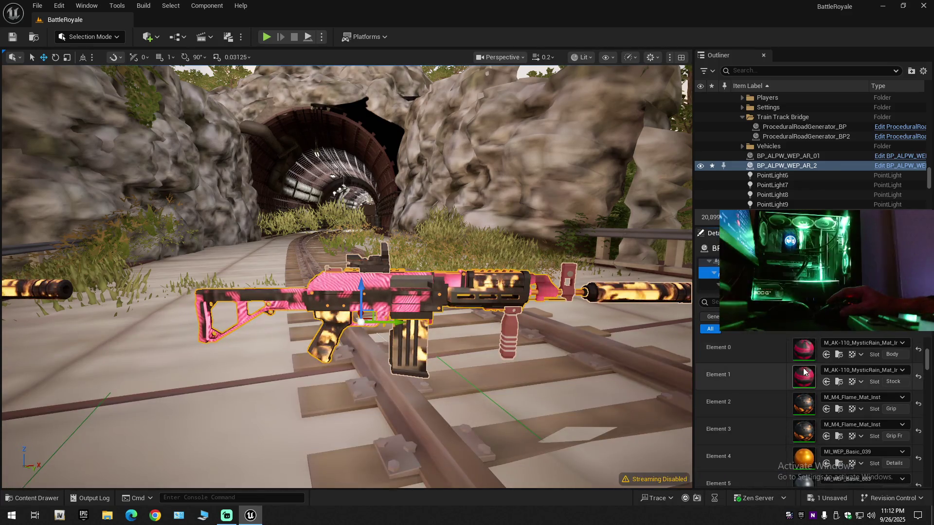
{"action": "left_click", "coordinate": [826, 355]}
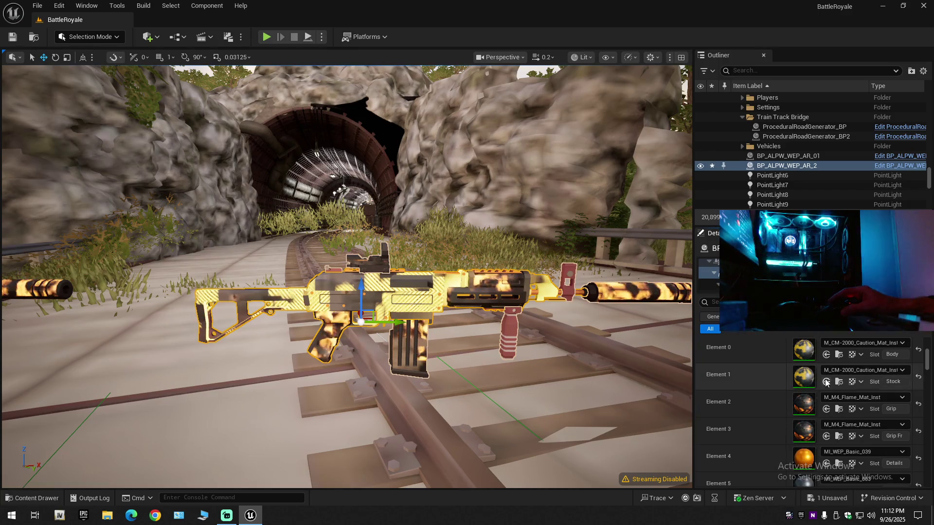
{"action": "left_click", "coordinate": [826, 409]}
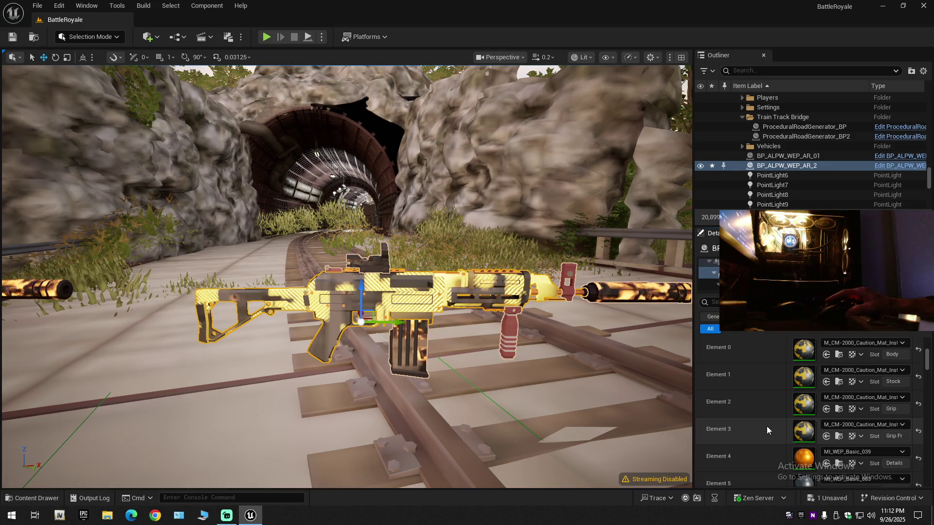
- Apply M_ACWI_MysticRain_Mat_Inst to the body, stock and grip slots
{"action": "scroll", "coordinate": [767, 426], "scroll_direction": "down", "scroll_amount": 2}
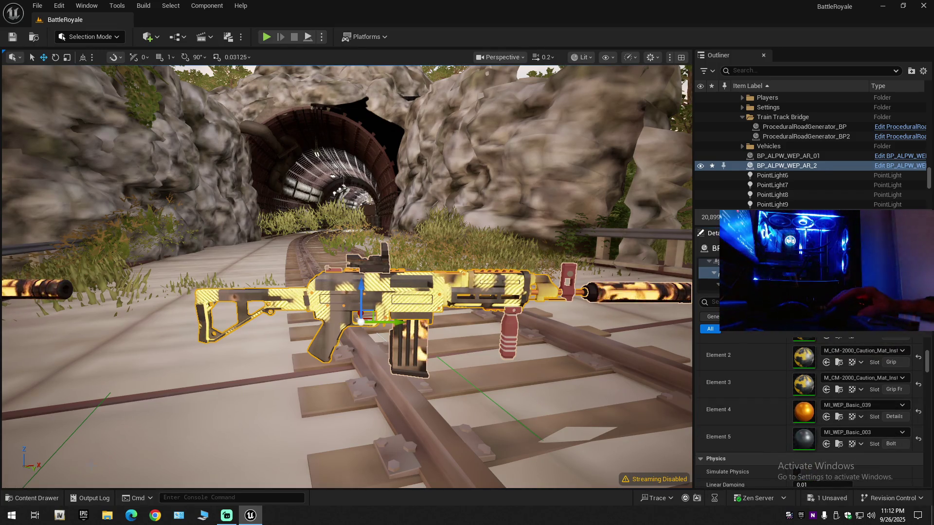
{"action": "left_click", "coordinate": [34, 499]}
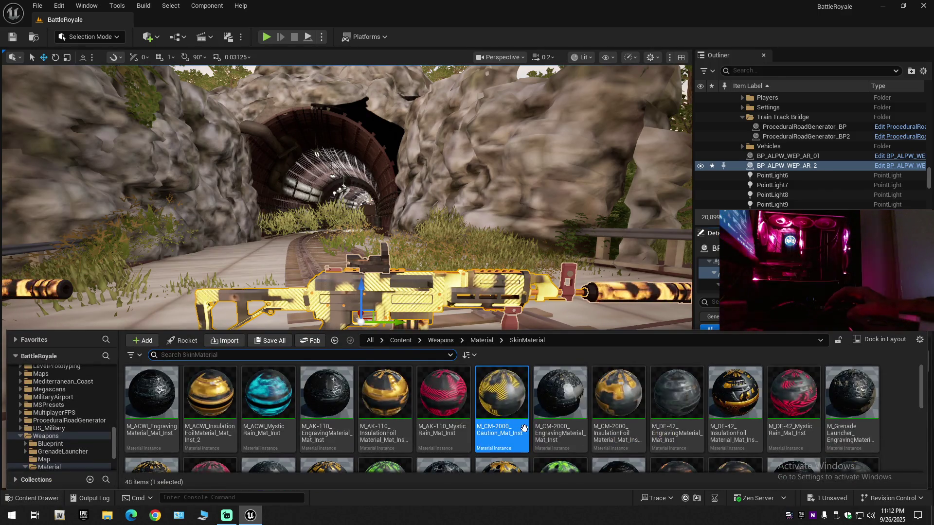
{"action": "left_click", "coordinate": [268, 394]}
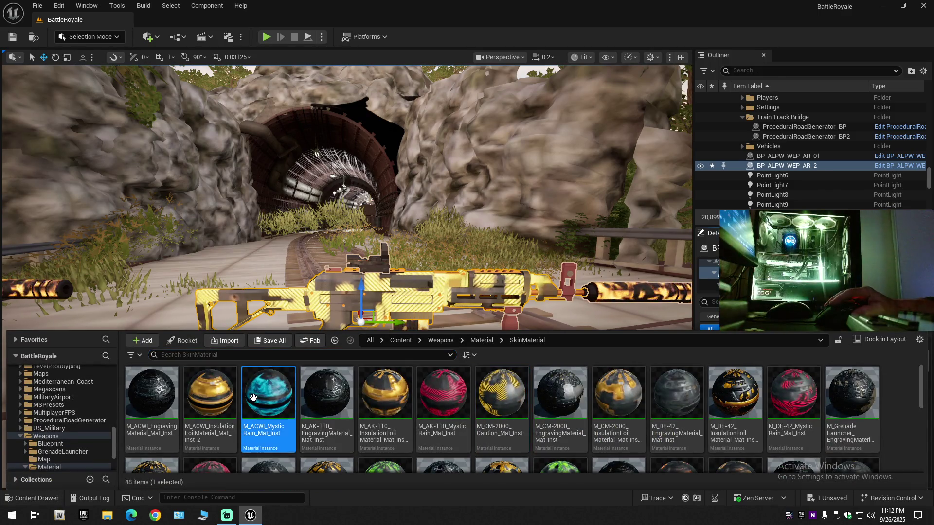
{"action": "key", "text": "ctrl+space"}
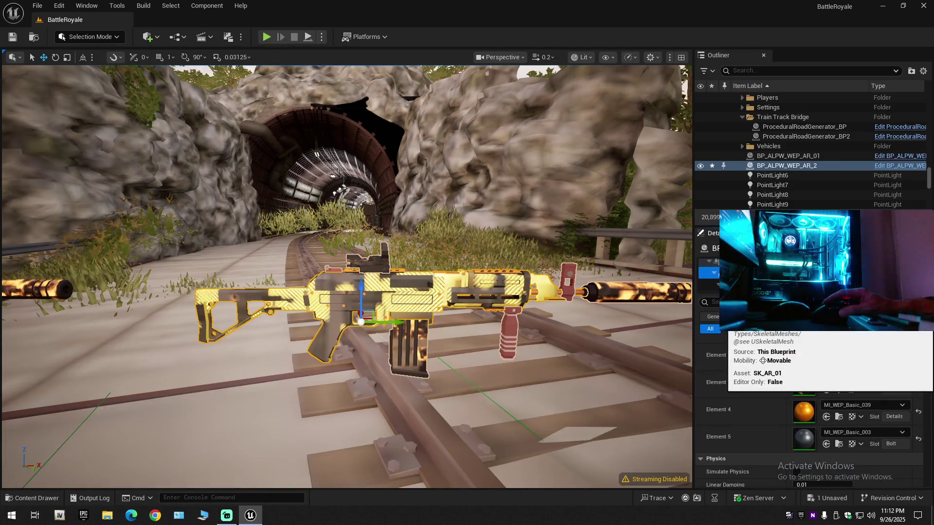
{"action": "scroll", "coordinate": [825, 363], "scroll_direction": "up", "scroll_amount": 2}
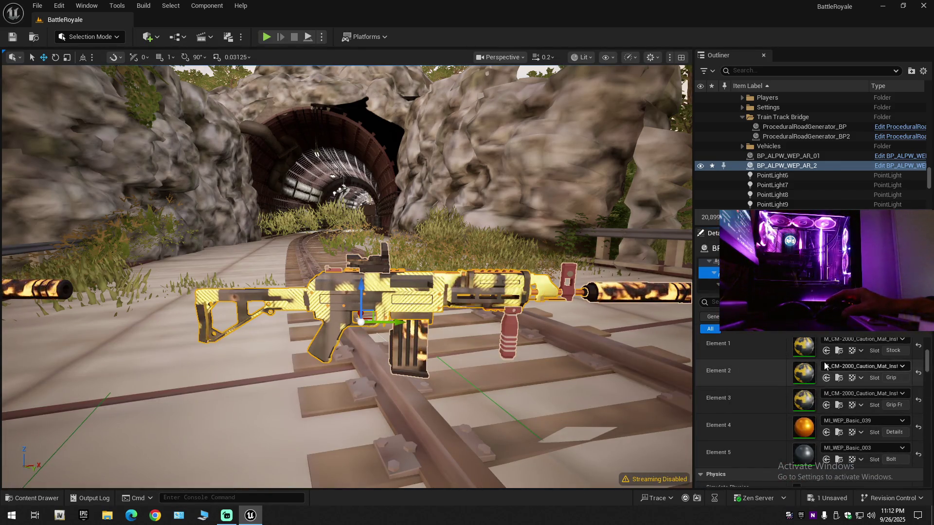
{"action": "scroll", "coordinate": [828, 359], "scroll_direction": "up", "scroll_amount": 2}
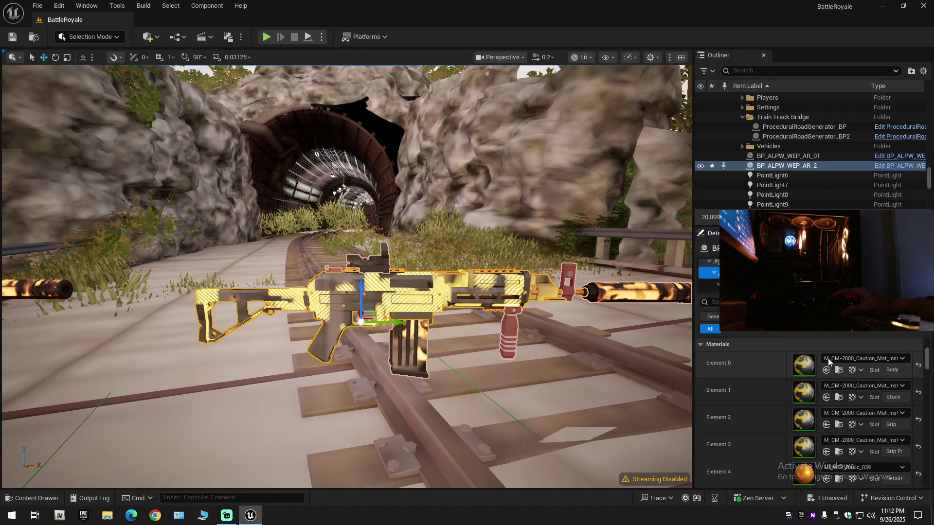
{"action": "left_click", "coordinate": [827, 370]}
{"action": "left_click", "coordinate": [826, 397]}
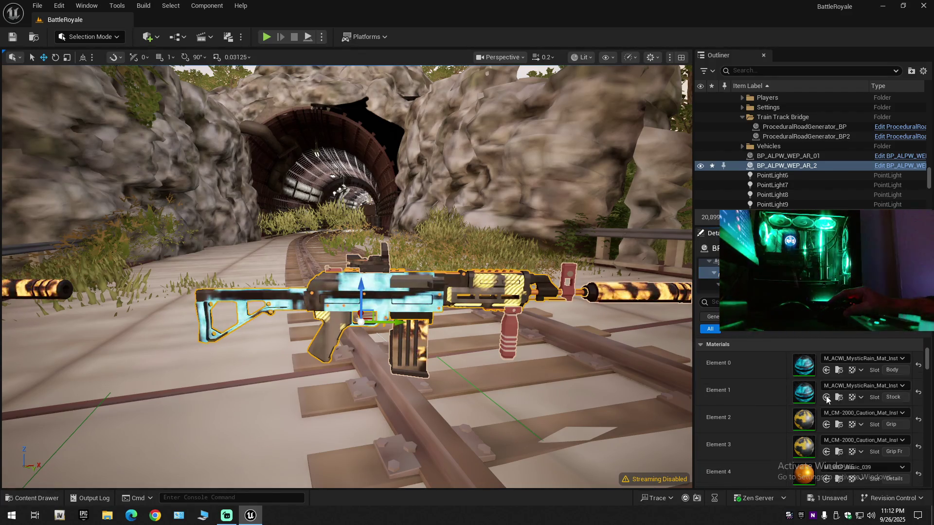
{"action": "left_click", "coordinate": [826, 425]}
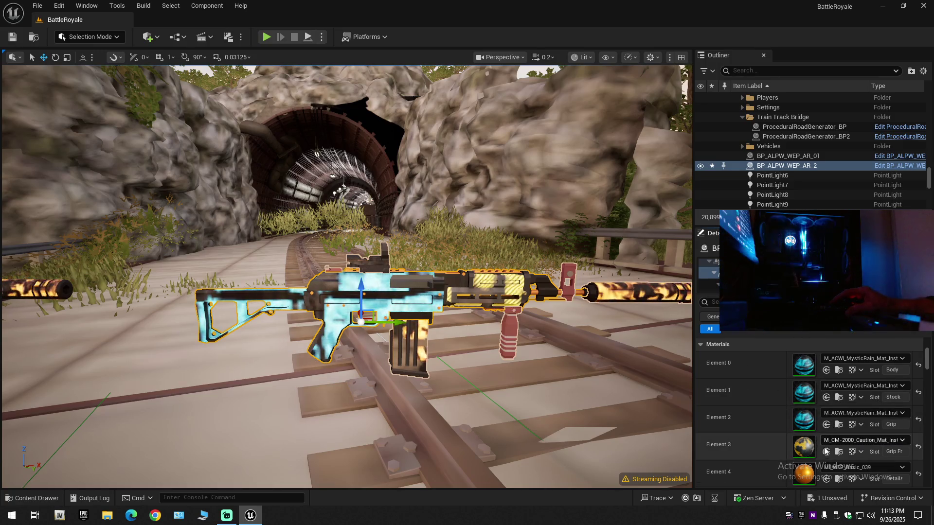
- Reselect the rifle body, try ACWI Mystic Rain on the Details slot, then undo it
{"action": "scroll", "coordinate": [801, 419], "scroll_direction": "down", "scroll_amount": 4}
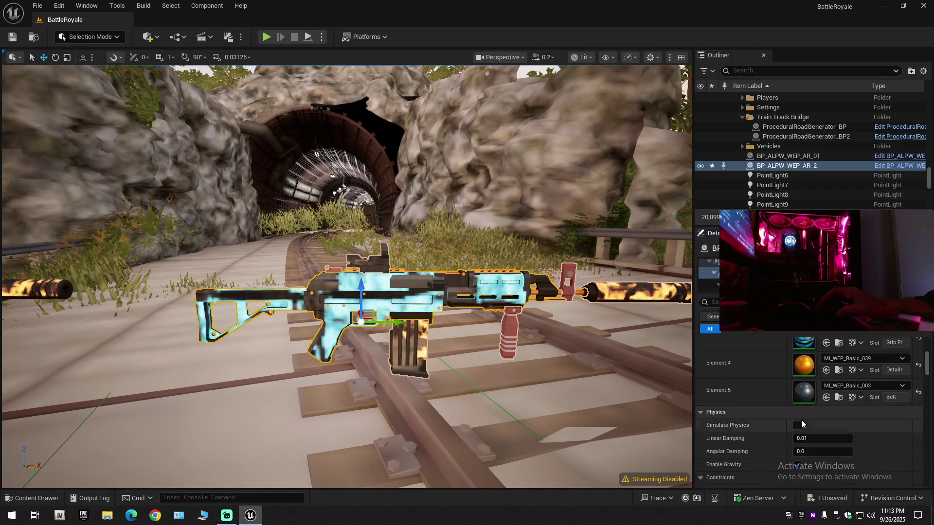
{"action": "left_click", "coordinate": [632, 292]}
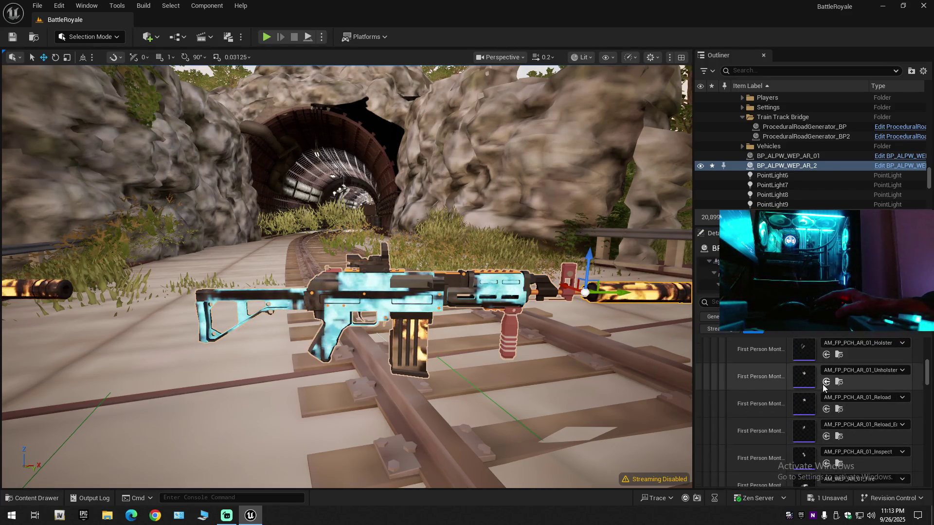
{"action": "left_click", "coordinate": [363, 312]}
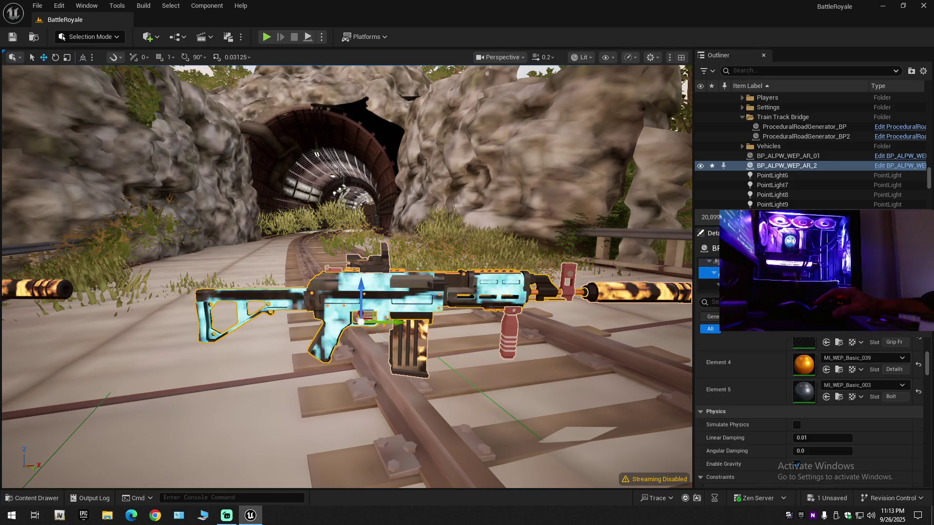
{"action": "scroll", "coordinate": [825, 401], "scroll_direction": "up", "scroll_amount": 2}
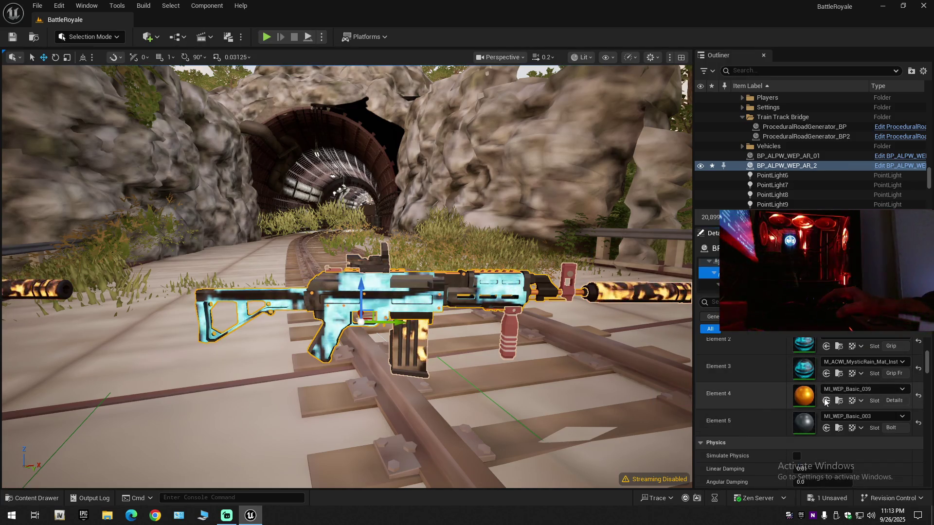
{"action": "left_click", "coordinate": [827, 401]}
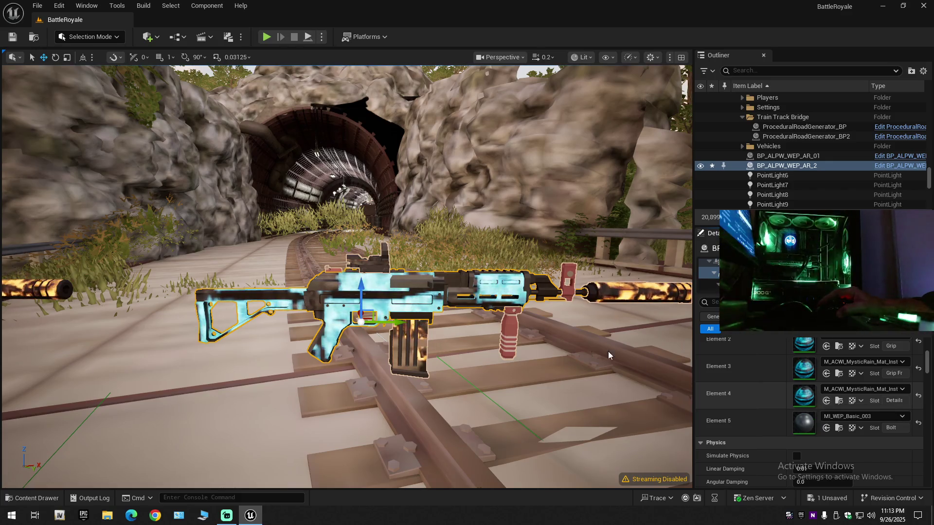
{"action": "scroll", "coordinate": [608, 351], "scroll_direction": "up", "scroll_amount": 2}
{"action": "scroll", "coordinate": [530, 323], "scroll_direction": "down", "scroll_amount": 2}
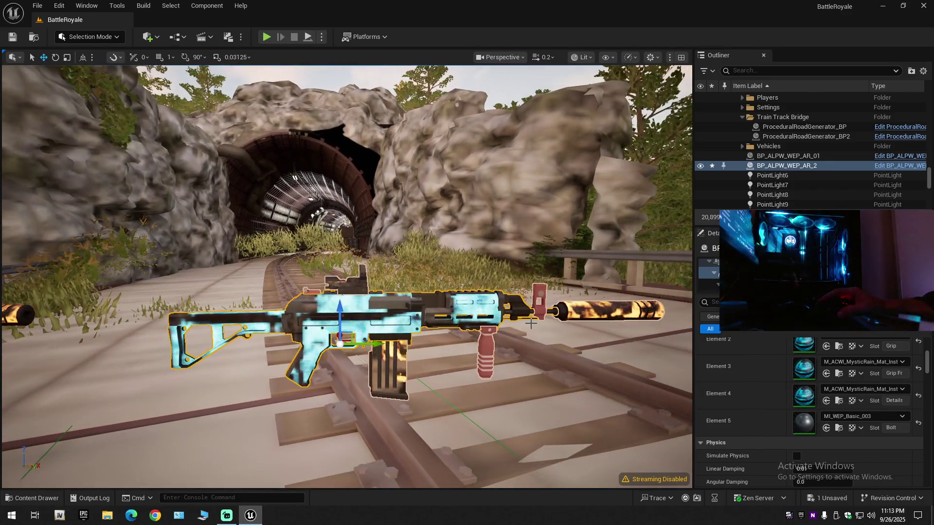
{"action": "key", "text": "ctrl+z"}
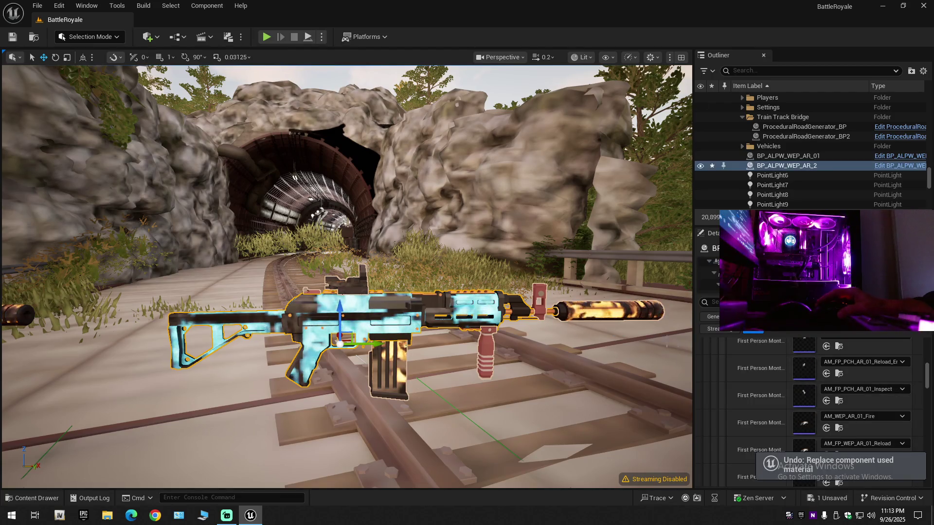
- Reapply Mystic Rain to the Details slot and undo again, leaving it unchanged
{"action": "scroll", "coordinate": [745, 365], "scroll_direction": "down", "scroll_amount": 1}
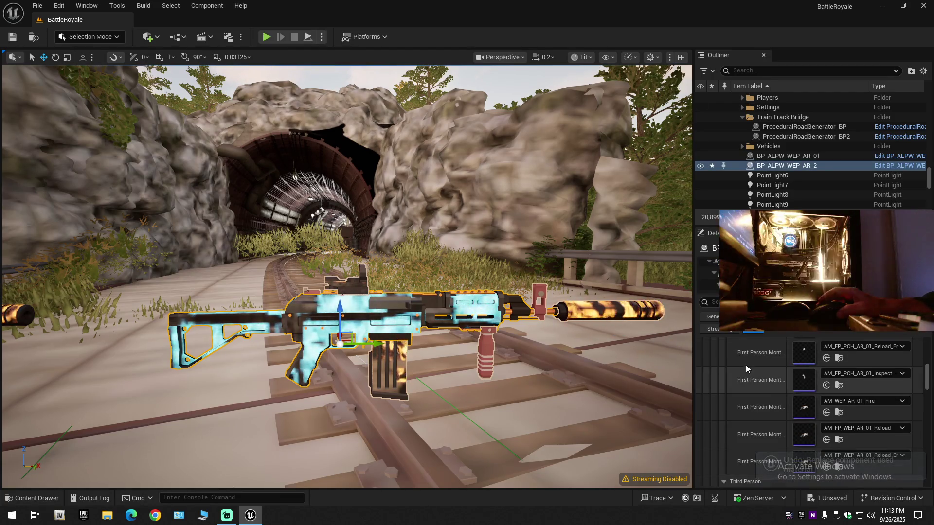
{"action": "left_click", "coordinate": [749, 273]}
{"action": "scroll", "coordinate": [819, 363], "scroll_direction": "down", "scroll_amount": 3}
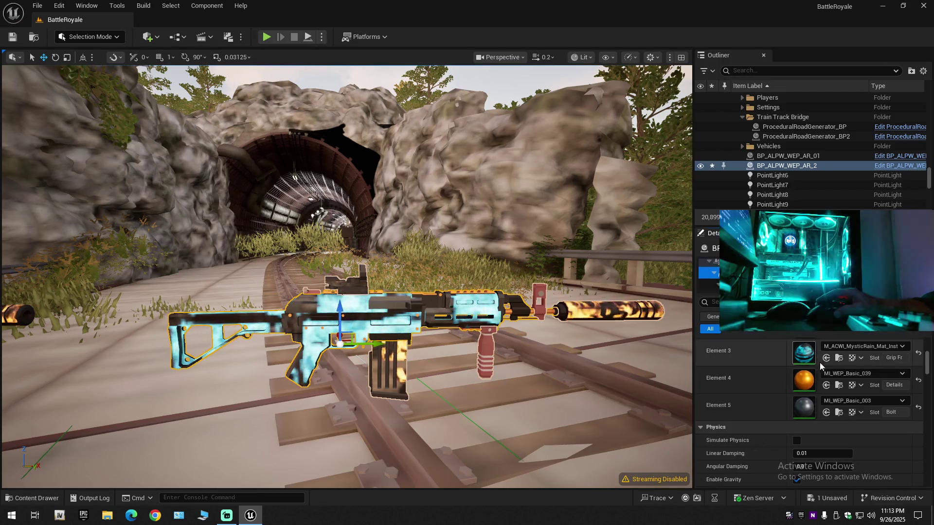
{"action": "left_click", "coordinate": [825, 386]}
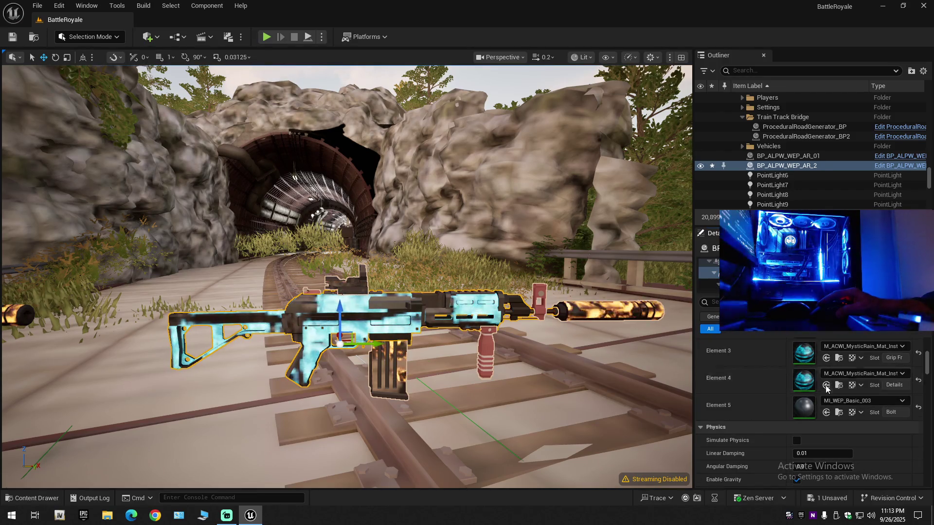
{"action": "scroll", "coordinate": [408, 312], "scroll_direction": "up", "scroll_amount": 3}
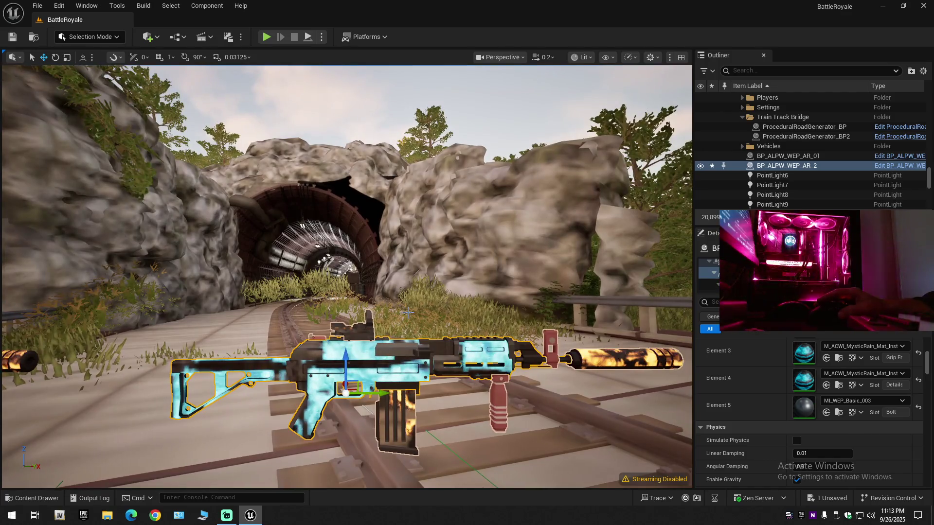
{"action": "key", "text": "ctrl+z"}
{"action": "scroll", "coordinate": [406, 312], "scroll_direction": "up", "scroll_amount": 3}
{"action": "scroll", "coordinate": [375, 310], "scroll_direction": "up", "scroll_amount": 5}
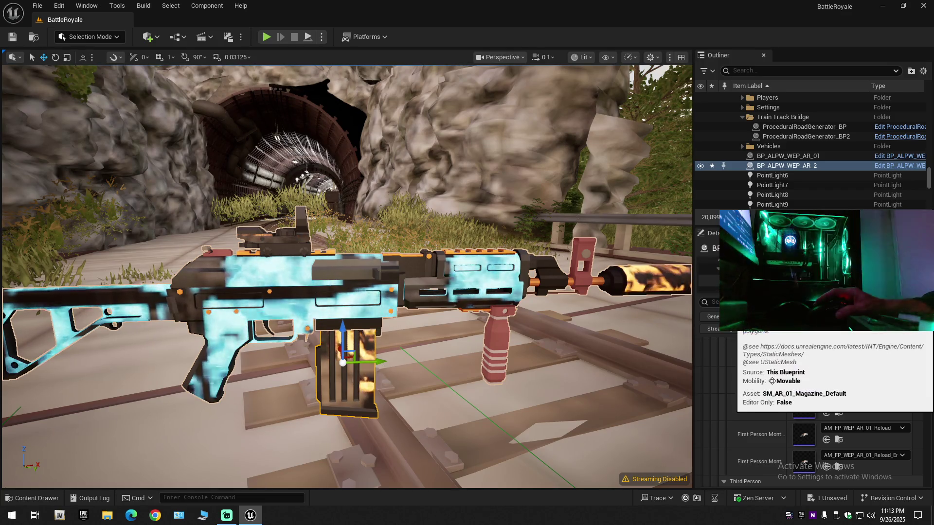
{"action": "scroll", "coordinate": [806, 390], "scroll_direction": "up", "scroll_amount": 5}
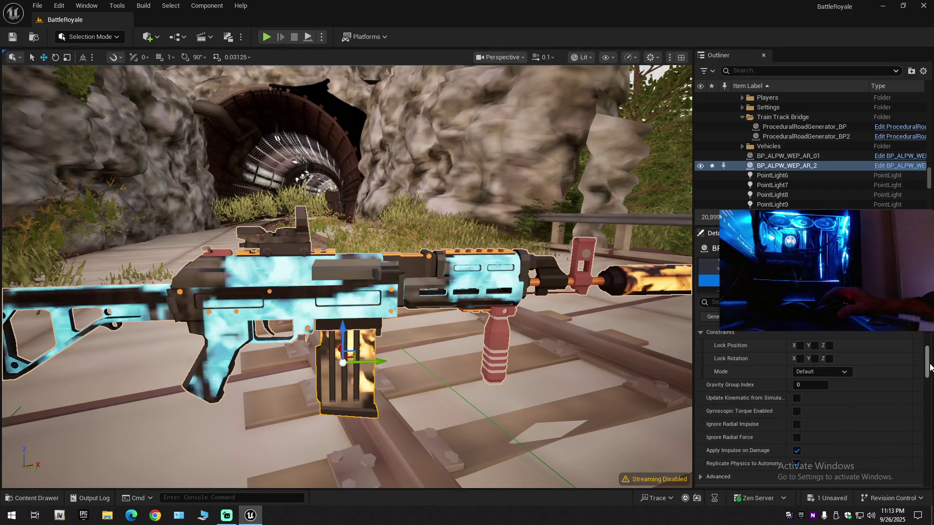
{"action": "scroll", "coordinate": [852, 380], "scroll_direction": "up", "scroll_amount": 3}
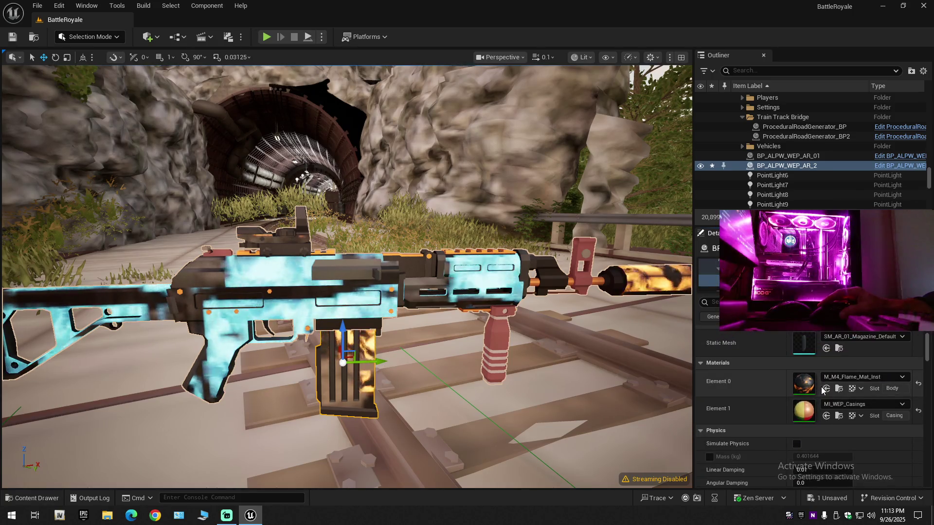
{"action": "left_click", "coordinate": [827, 389]}
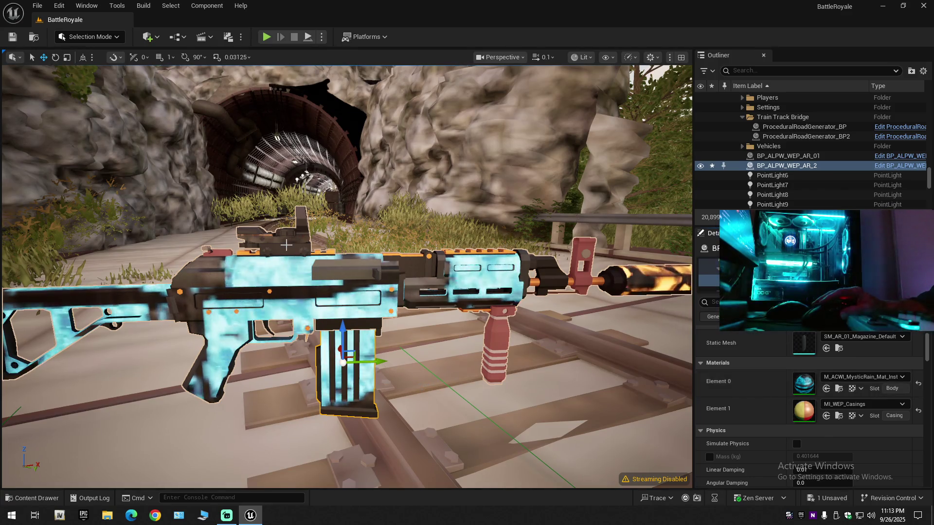
{"action": "left_click", "coordinate": [286, 245]}
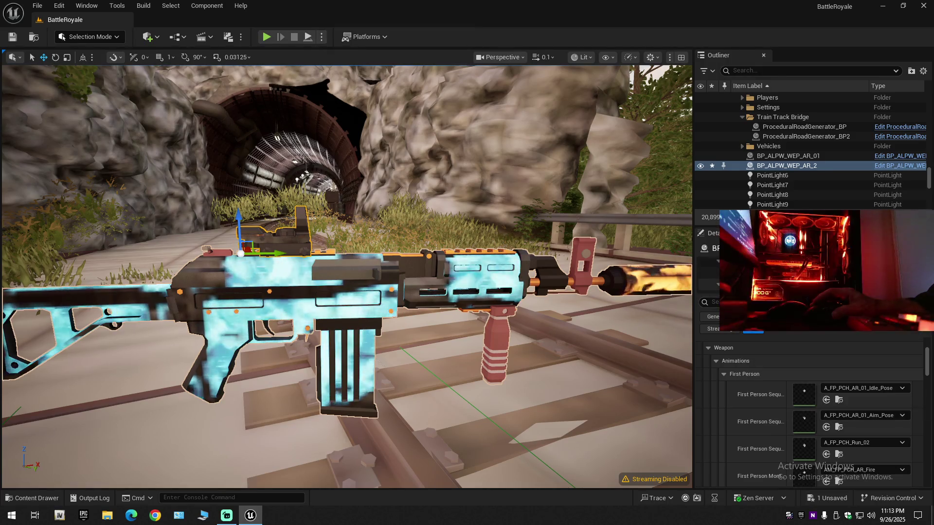
{"action": "left_click", "coordinate": [710, 273]}
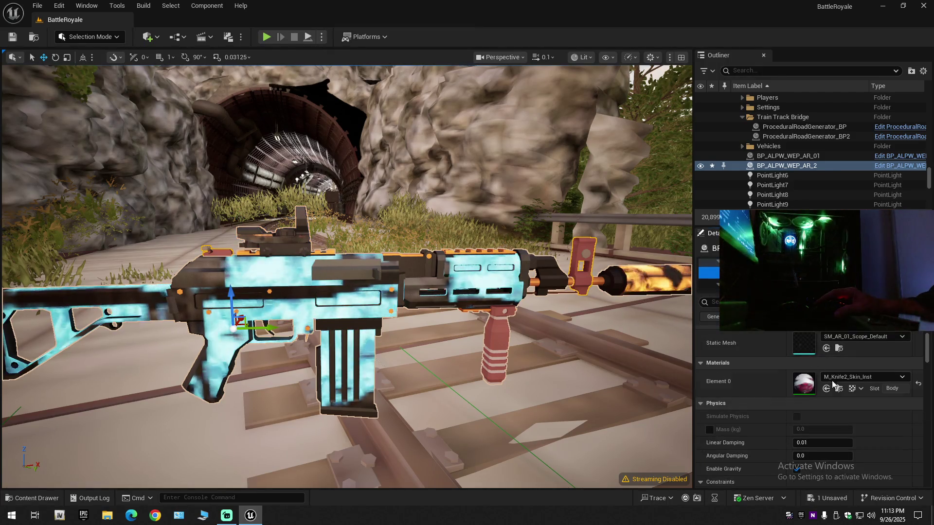
{"action": "left_click", "coordinate": [826, 389]}
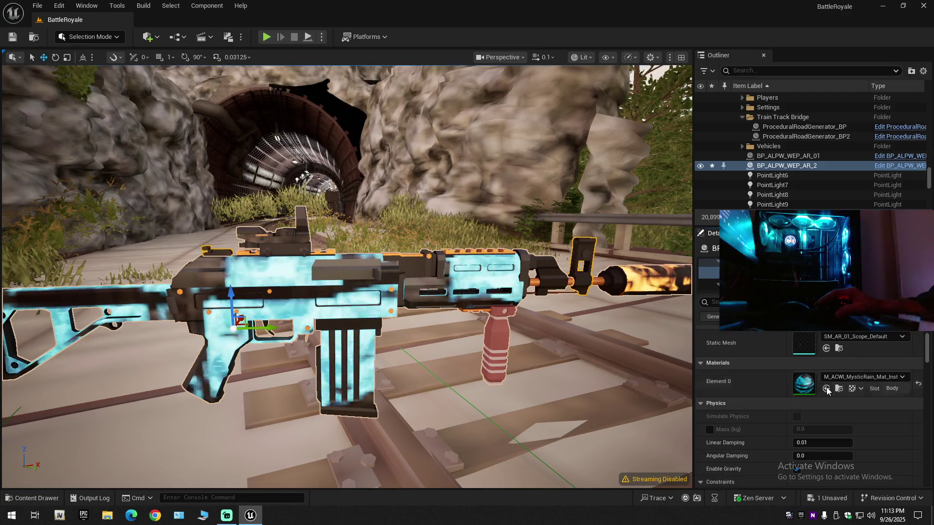
{"action": "left_click_drag", "start_coordinate": [637, 338], "coordinate": [448, 269]}
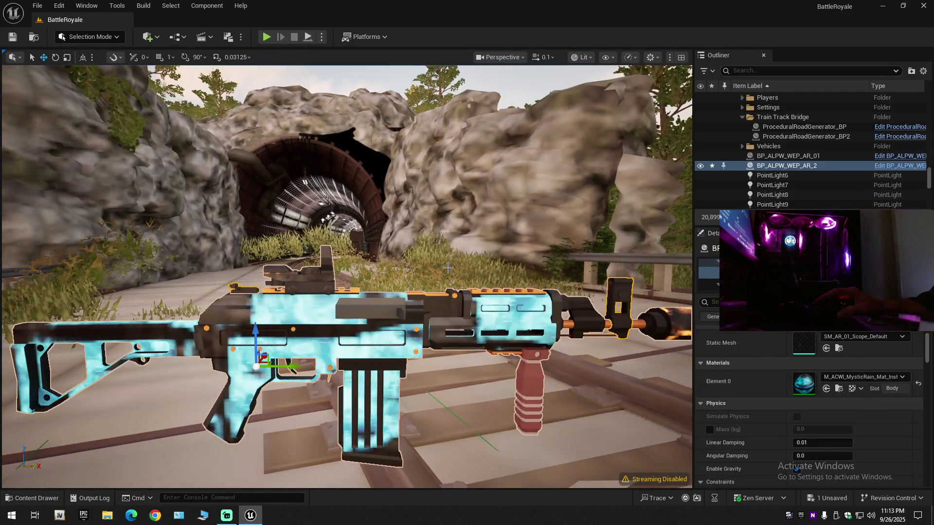
{"action": "key", "text": "ctrl+z"}
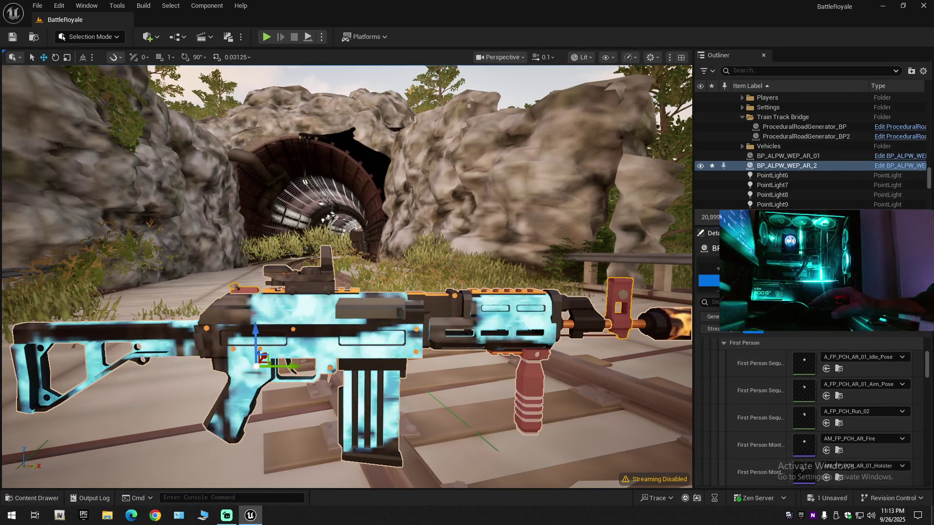
{"action": "left_click", "coordinate": [664, 325]}
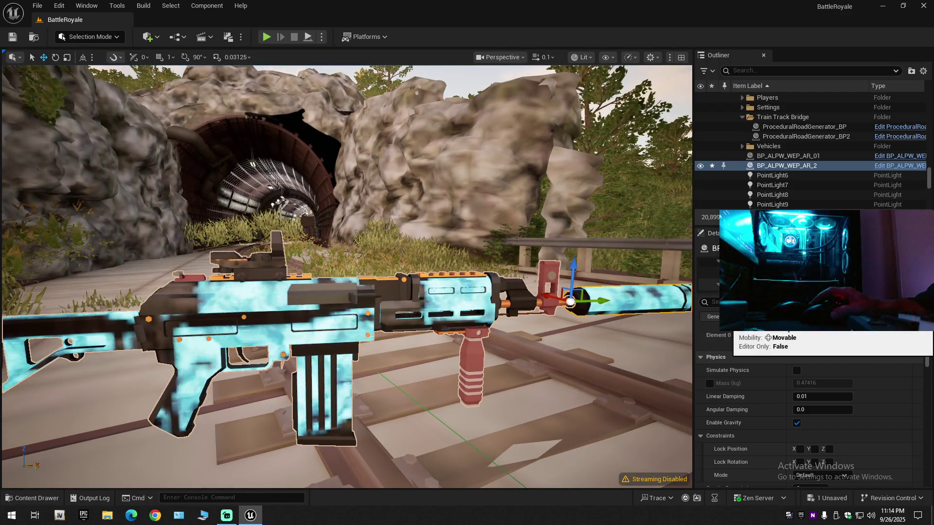
{"action": "left_click", "coordinate": [778, 272]}
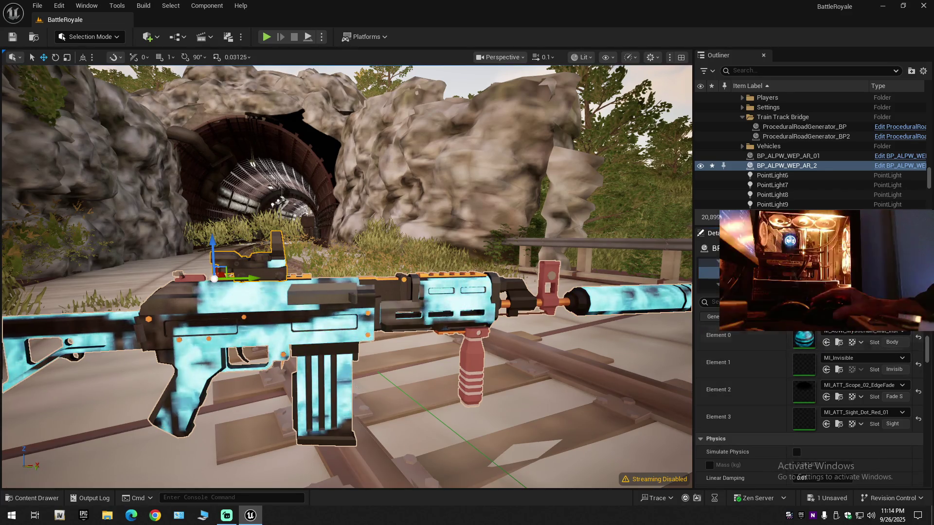
{"action": "left_click", "coordinate": [778, 281]}
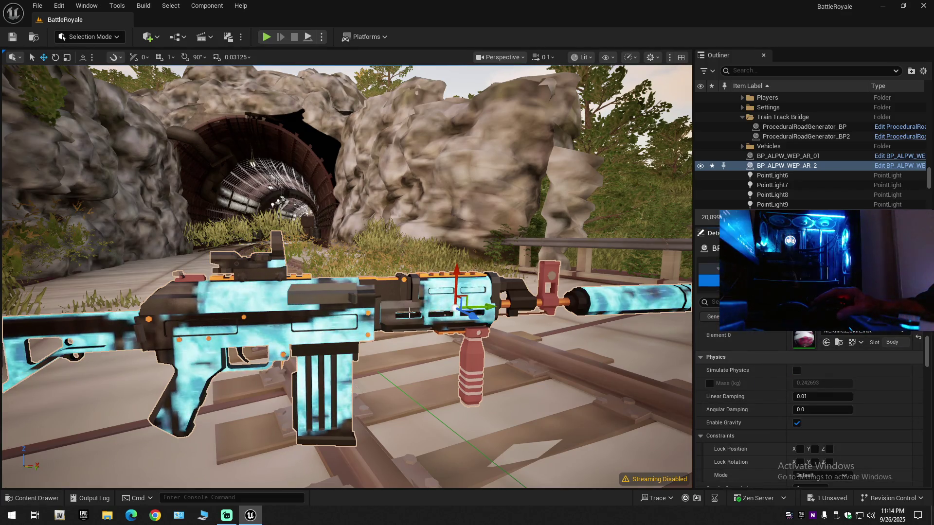
{"action": "mouse_move", "coordinate": [346, 276]}
{"action": "left_mouse_down"}
{"action": "mouse_move", "coordinate": [399, 270]}
{"action": "mouse_move", "coordinate": [511, 281]}
{"action": "left_mouse_up"}
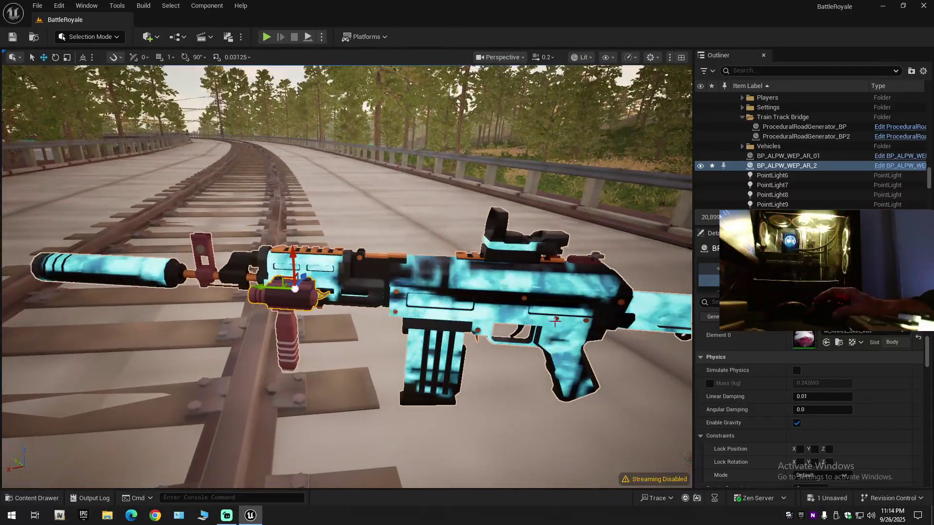
{"action": "left_click", "coordinate": [827, 342]}
{"action": "mouse_move", "coordinate": [612, 305]}
{"action": "left_mouse_down"}
{"action": "mouse_move", "coordinate": [603, 299]}
{"action": "mouse_move", "coordinate": [595, 318]}
{"action": "left_mouse_up"}
{"action": "key", "text": "ctrl+z"}
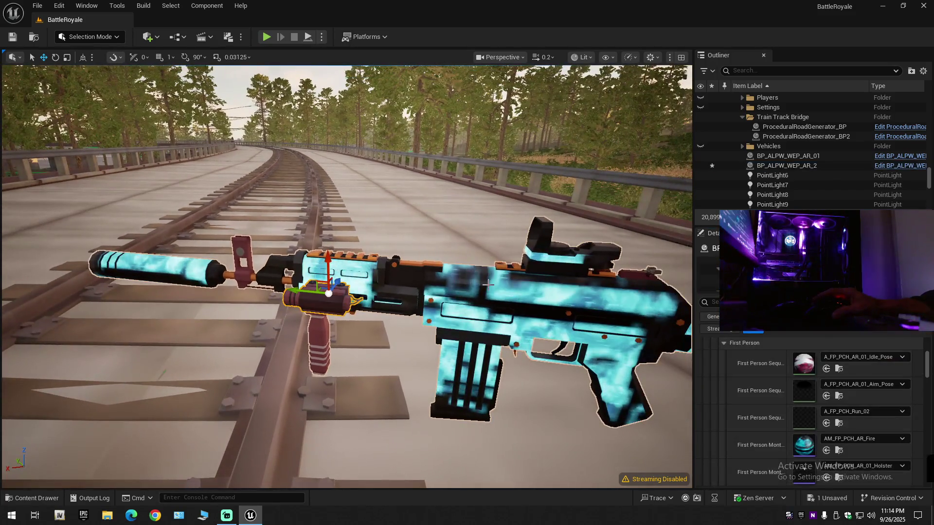
{"action": "scroll", "coordinate": [725, 372], "scroll_direction": "down", "scroll_amount": 1}
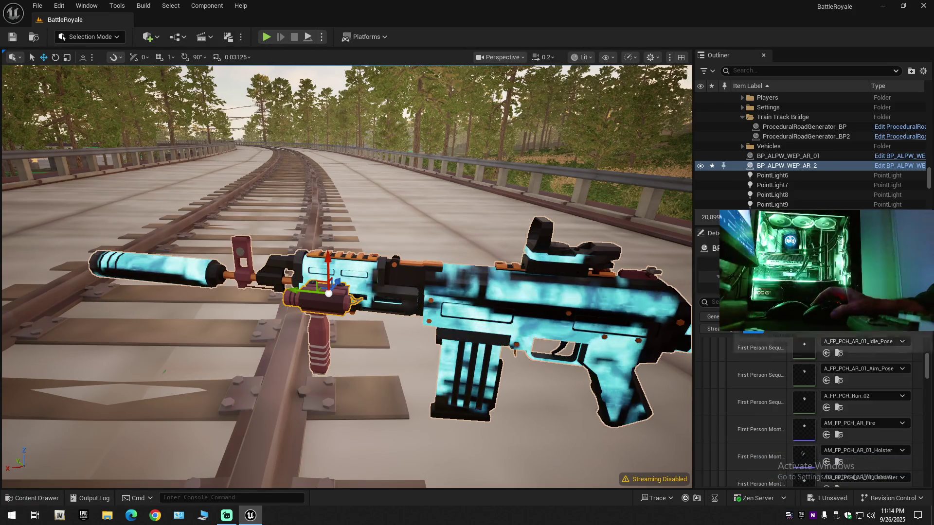
{"action": "left_click", "coordinate": [730, 286]}
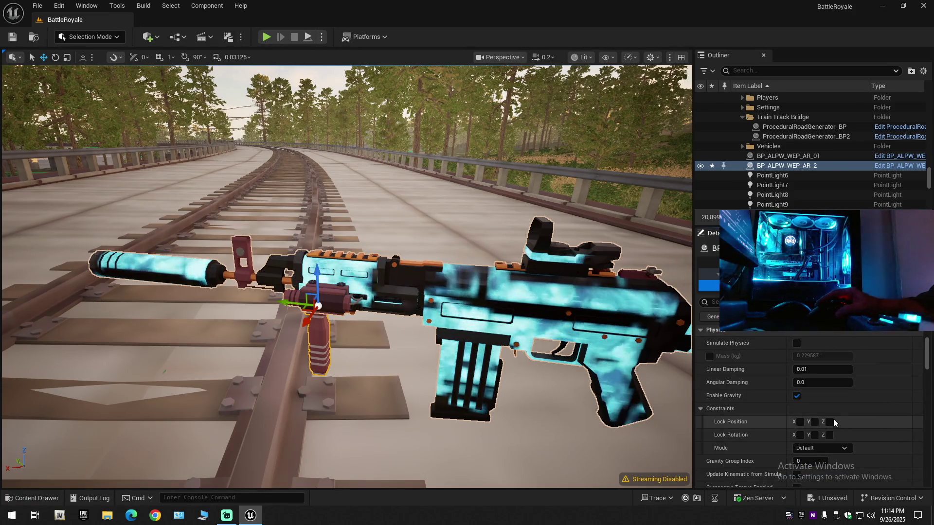
{"action": "scroll", "coordinate": [782, 371], "scroll_direction": "down", "scroll_amount": 2}
{"action": "scroll", "coordinate": [782, 372], "scroll_direction": "up", "scroll_amount": 1}
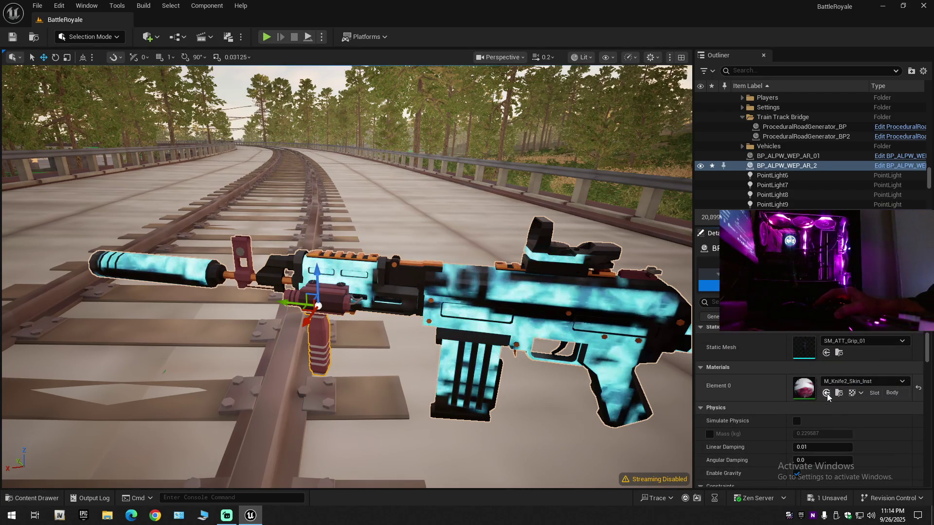
{"action": "left_click", "coordinate": [827, 393]}
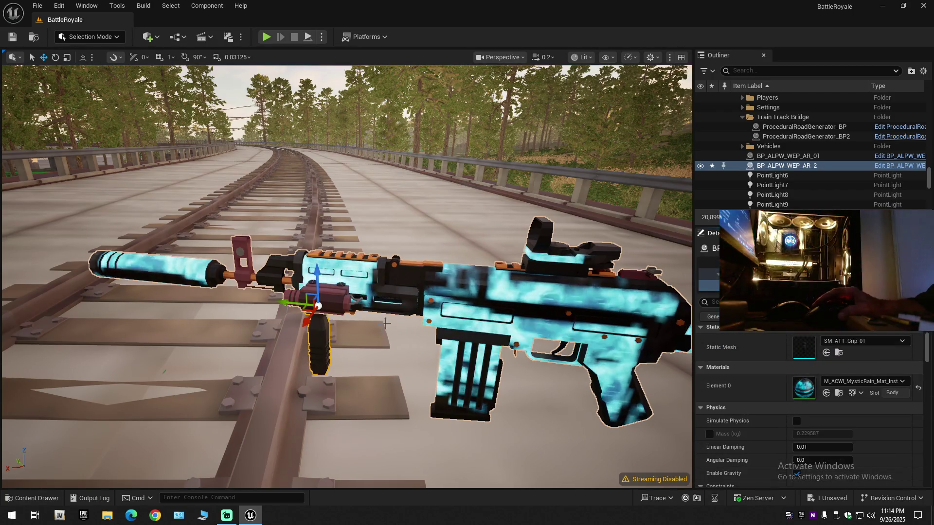
{"action": "key", "text": "ctrl+z"}
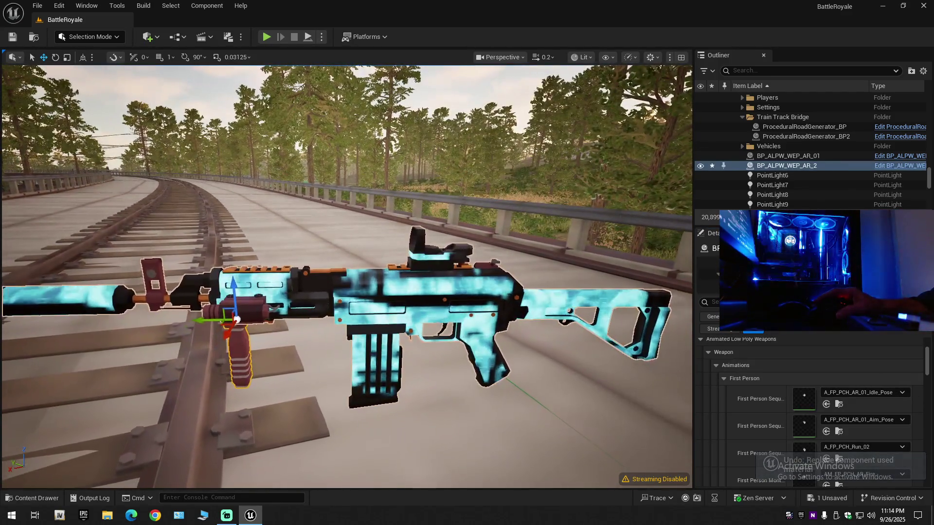
{"action": "key", "text": "f"}
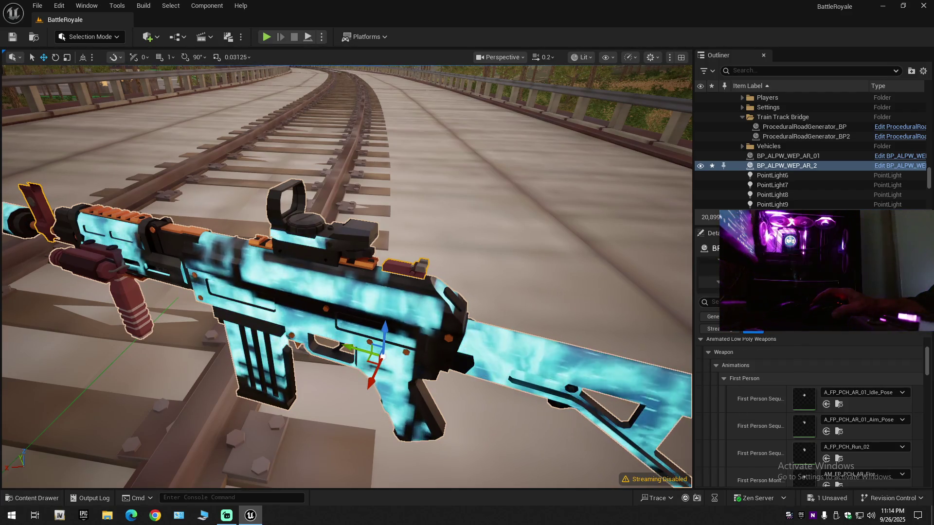
{"action": "left_click", "coordinate": [730, 270]}
{"action": "left_click", "coordinate": [827, 392]}
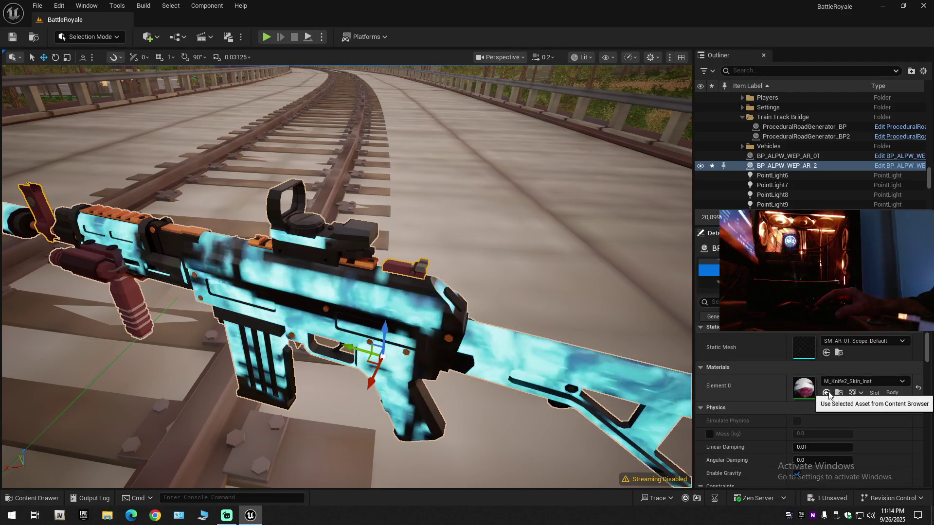
{"action": "left_click_drag", "start_coordinate": [570, 288], "coordinate": [539, 270]}
{"action": "key", "text": "ctrl+z"}
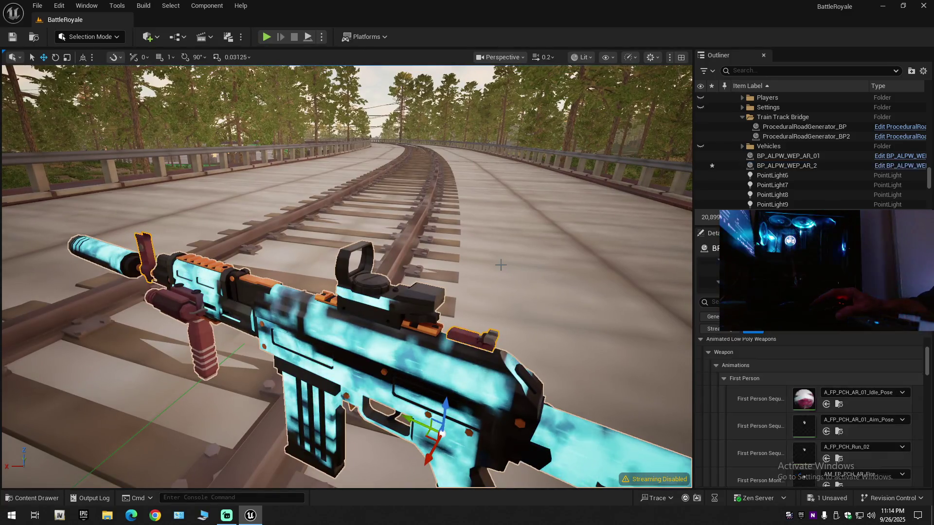
{"action": "left_click", "coordinate": [20, 496]}
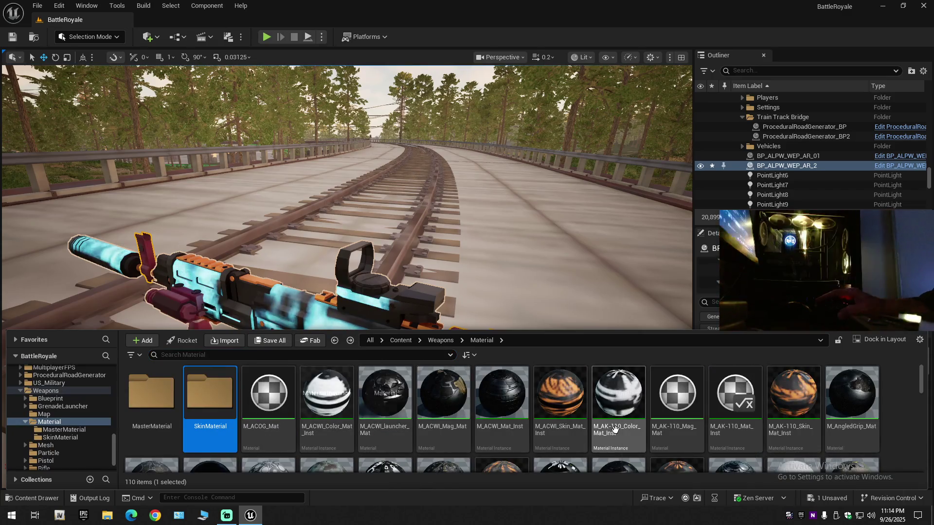
- Select the scope component, try M_Sight_RedDot on it, then undo
{"action": "scroll", "coordinate": [664, 442], "scroll_direction": "down", "scroll_amount": 2}
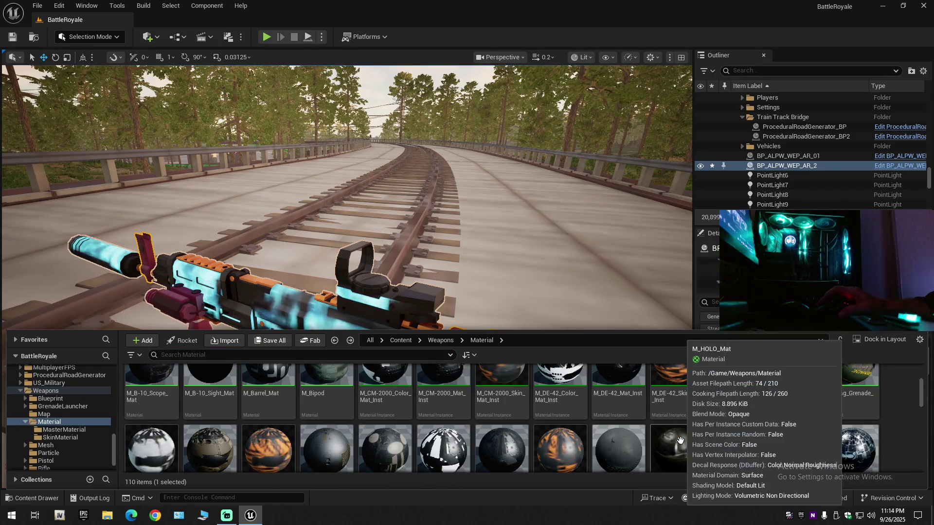
{"action": "scroll", "coordinate": [680, 442], "scroll_direction": "down", "scroll_amount": 5}
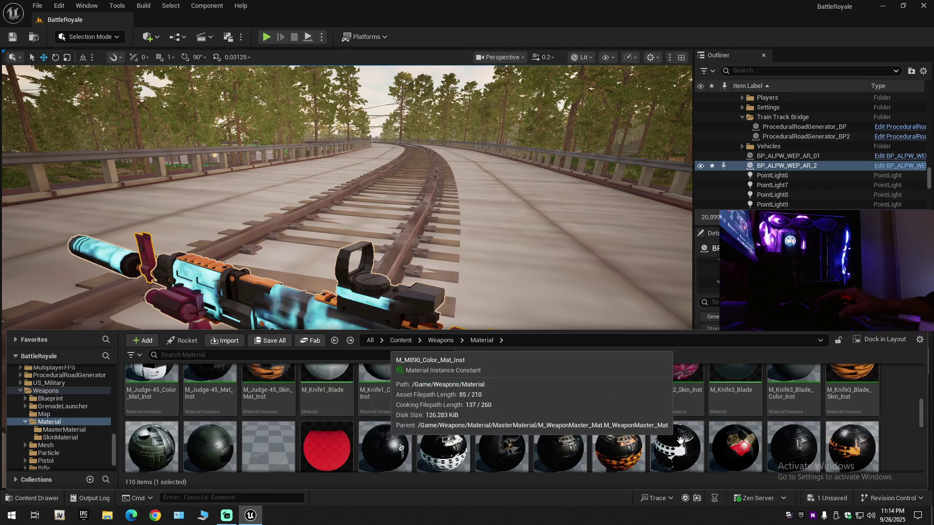
{"action": "scroll", "coordinate": [680, 440], "scroll_direction": "down", "scroll_amount": 2}
{"action": "scroll", "coordinate": [887, 439], "scroll_direction": "down", "scroll_amount": 3}
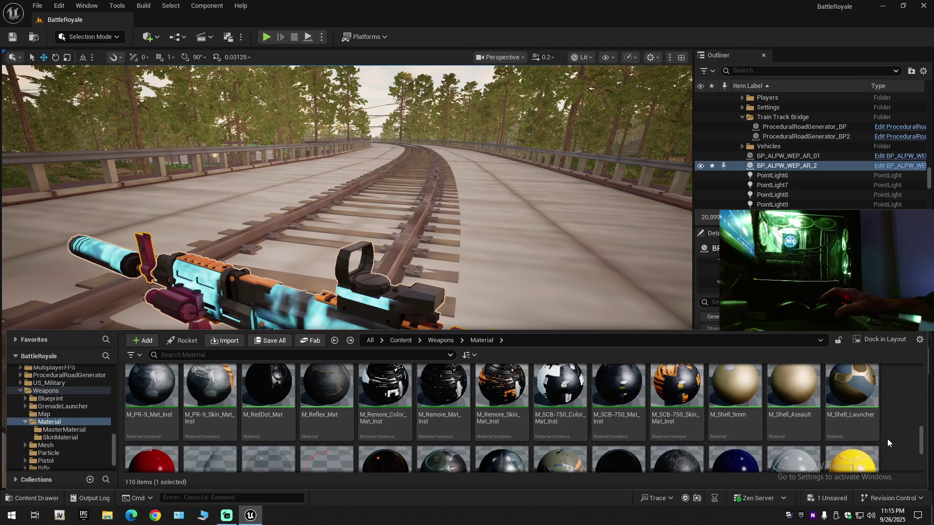
{"action": "scroll", "coordinate": [887, 439], "scroll_direction": "down", "scroll_amount": 3}
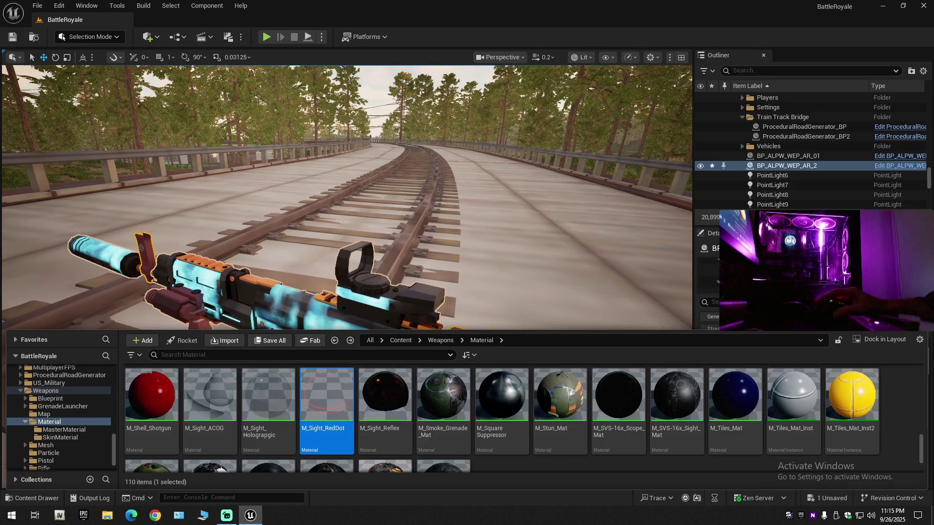
{"action": "key", "text": "ctrl+space"}
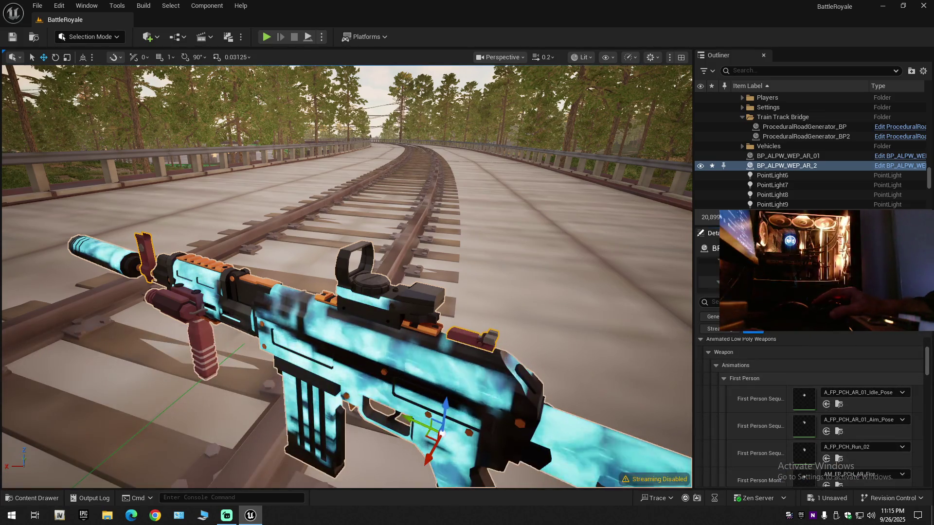
{"action": "left_click", "coordinate": [709, 271]}
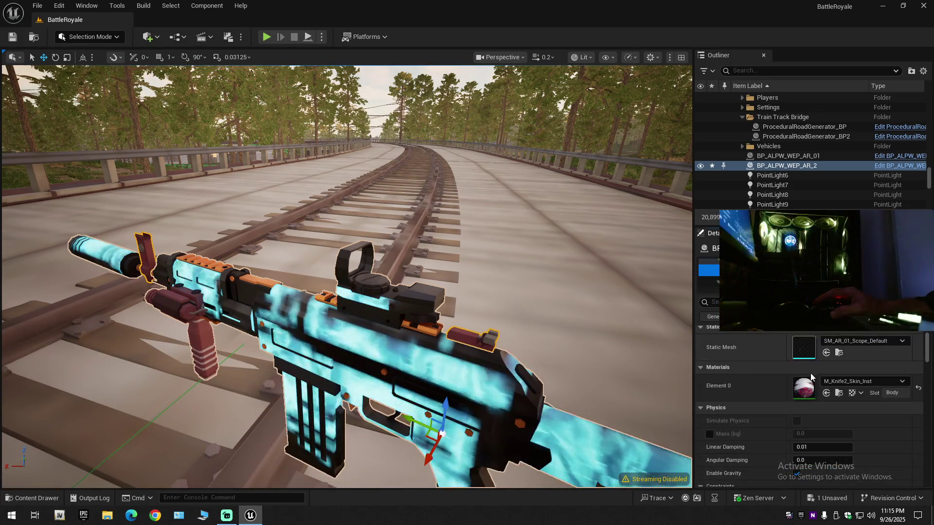
{"action": "left_click", "coordinate": [826, 393]}
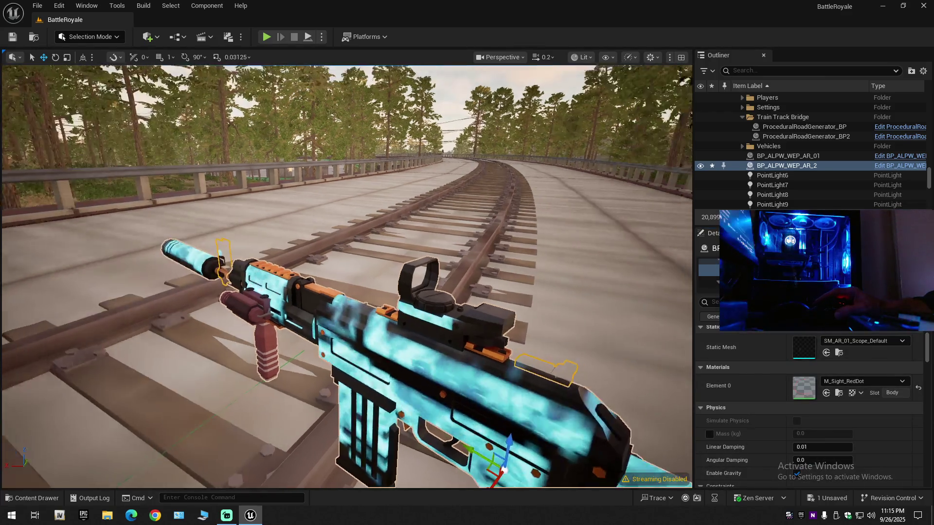
{"action": "key", "text": "ctrl+z"}
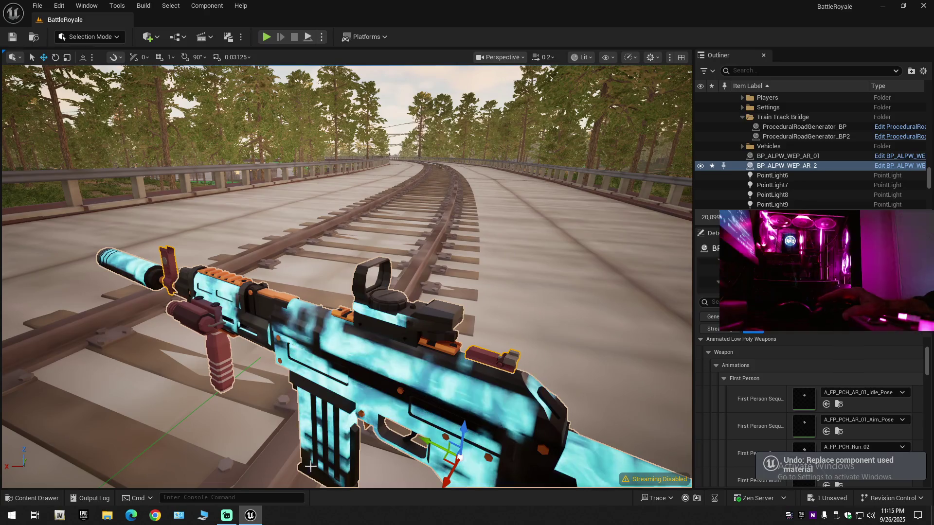
- Try M_Shell_Shotgun on the scope's Element 0, then undo the change
{"action": "left_click", "coordinate": [36, 498]}
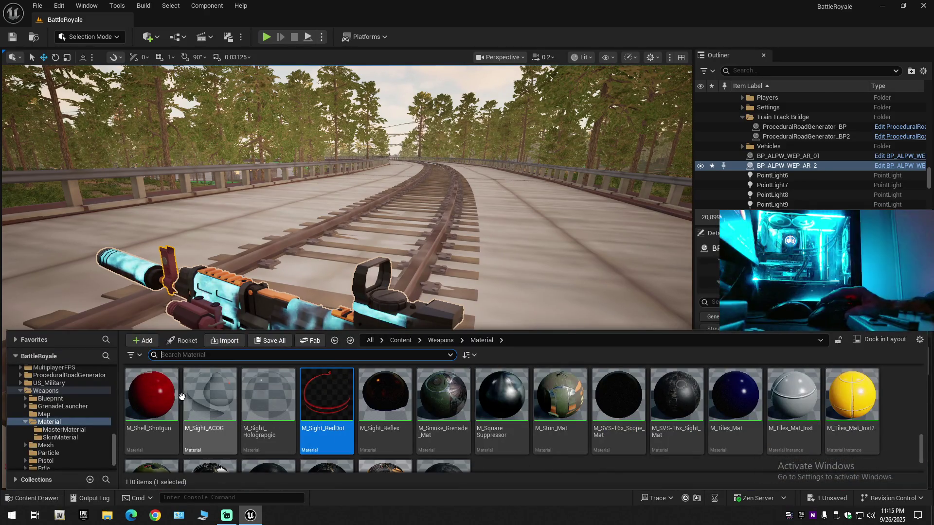
{"action": "left_click", "coordinate": [152, 395]}
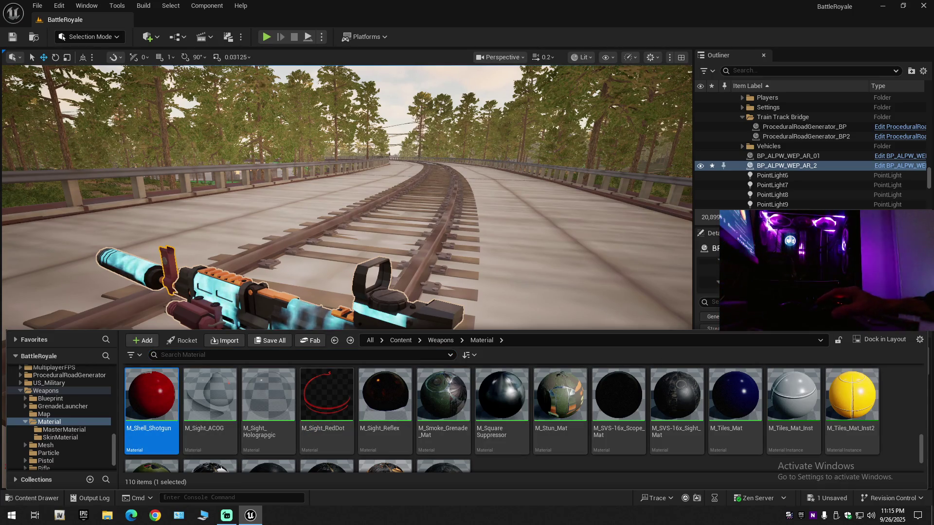
{"action": "key", "text": "ctrl+space"}
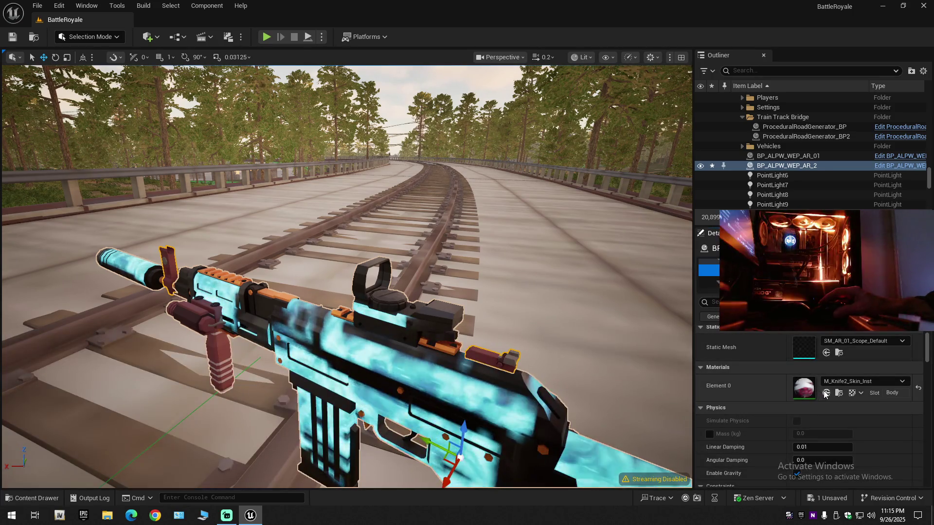
{"action": "left_click", "coordinate": [825, 393]}
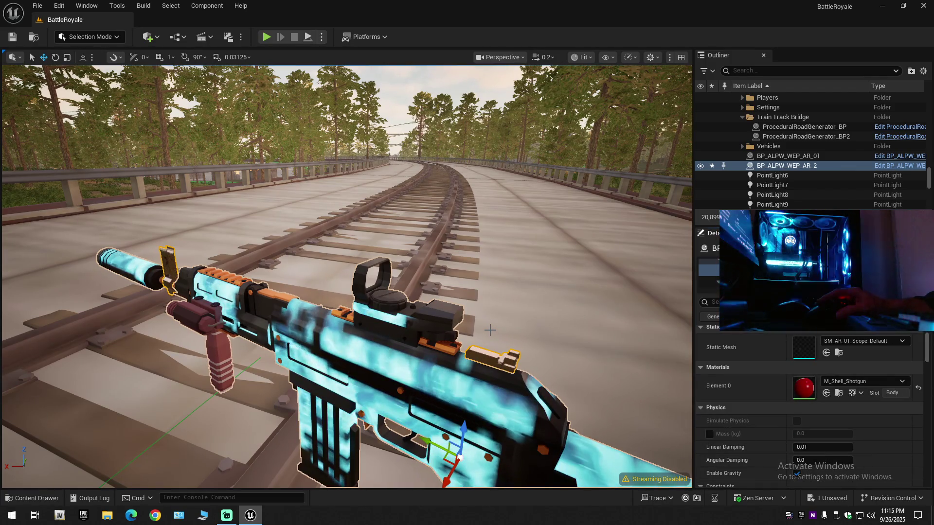
{"action": "left_click", "coordinate": [490, 329]}
{"action": "key", "text": "ctrl+z"}
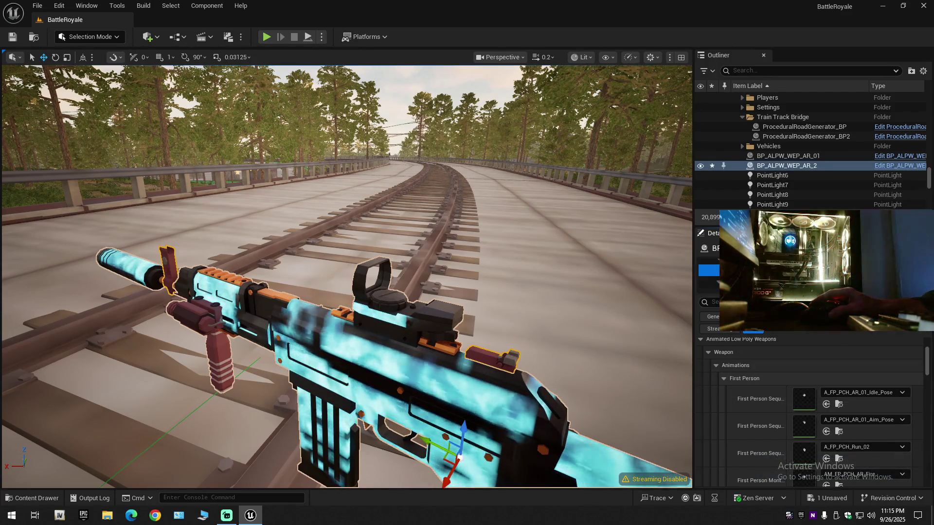
- Try M_V014_Skin_Mat_Inst on the scope, then undo the change
{"action": "left_click", "coordinate": [710, 270]}
{"action": "key", "text": "ctrl+space"}
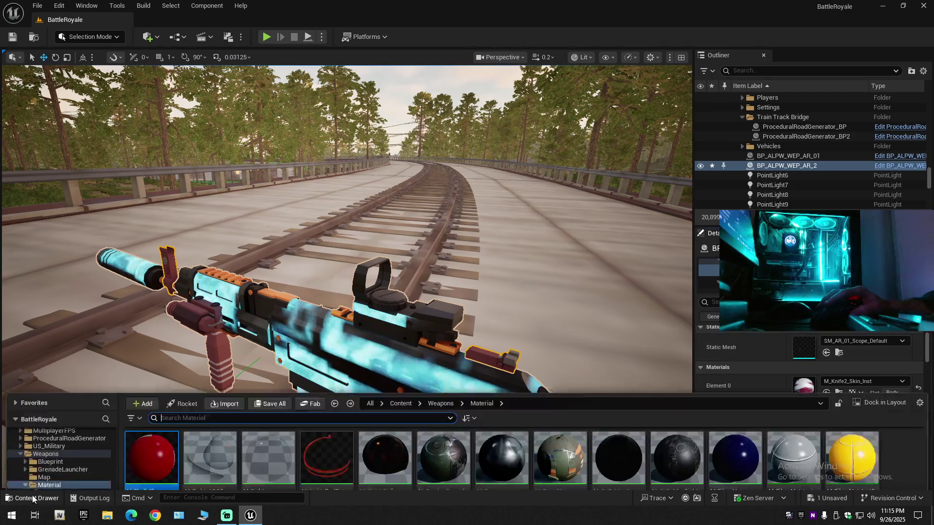
{"action": "scroll", "coordinate": [522, 439], "scroll_direction": "down", "scroll_amount": 5}
{"action": "scroll", "coordinate": [522, 440], "scroll_direction": "down", "scroll_amount": 1}
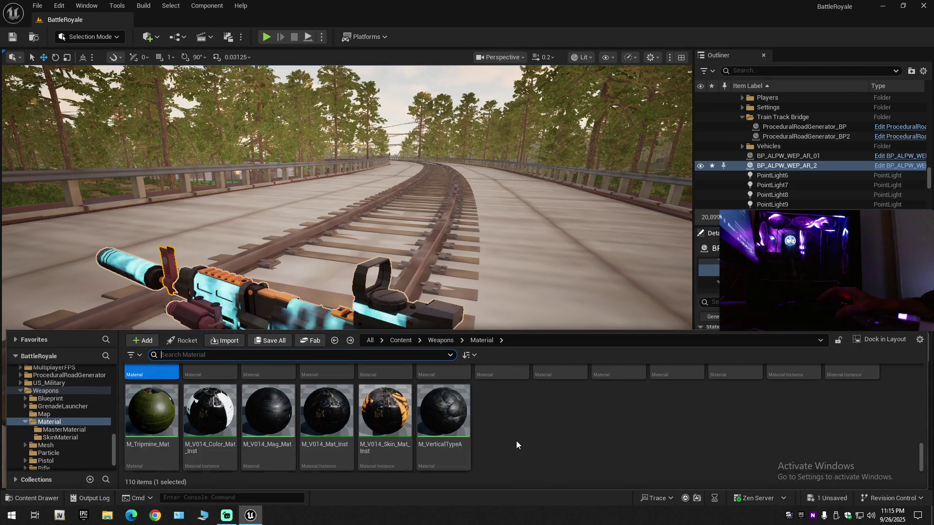
{"action": "left_click", "coordinate": [384, 411]}
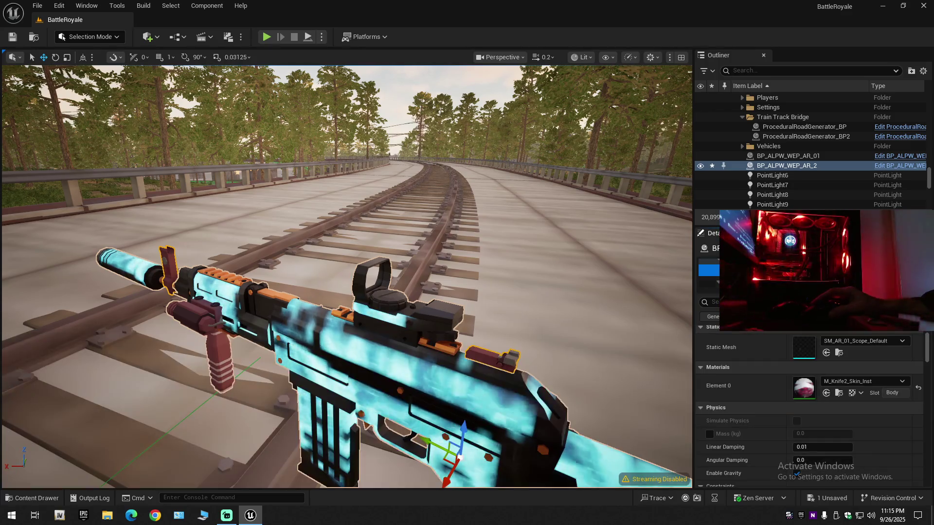
{"action": "left_click", "coordinate": [827, 393]}
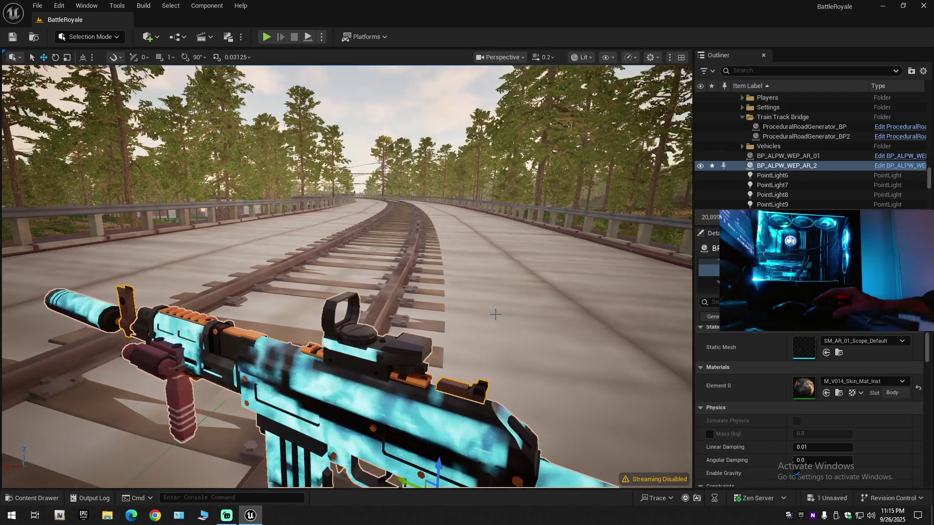
{"action": "key", "text": "ctrl+z"}
- Reselect the scope to check its material, then collapse all folders in the Outliner
{"action": "key", "text": "w"}
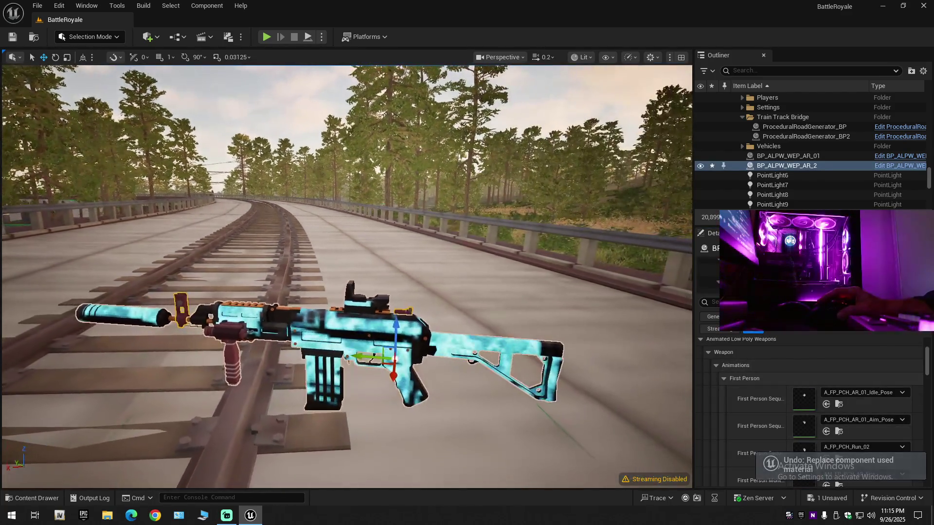
{"action": "key", "text": "s"}
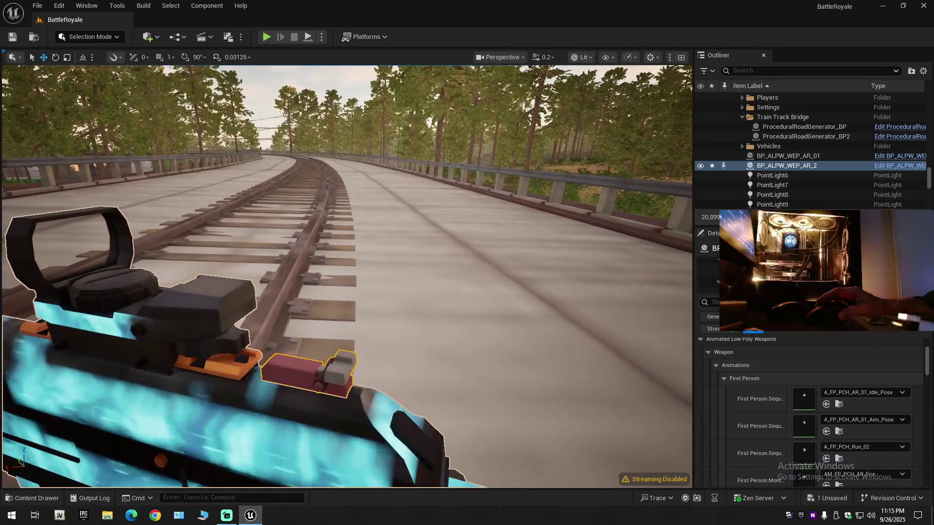
{"action": "key", "text": "ctrl+z"}
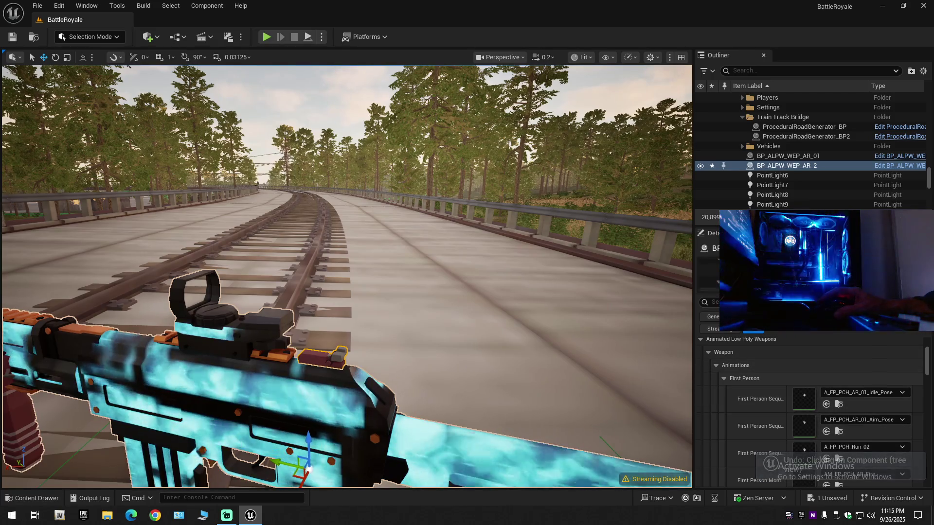
{"action": "left_click", "coordinate": [758, 270]}
{"action": "left_click_drag", "start_coordinate": [438, 272], "coordinate": [477, 248]}
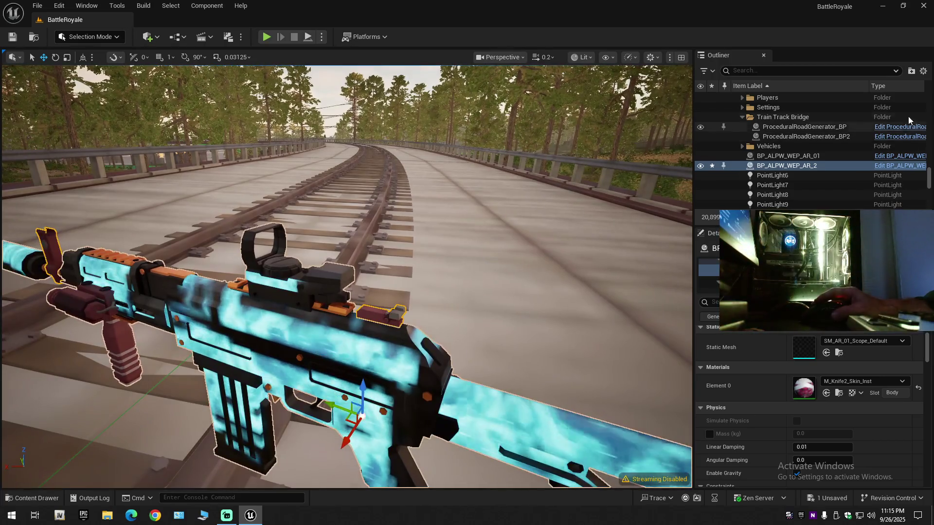
{"action": "left_click", "coordinate": [923, 71]}
{"action": "left_click", "coordinate": [858, 119]}
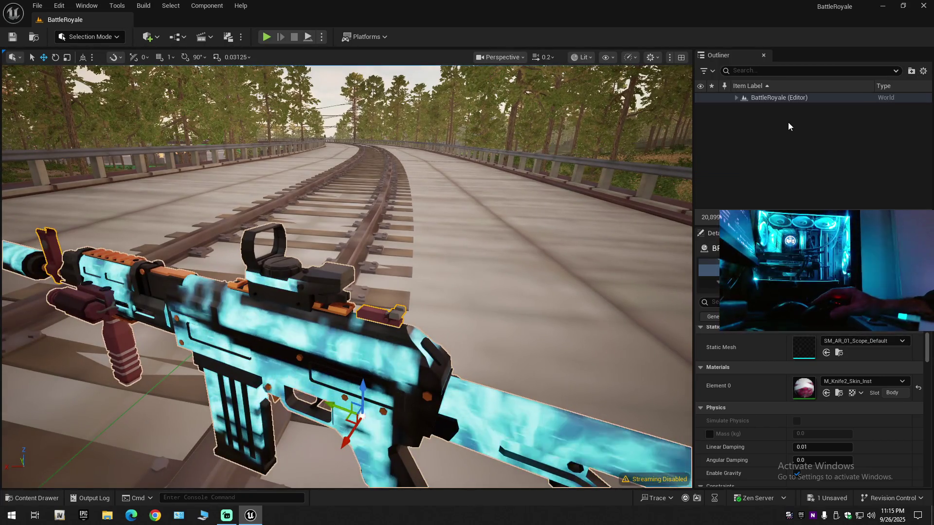
- Expand the level root in the Outliner and run File > Save All twice
{"action": "left_click", "coordinate": [736, 98]}
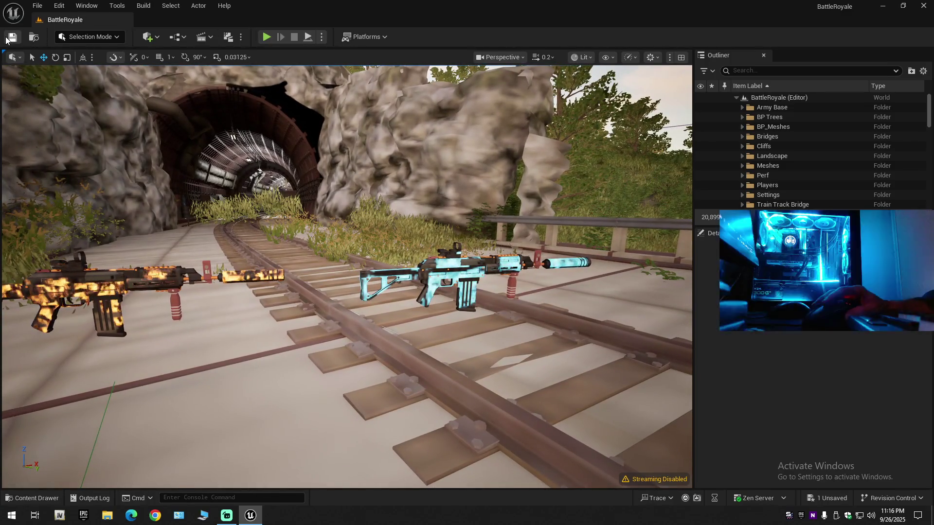
{"action": "left_click", "coordinate": [37, 5]}
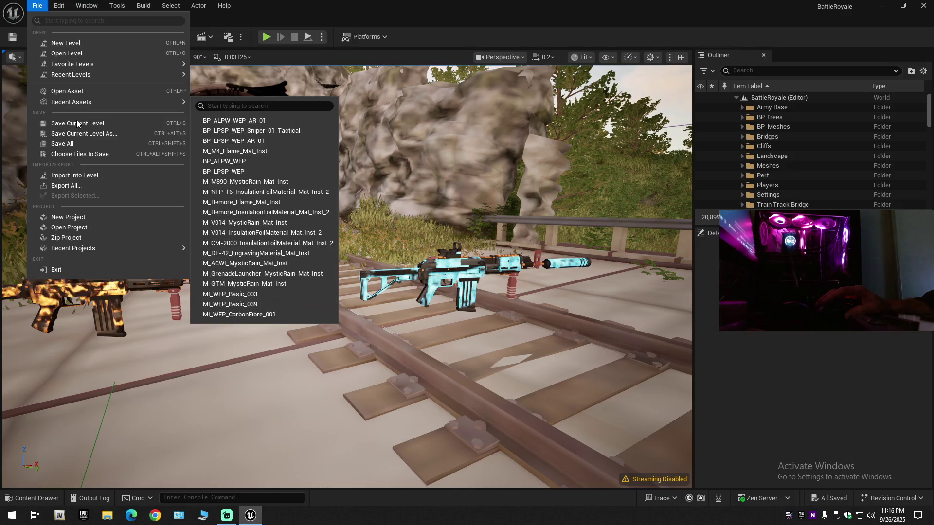
{"action": "left_click", "coordinate": [38, 5]}
{"action": "left_click", "coordinate": [37, 6]}
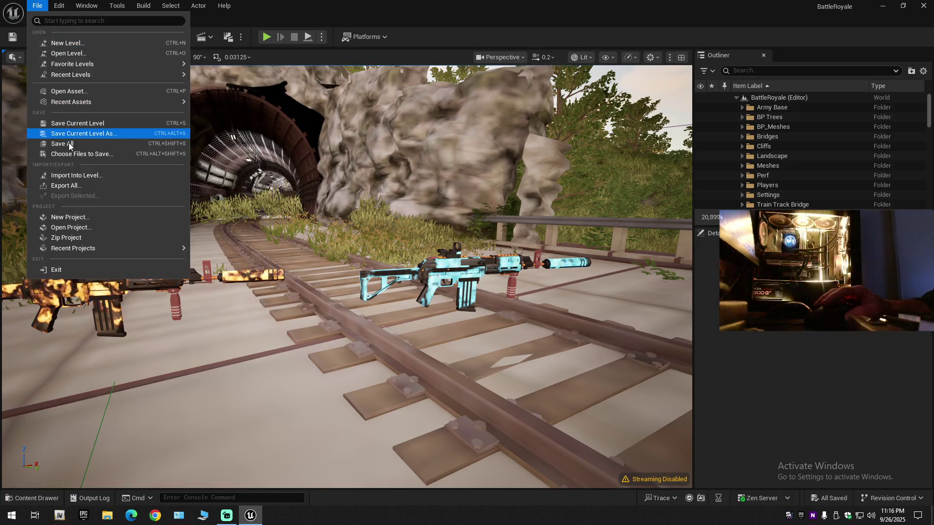
{"action": "left_click", "coordinate": [68, 144]}
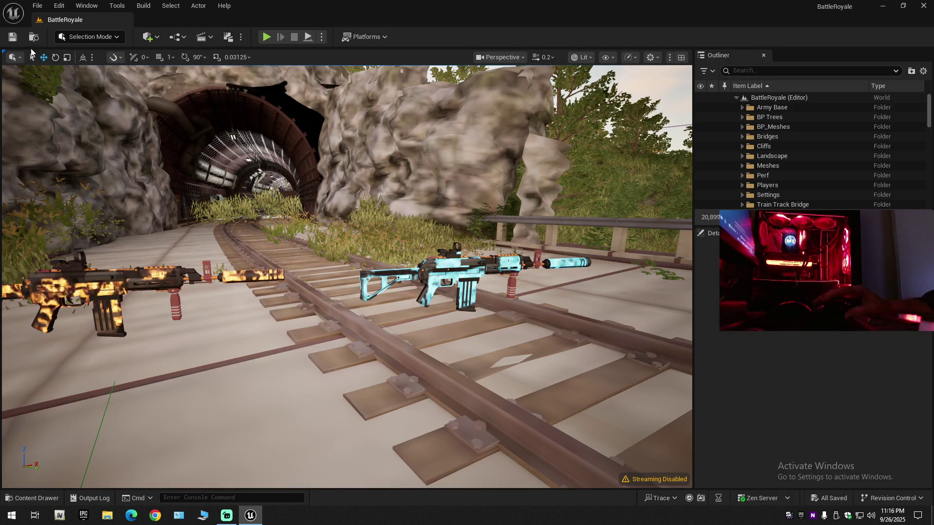
{"action": "left_click", "coordinate": [38, 5]}
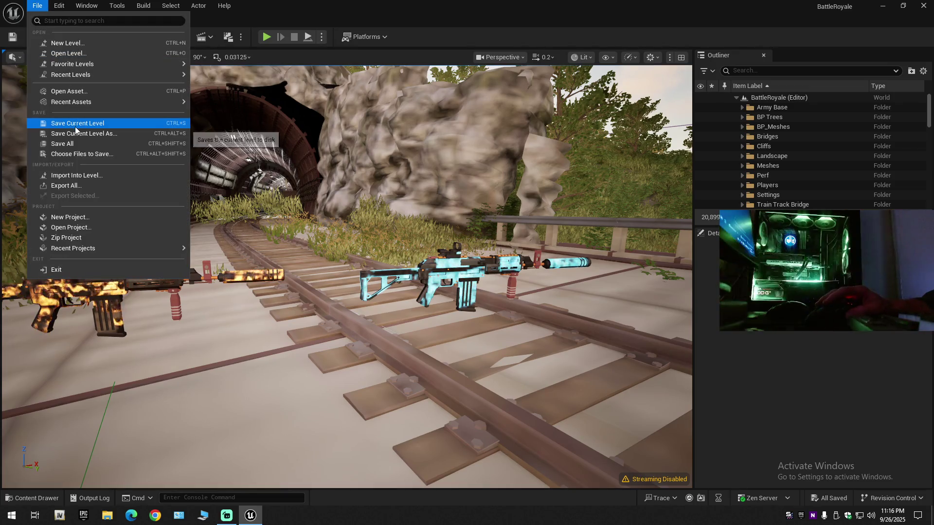
{"action": "mouse_move", "coordinate": [73, 102]}
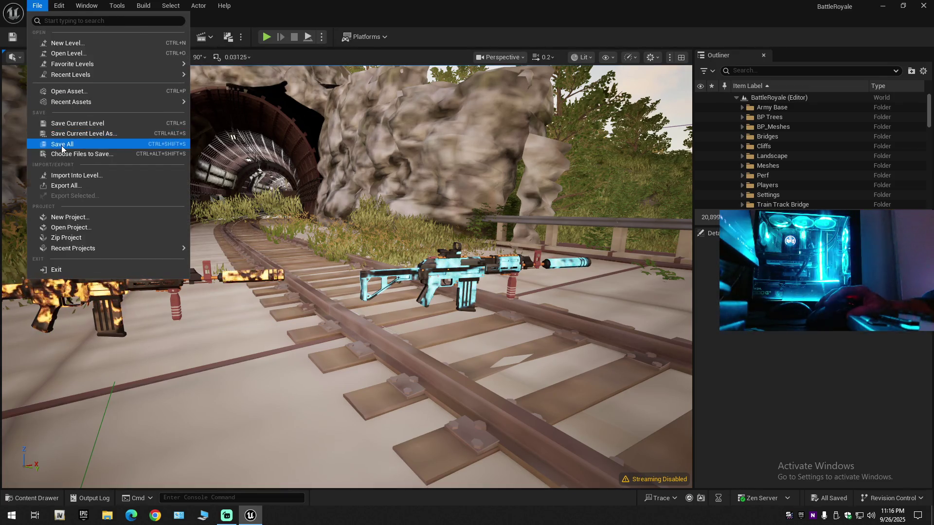
{"action": "left_click", "coordinate": [62, 144]}
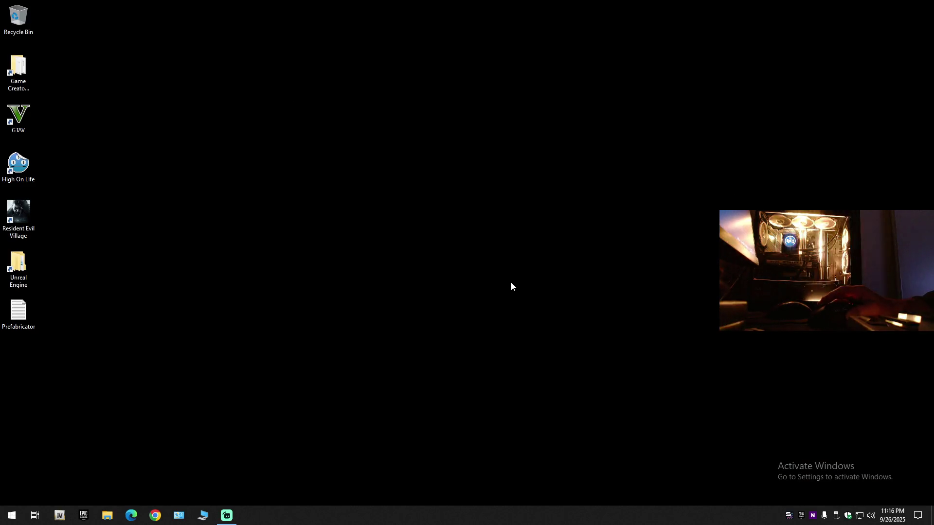
- Open BattleRoyale from the Epic Games Launcher Library, closing the launcher while it loads
{"action": "left_click", "coordinate": [801, 516]}
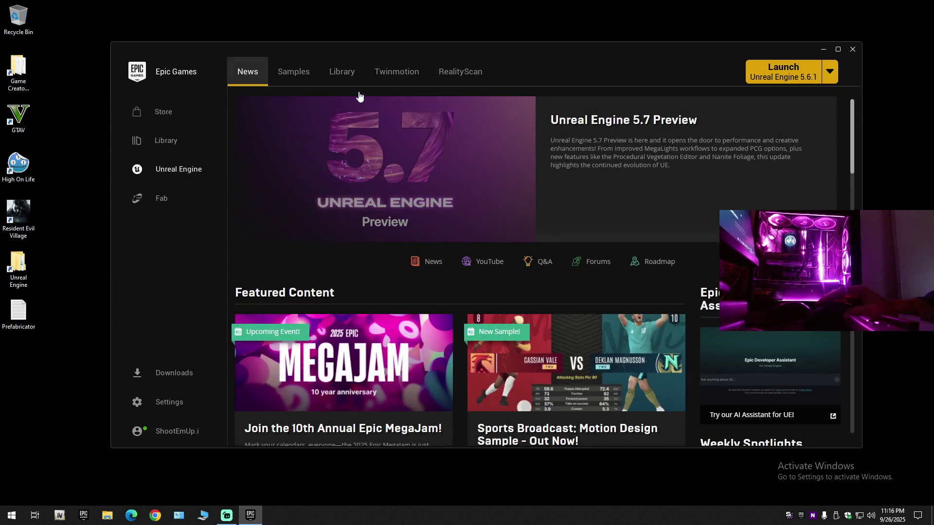
{"action": "left_click", "coordinate": [341, 73]}
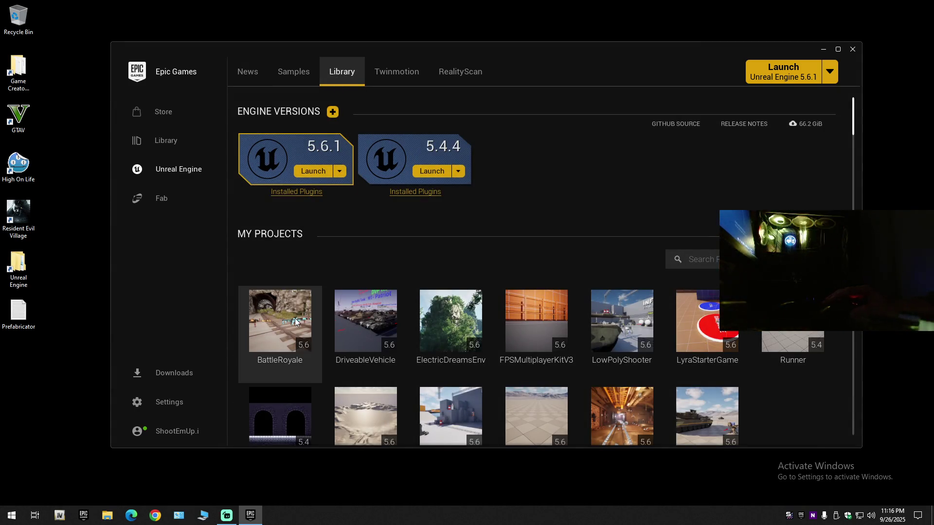
{"action": "double_click", "coordinate": [294, 319]}
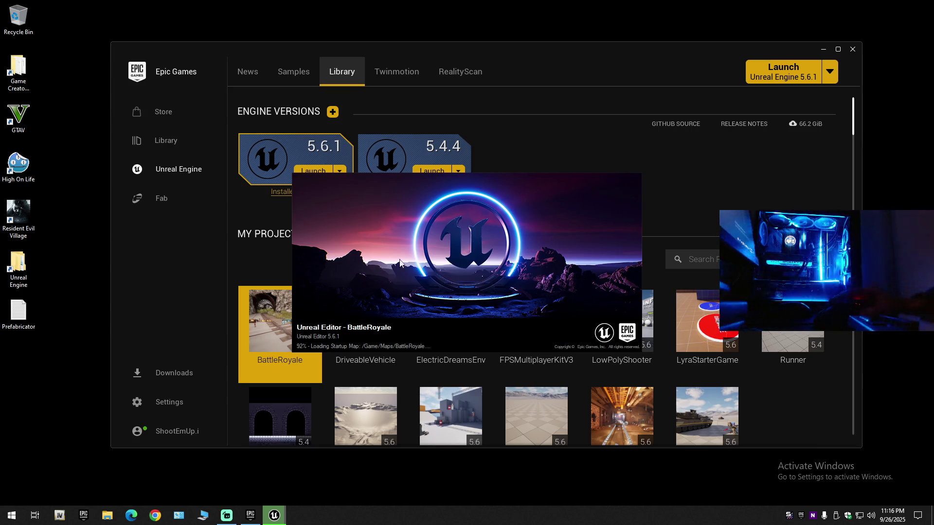
{"action": "left_click", "coordinate": [853, 49]}
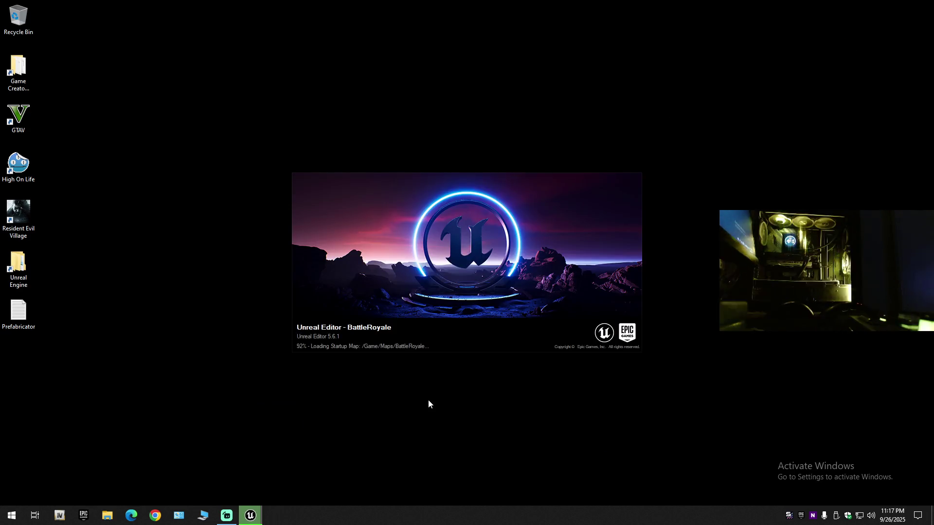